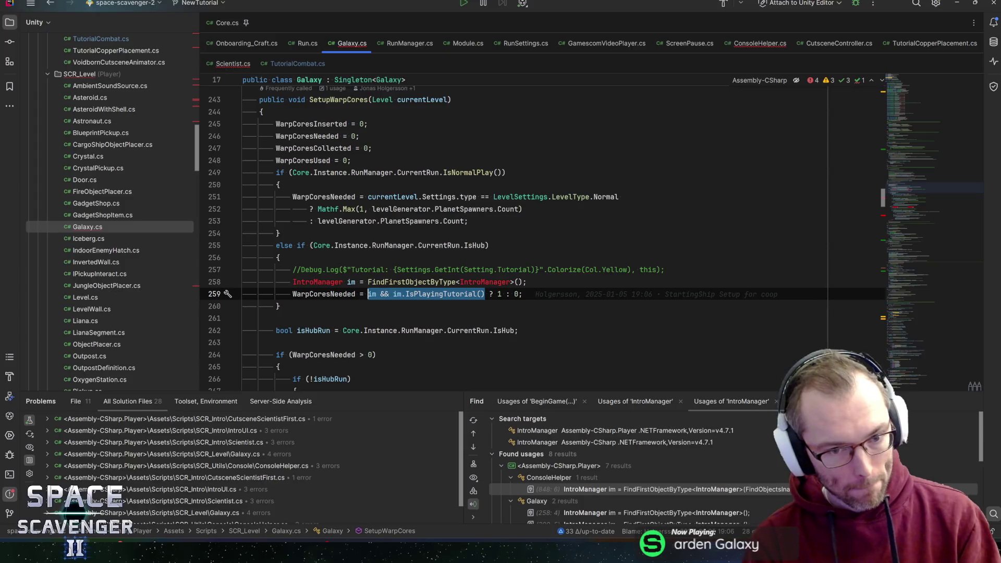
Step: Change the first hub-run check to !SaveData.Current.HasPlayedTutorial and save Galaxy.cs
type("Saveda")
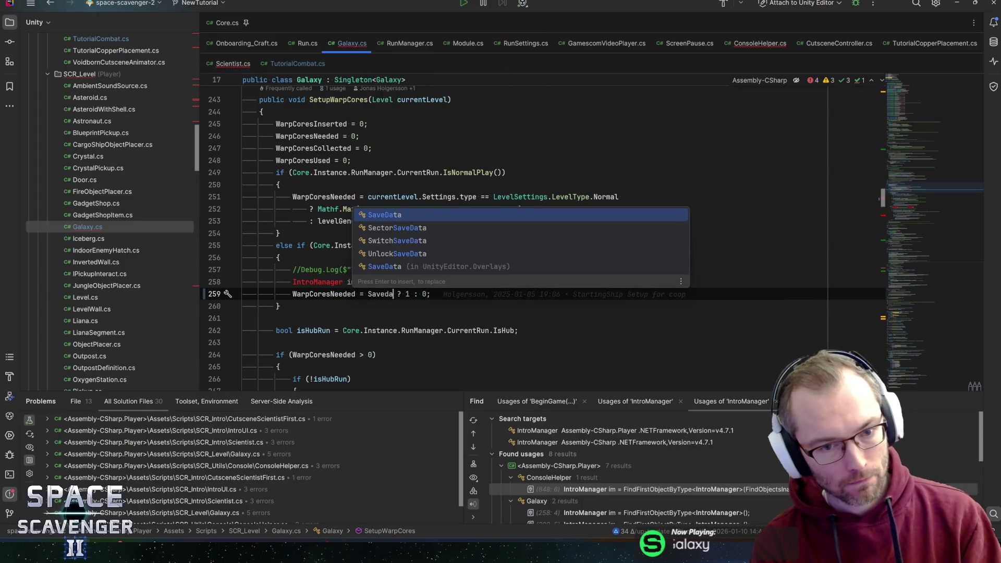
key("Return")
type(".Current.")
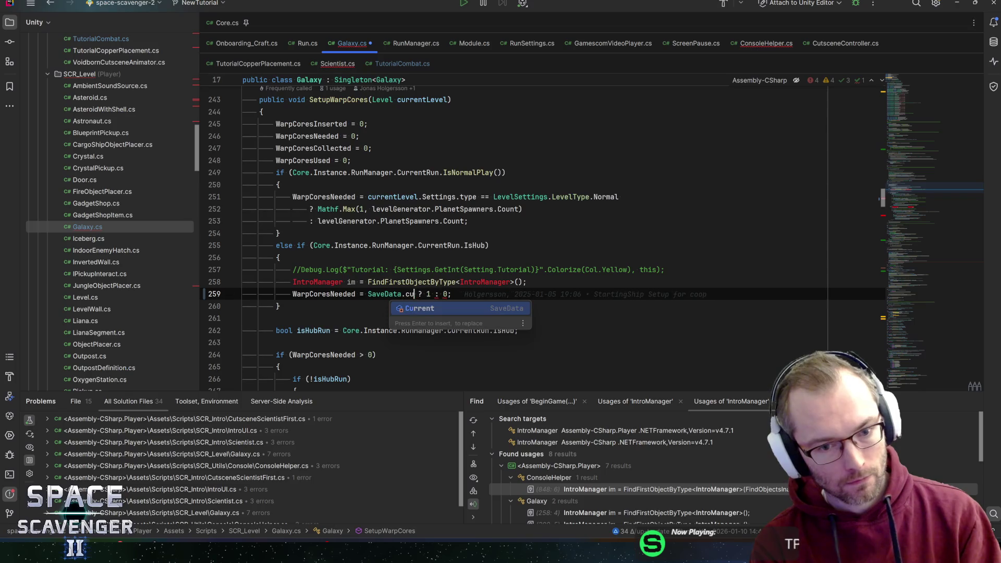
type("has")
key("Return")
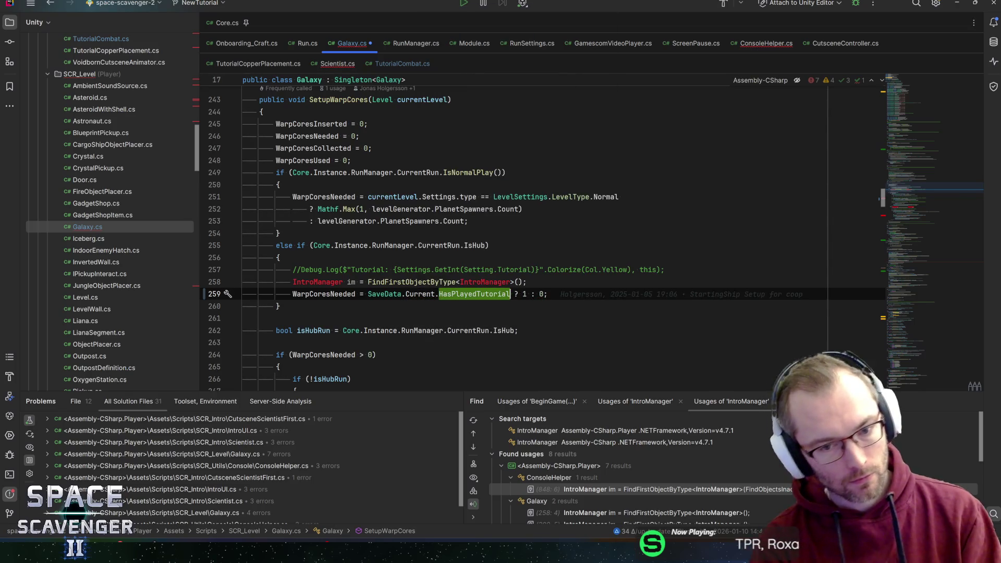
key("ctrl+Left")
key("ctrl+Left")
key("Up")
key("ctrl+y")
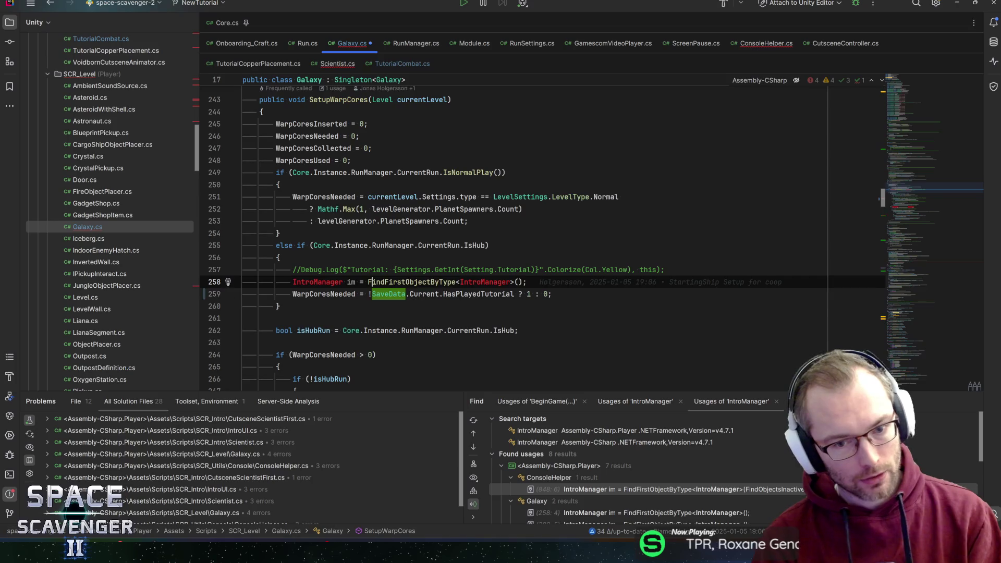
type("!")
key("End")
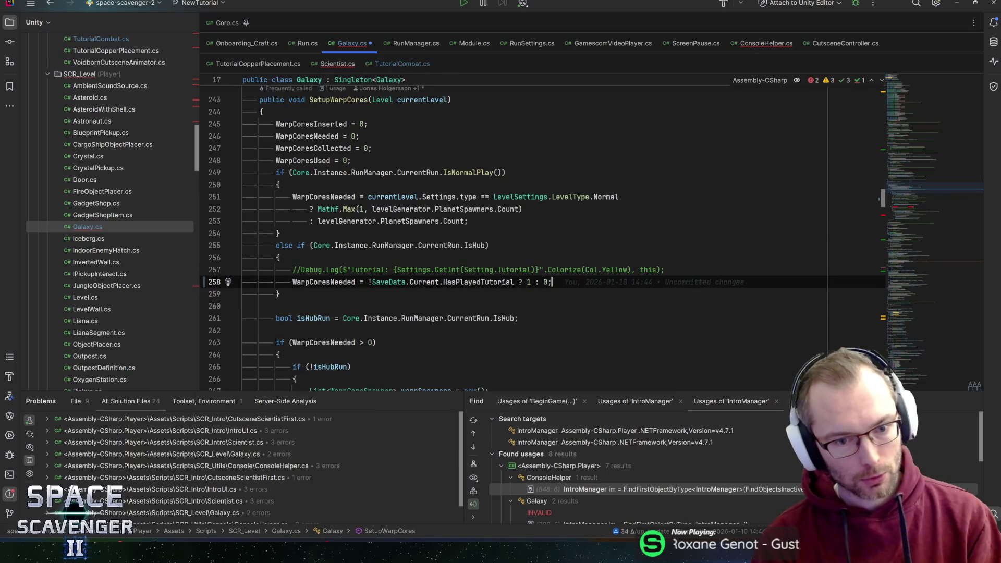
key("ctrl+s")
Step: Delete the IntroManager lookup and its null-check block from Galaxy.cs
scroll(522, 235, "down", 15)
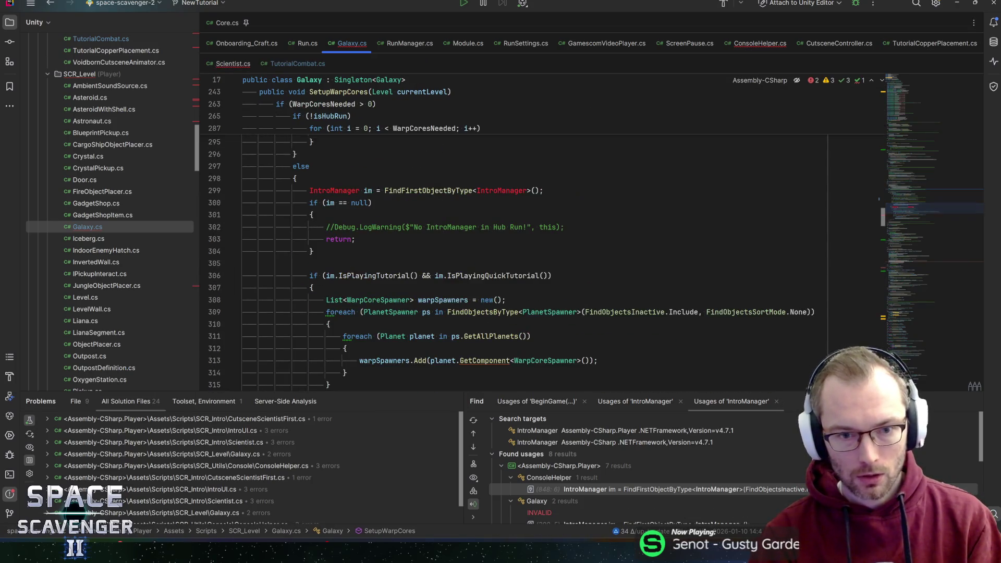
left_click(368, 190)
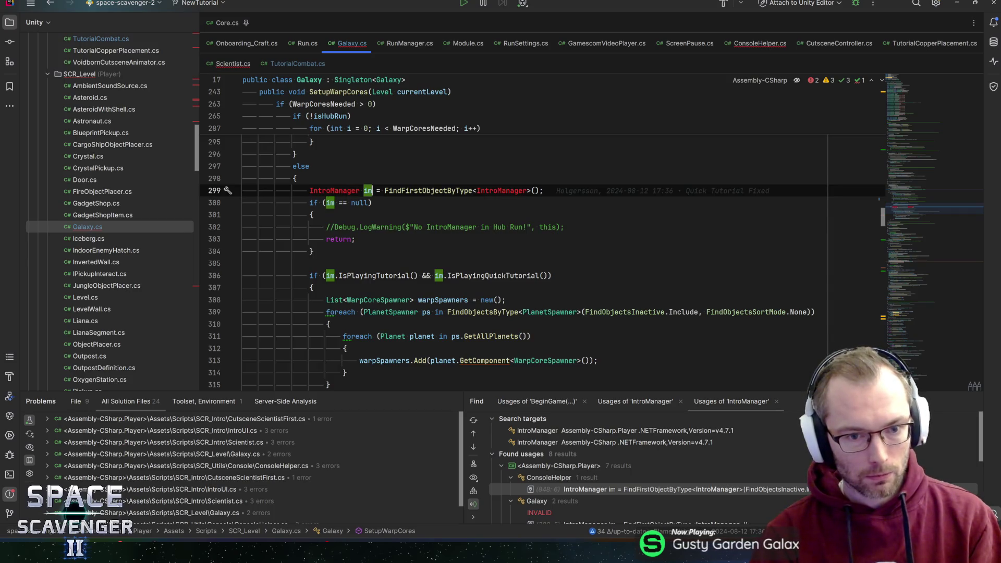
scroll(469, 234, "up", 4)
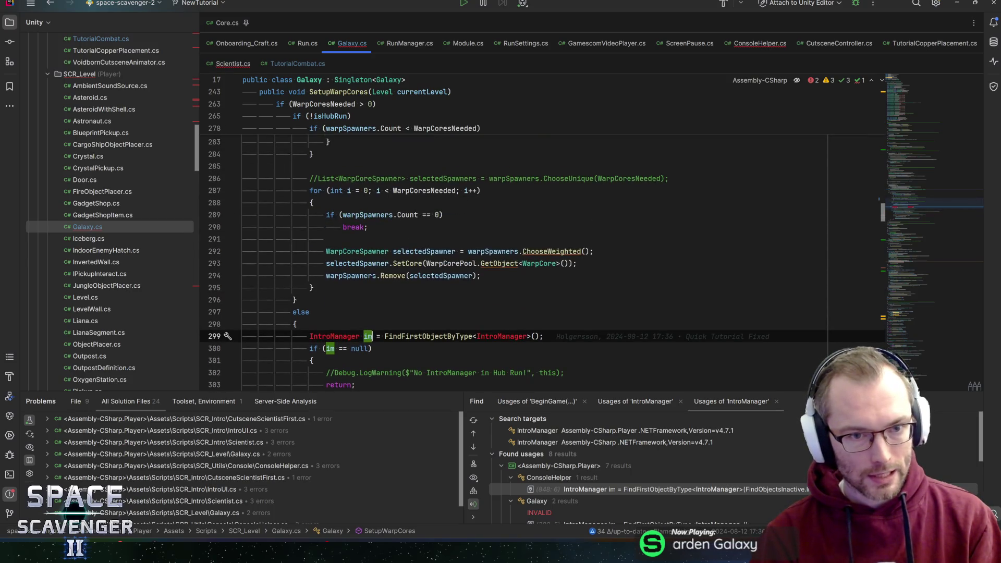
scroll(470, 234, "down", 4)
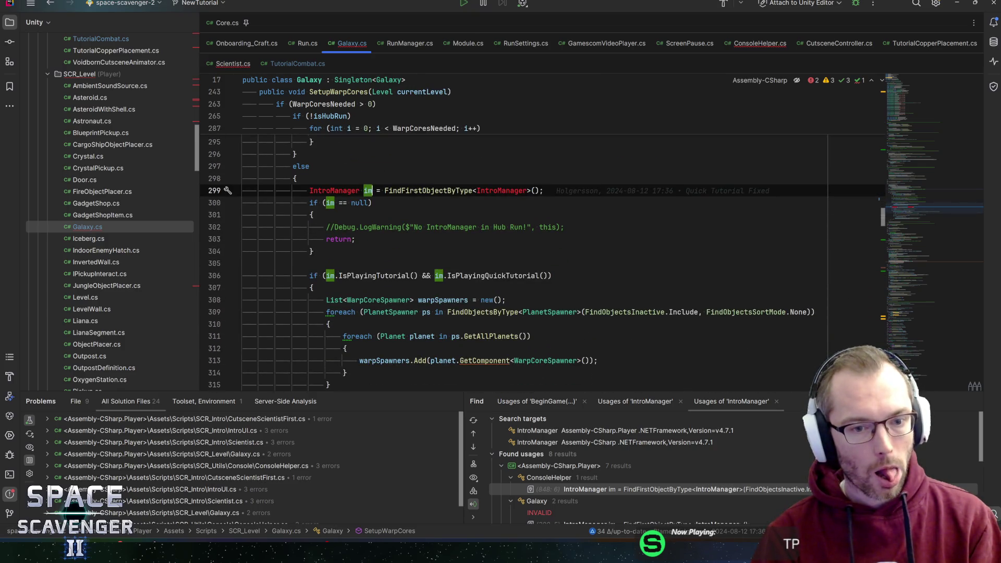
scroll(543, 255, "down", 2)
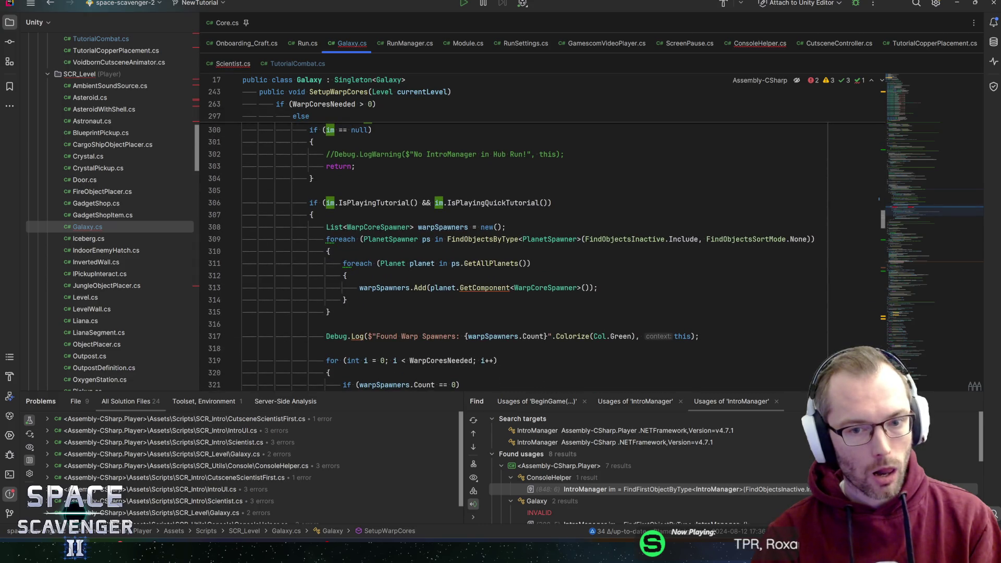
scroll(543, 255, "up", 2)
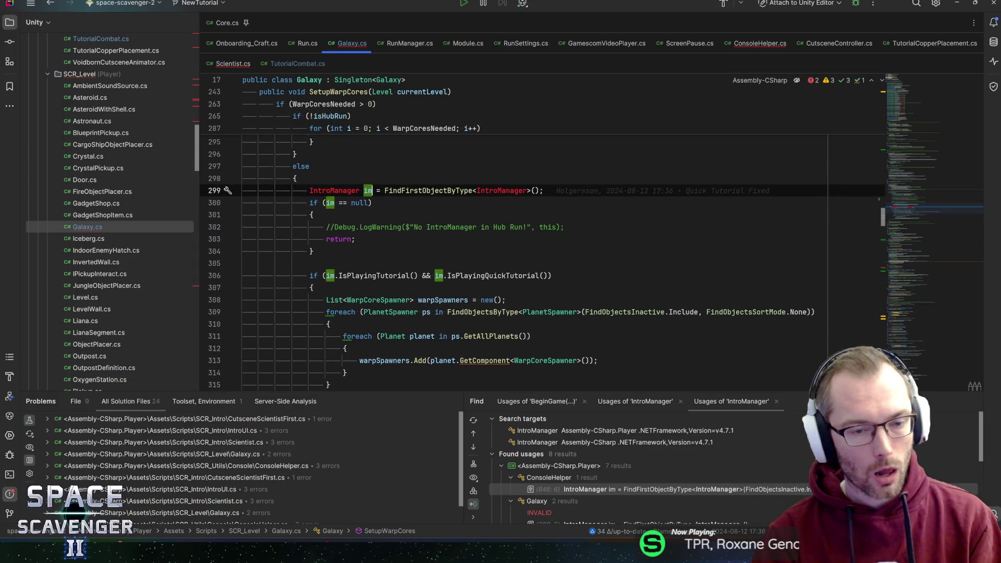
left_click_drag(315, 251, 138, 193)
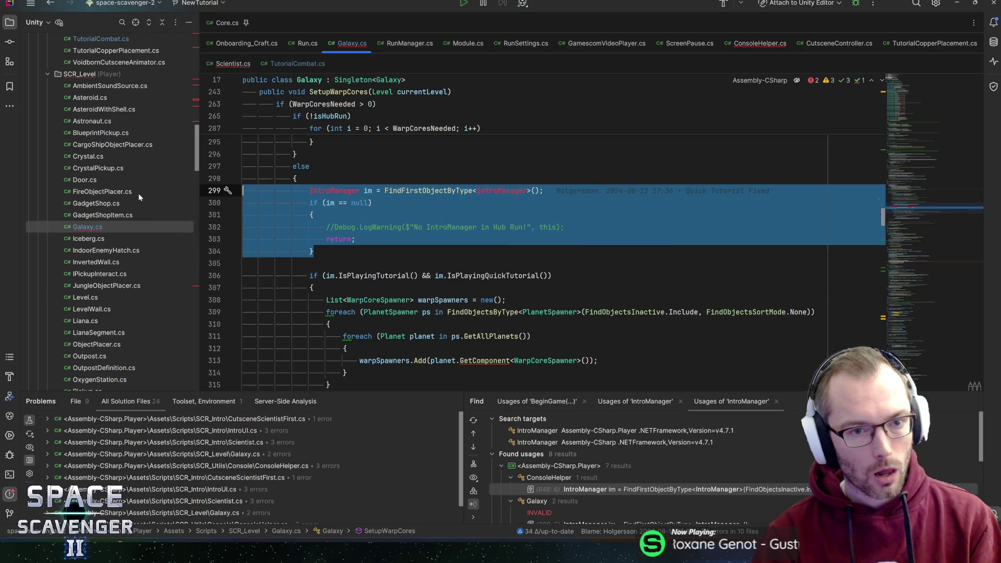
scroll(409, 231, "up", 5)
scroll(409, 234, "up", 6)
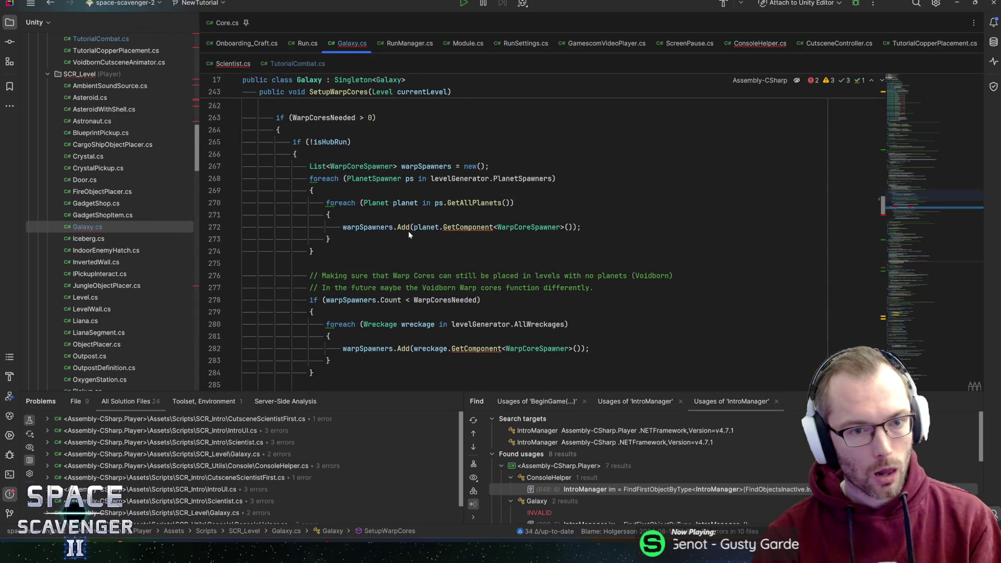
left_click(298, 154)
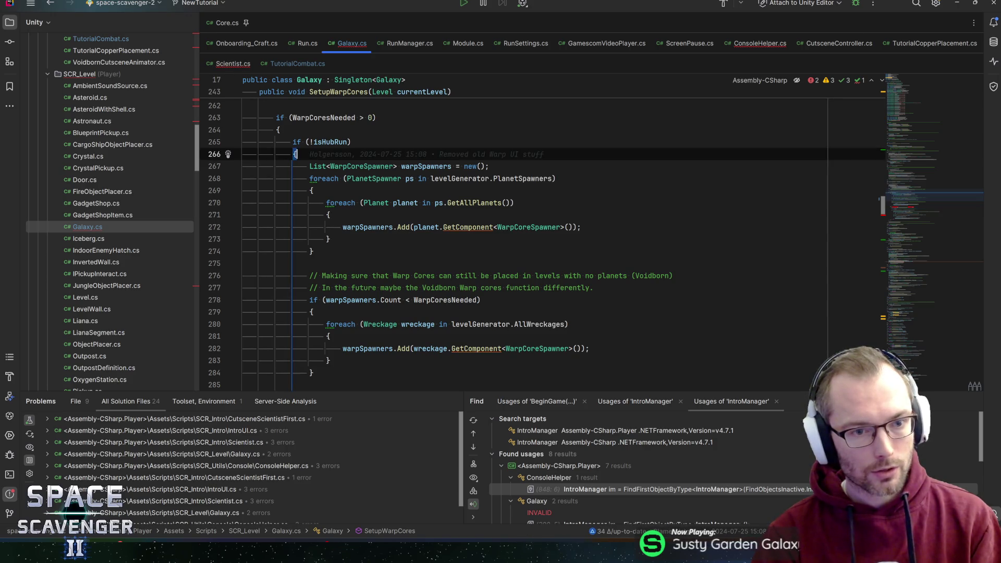
scroll(438, 261, "down", 6)
scroll(438, 261, "down", 4)
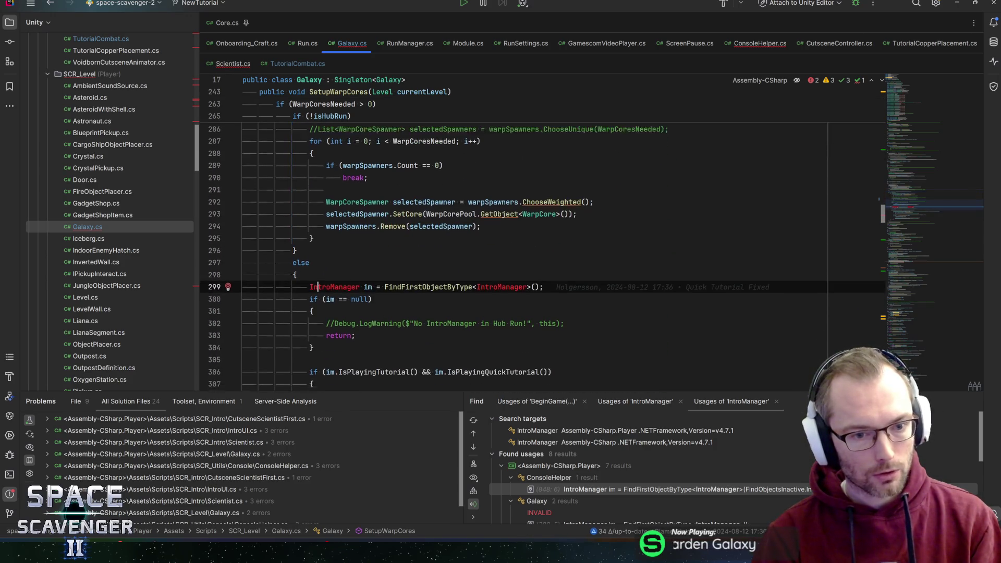
left_click_drag(314, 287, 126, 228)
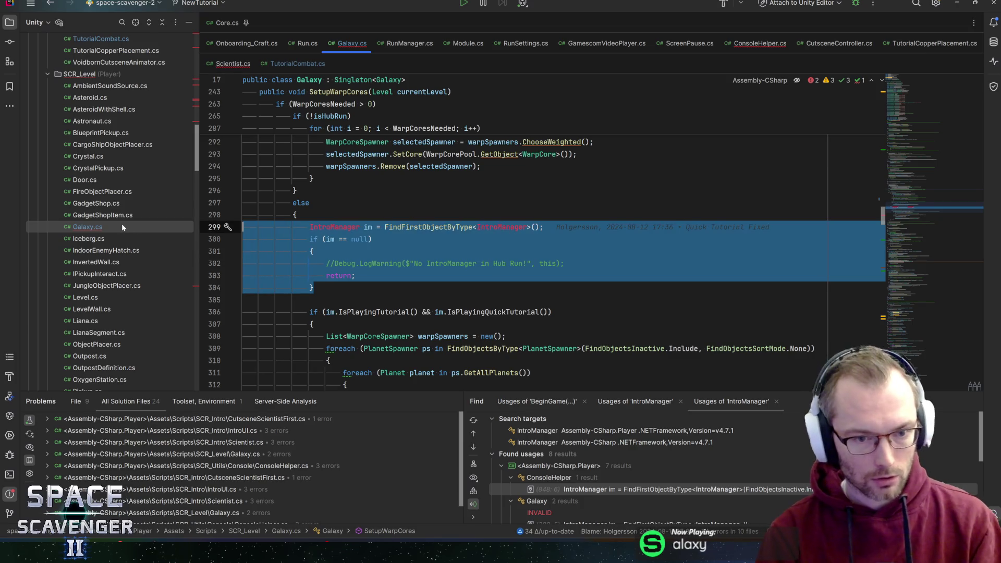
key("Delete")
key("Delete")
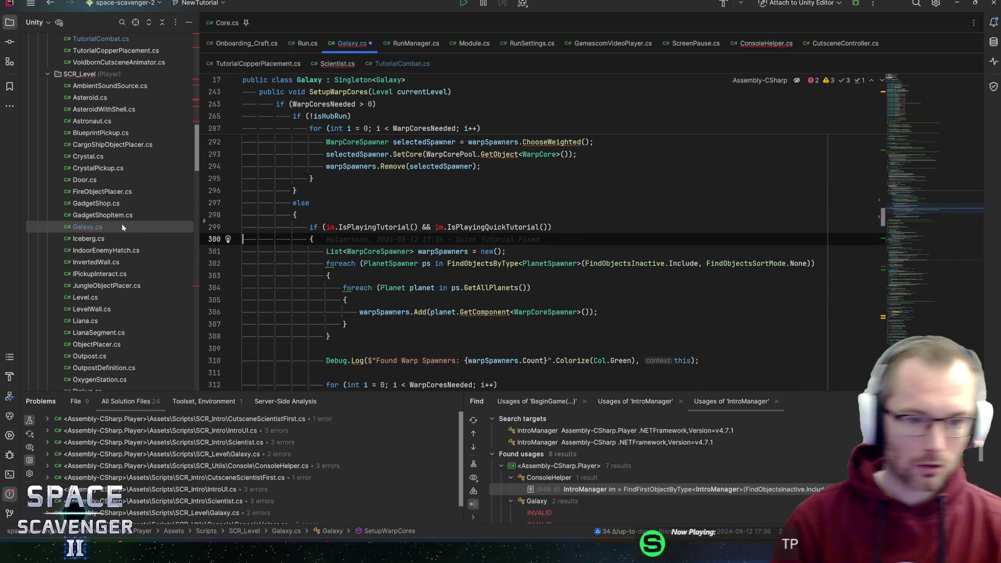
Step: Replace the tutorial block's IntroManager condition with !SaveData.Current.HasPlayedTutorial and save
key("Down")
key("Down")
key("Up")
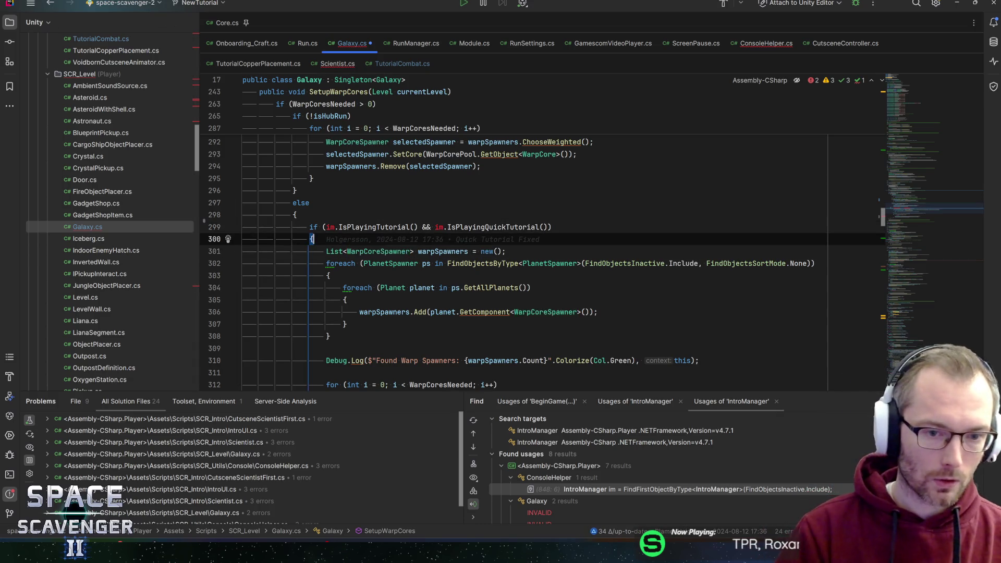
key("ctrl+]")
key("ctrl+[")
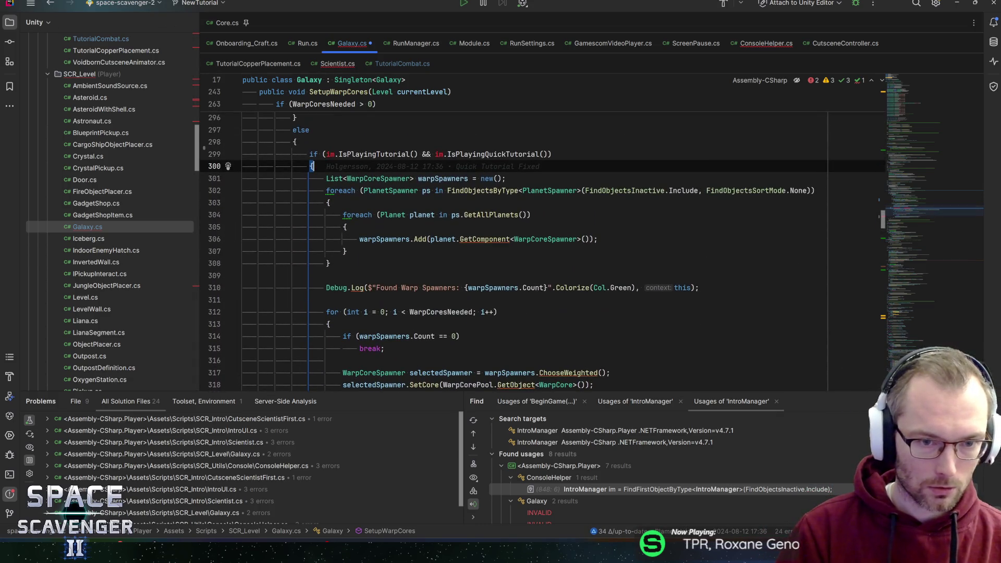
scroll(522, 260, "up", 3)
key("Up")
key("ctrl+w")
key("ctrl+w")
key("ctrl+w")
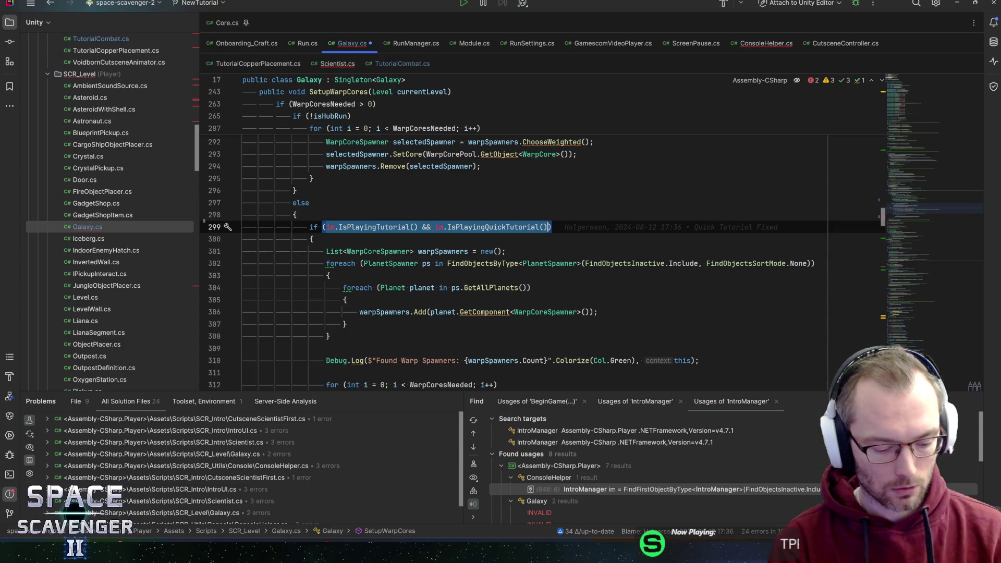
key("BackSpace")
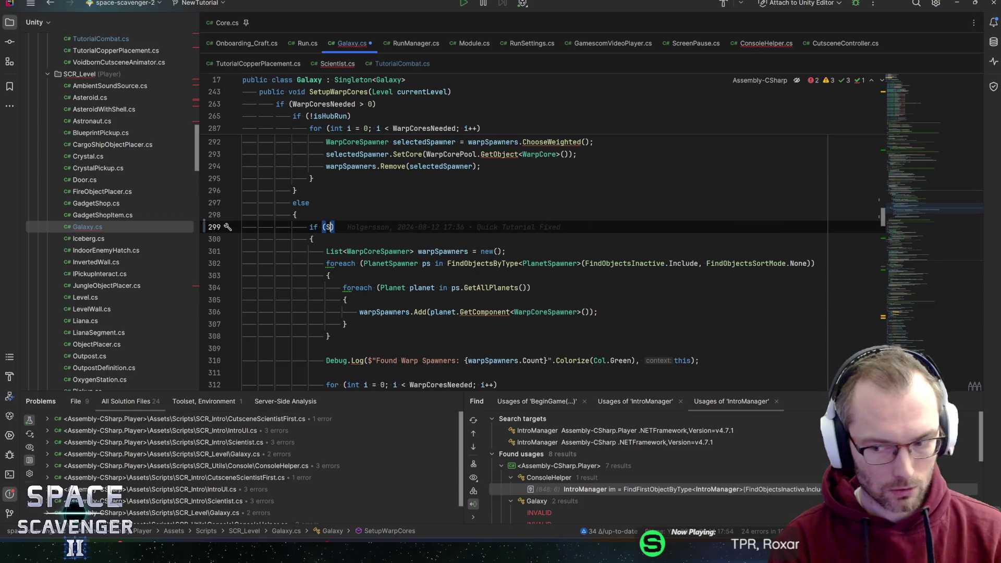
type("SaveData.curr")
type(".")
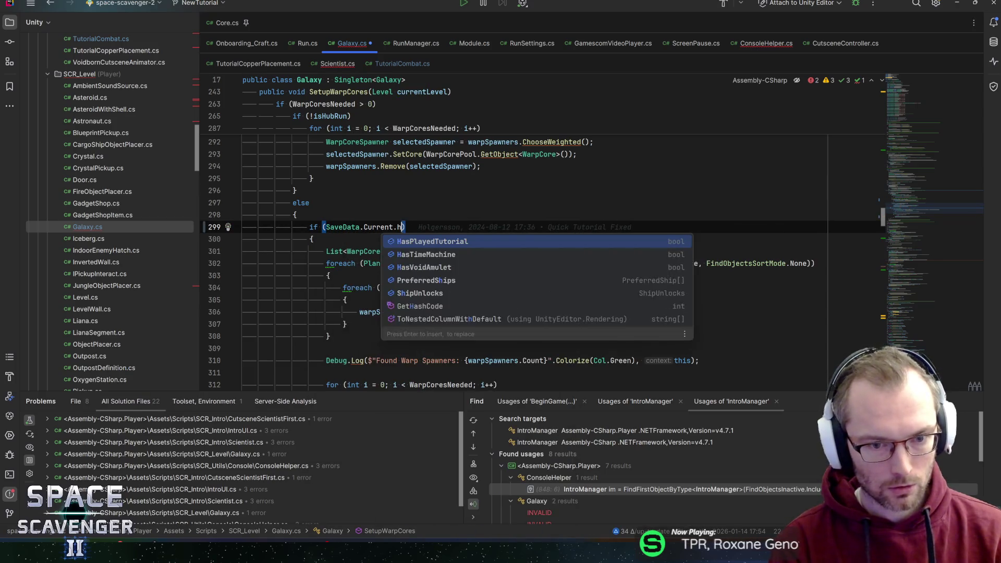
type("Has")
key("Return")
key("ctrl+Left")
key("ctrl+Left")
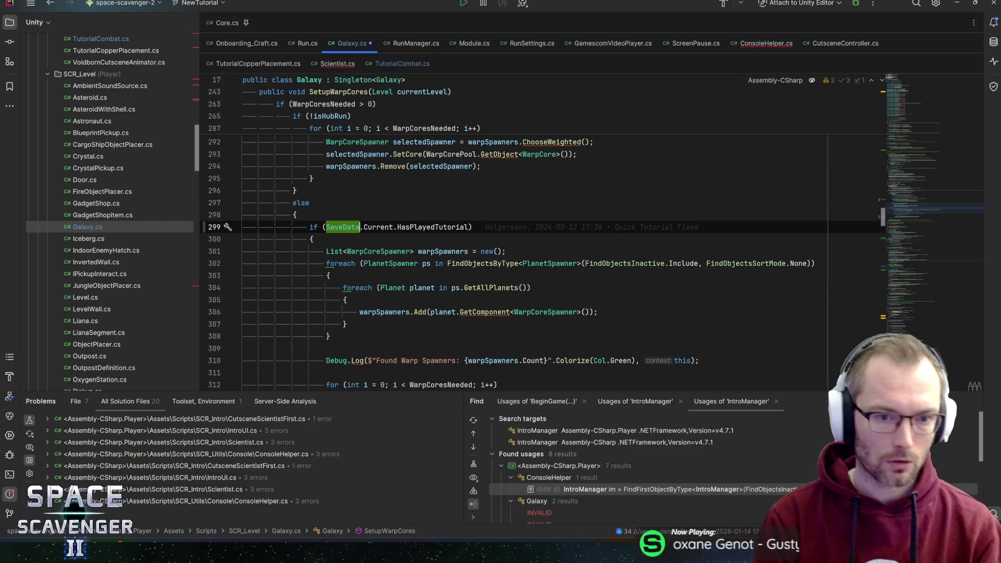
type("!")
key("End")
key("ctrl+s")
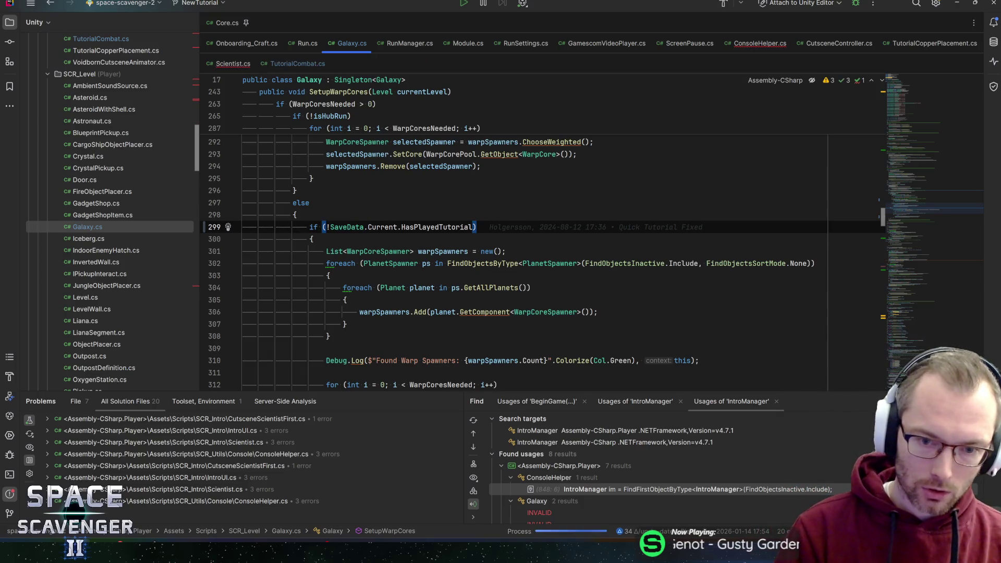
Step: Review the new negated condition above the warpSpawners line, then switch to Scientist.cs
left_click(506, 252)
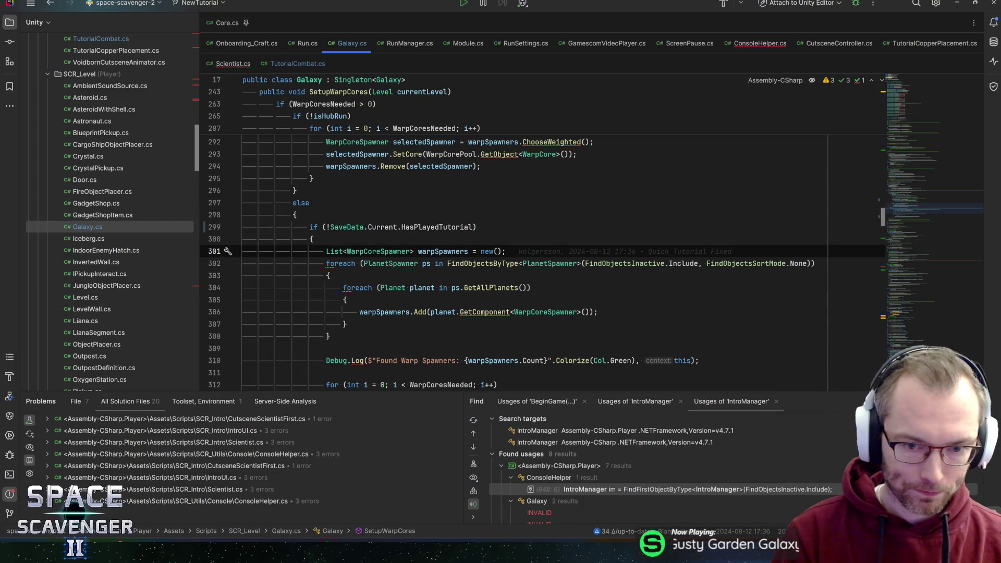
left_click_drag(476, 227, 324, 227)
key("Right")
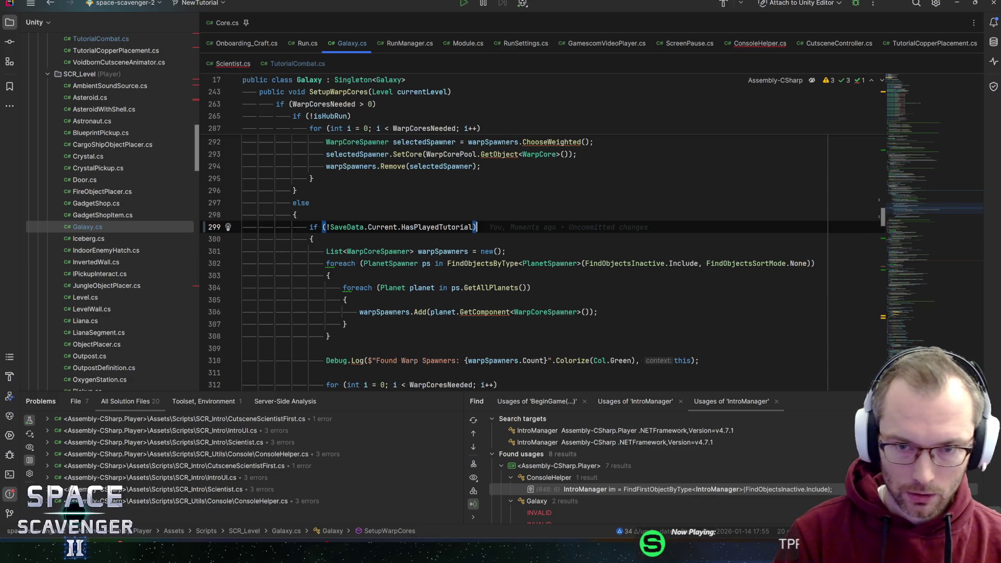
left_click(229, 64)
Step: Remove the OnNewTask subscription and unsubscribe lines from Scientist.cs and save
scroll(542, 255, "down", 2)
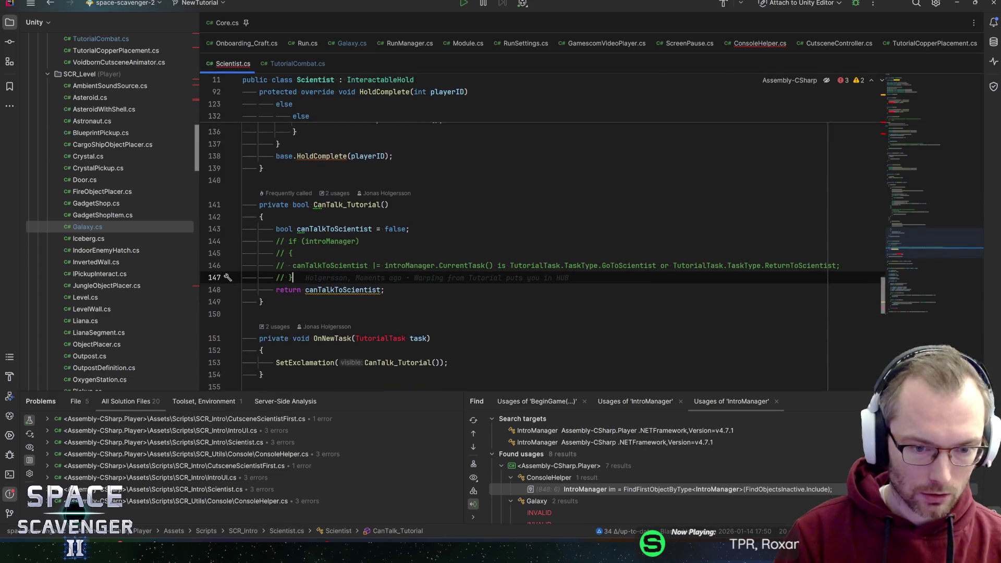
scroll(543, 255, "down", 2)
left_click(332, 250)
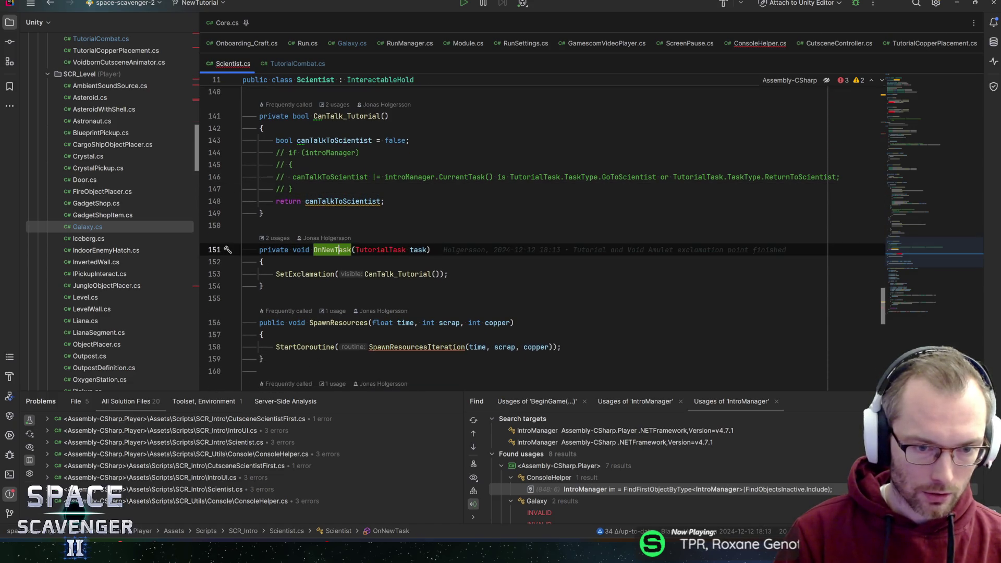
key("alt+F7")
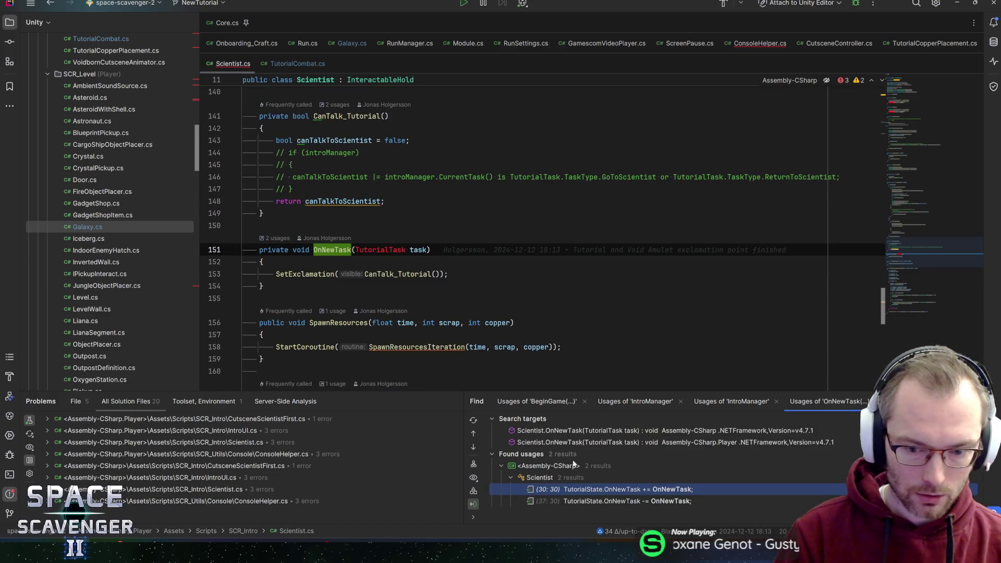
double_click(601, 492)
key("ctrl+y")
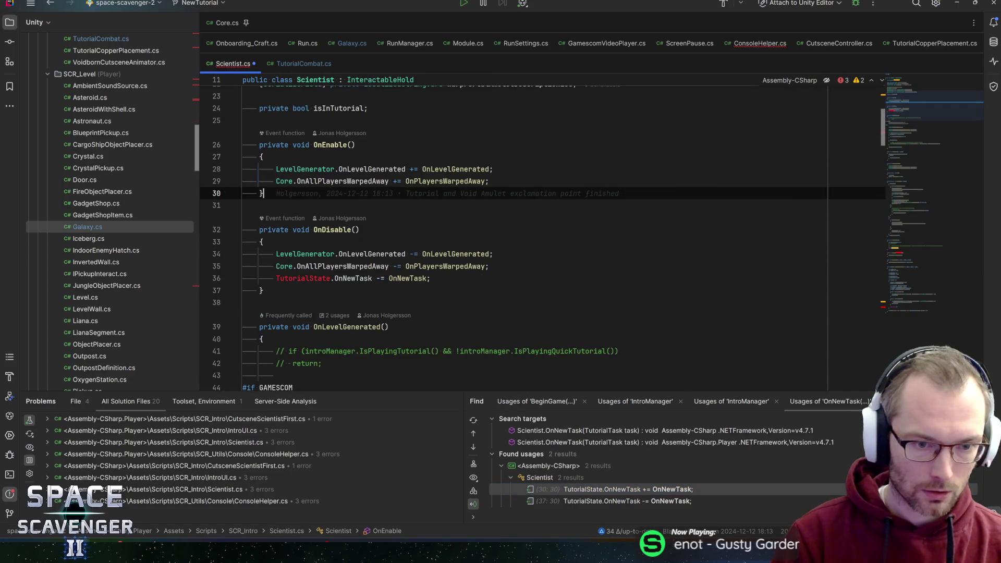
left_click(489, 266)
key("shift+Down")
key("BackSpace")
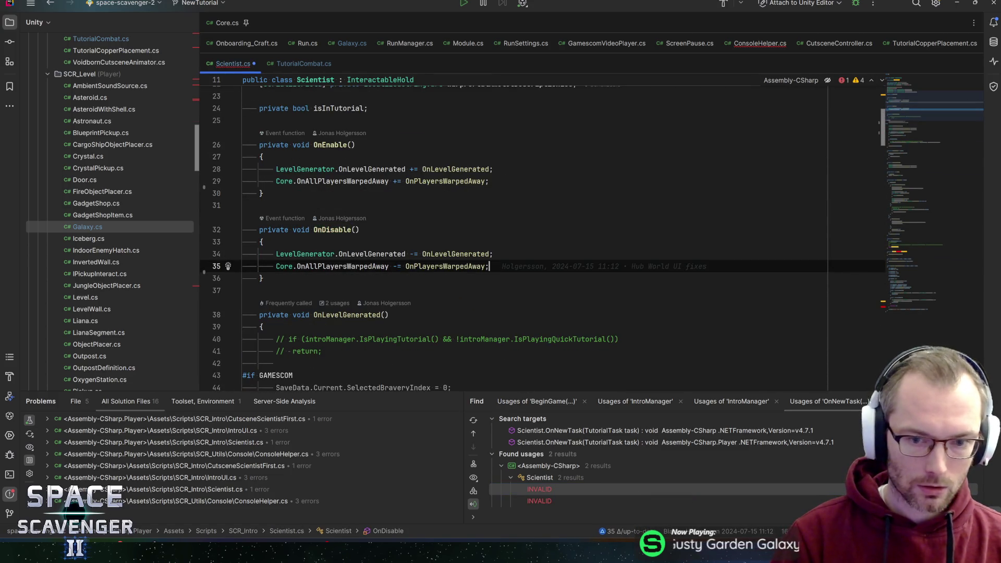
key("ctrl+s")
Step: Delete the OnNewTask method and save Scientist.cs
left_click(914, 240)
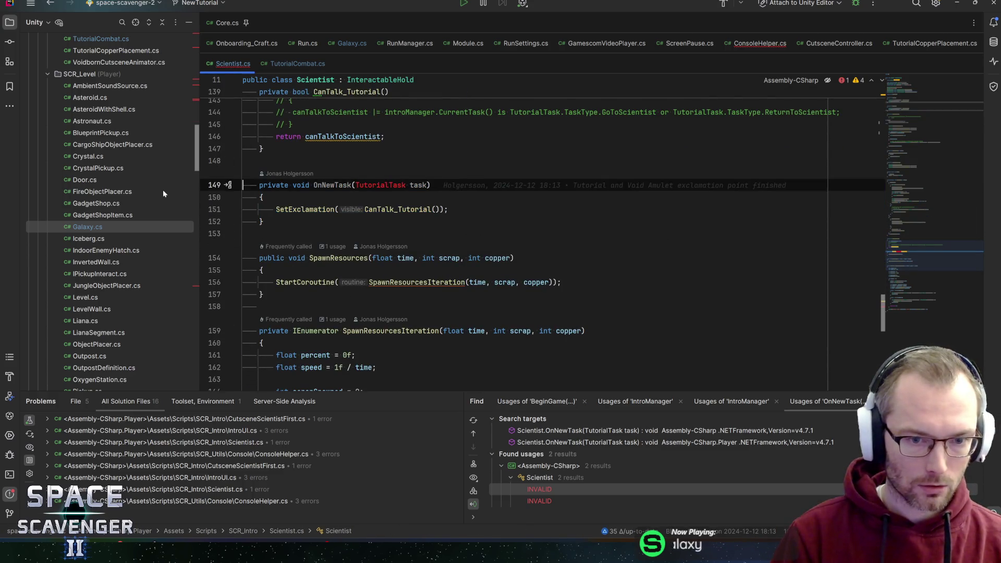
key("ctrl+w")
key("ctrl+w")
key("ctrl+w")
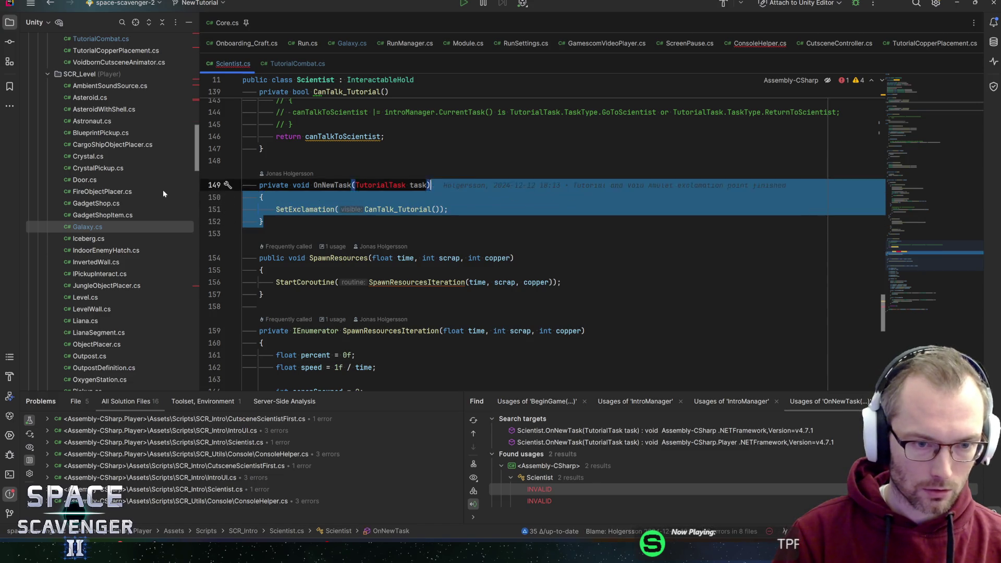
key("Delete")
key("ctrl+s")
Step: Find the SetExclamation line, then open CutsceneScientistFirst.cs at its TutorialAttachModule error
key("ctrl+f")
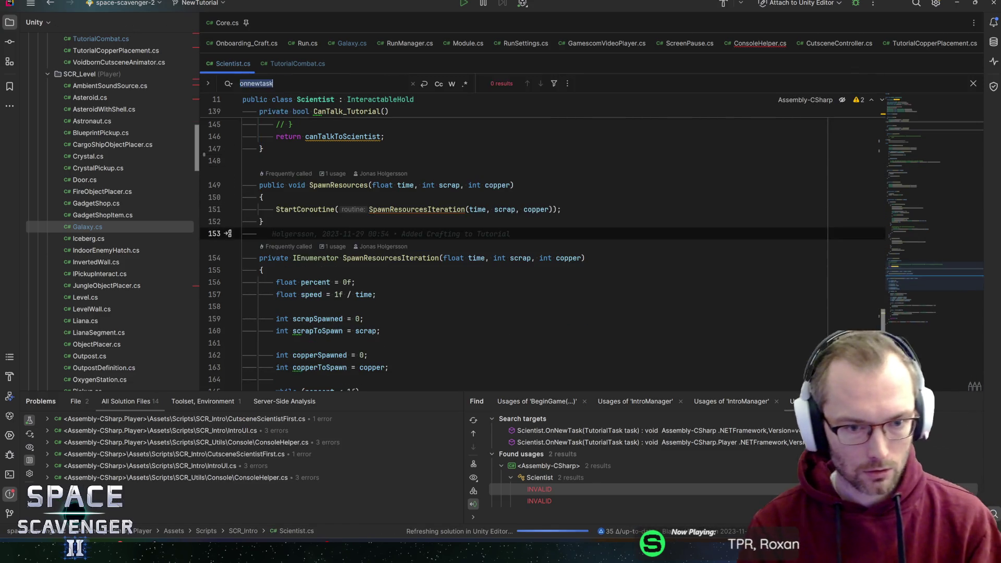
type("setexcl")
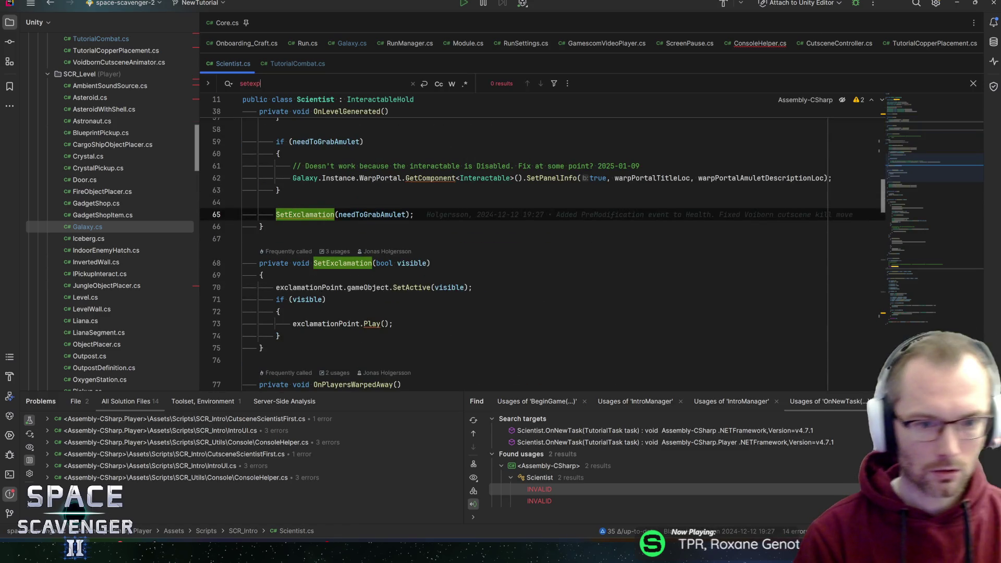
key("Escape")
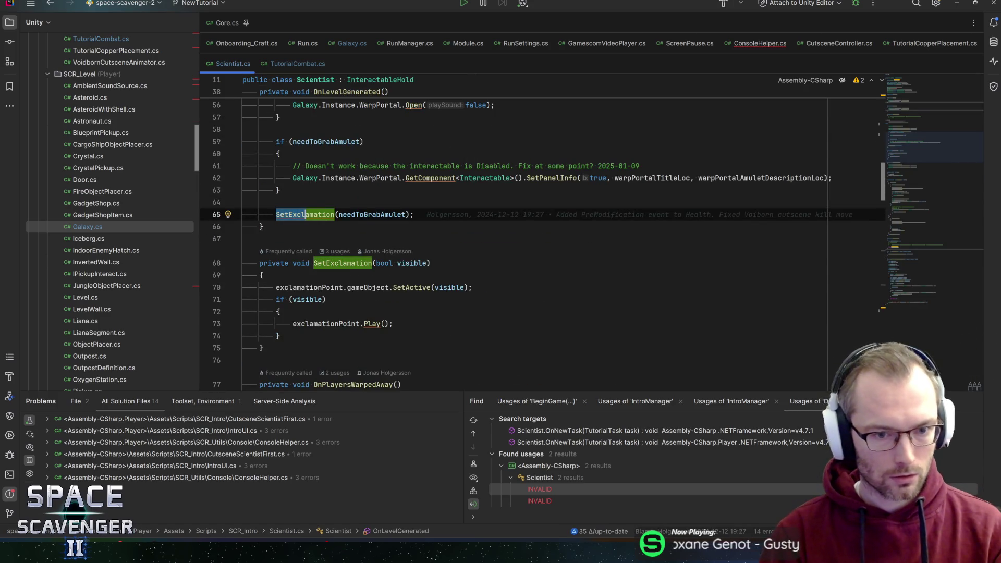
left_click(414, 214)
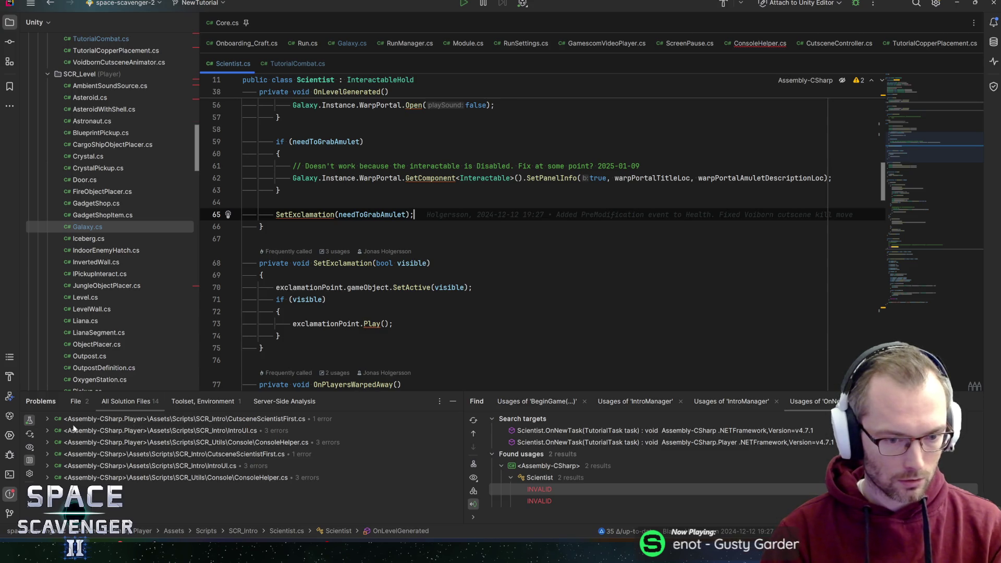
left_click(47, 419)
double_click(136, 431)
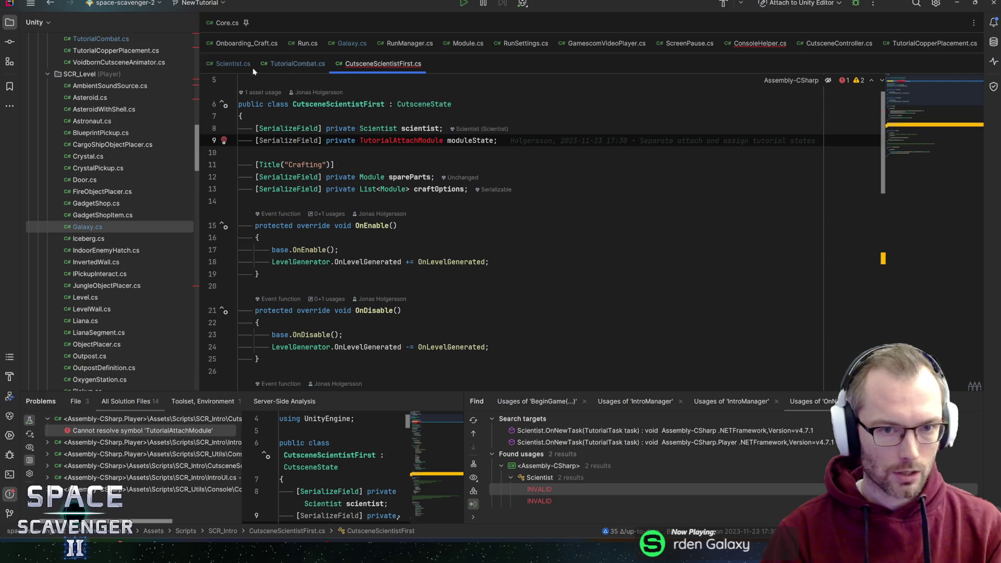
Step: Change the moduleState field type from TutorialAttachModule to Onboarding_AttachModule
left_click(130, 25)
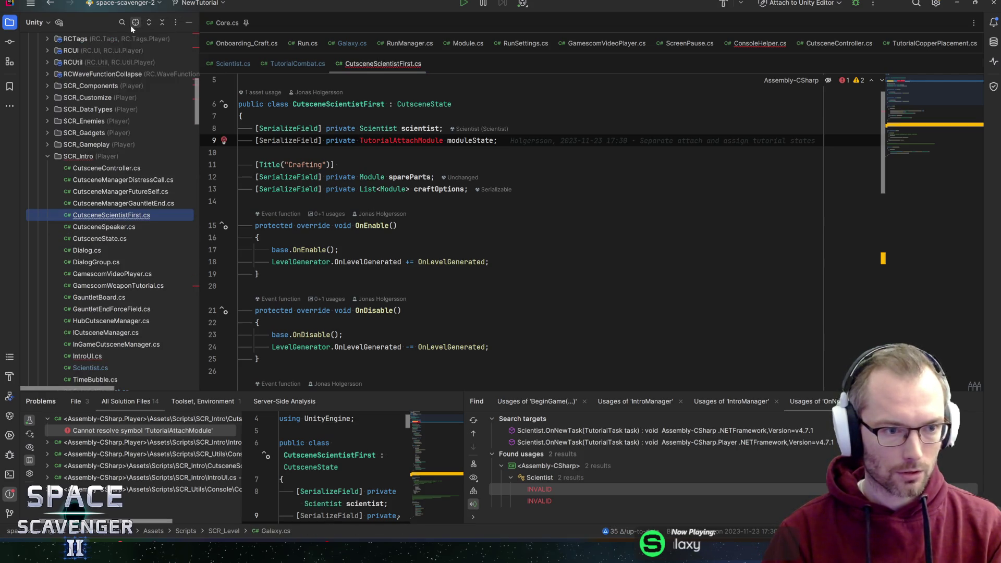
left_click(102, 206)
left_click(168, 218)
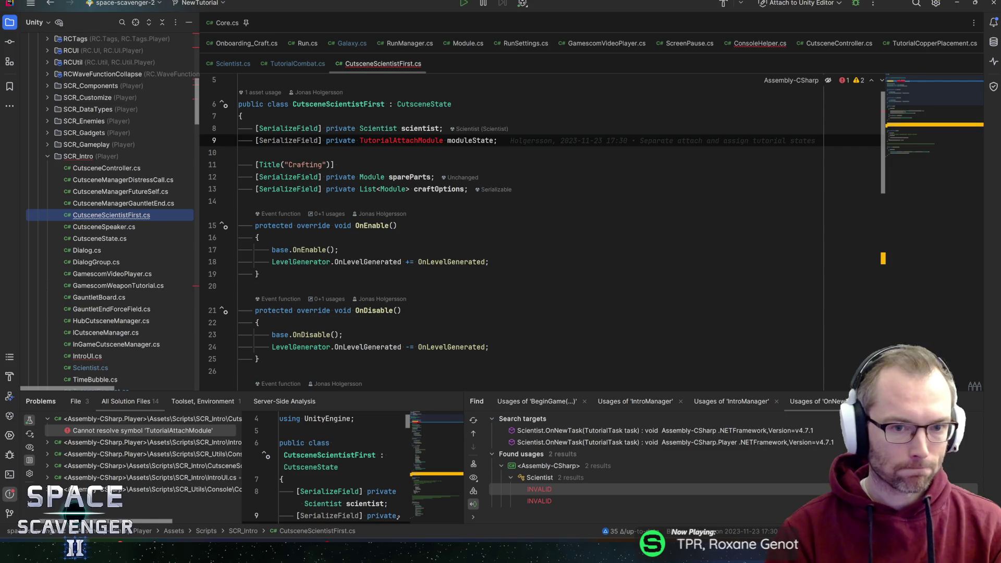
left_click(385, 141)
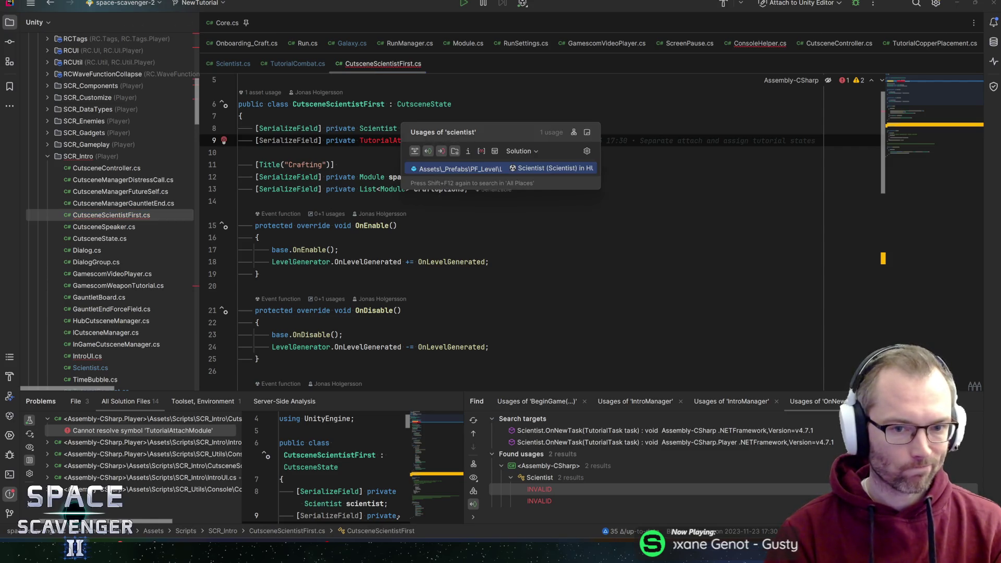
double_click(384, 139)
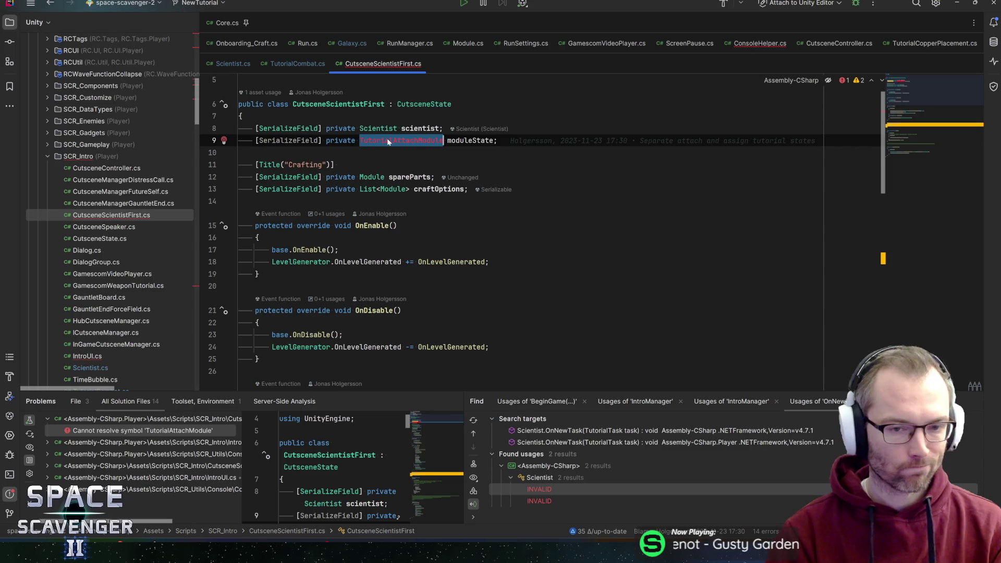
type("Onboardinga")
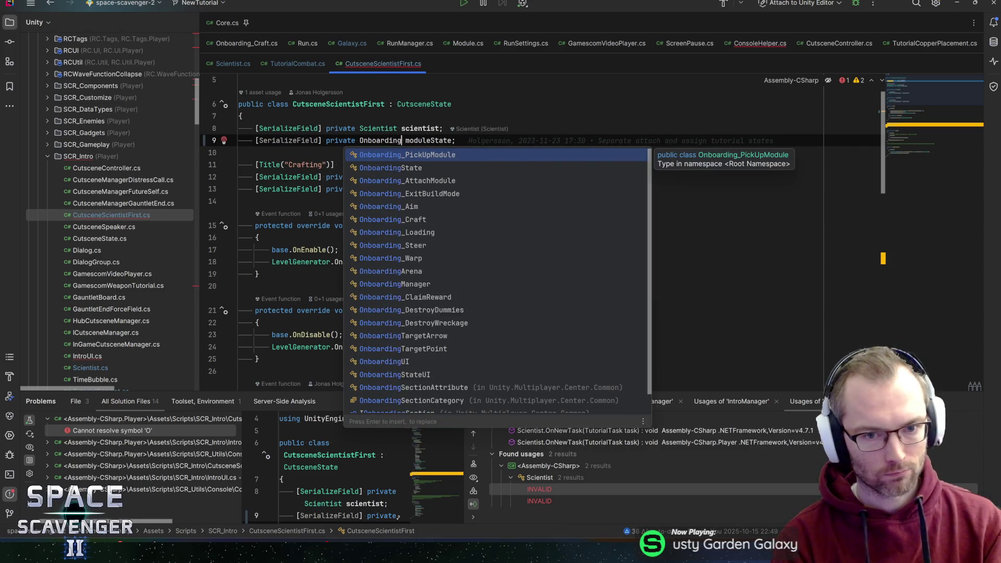
key("Down")
key("Down")
key("Return")
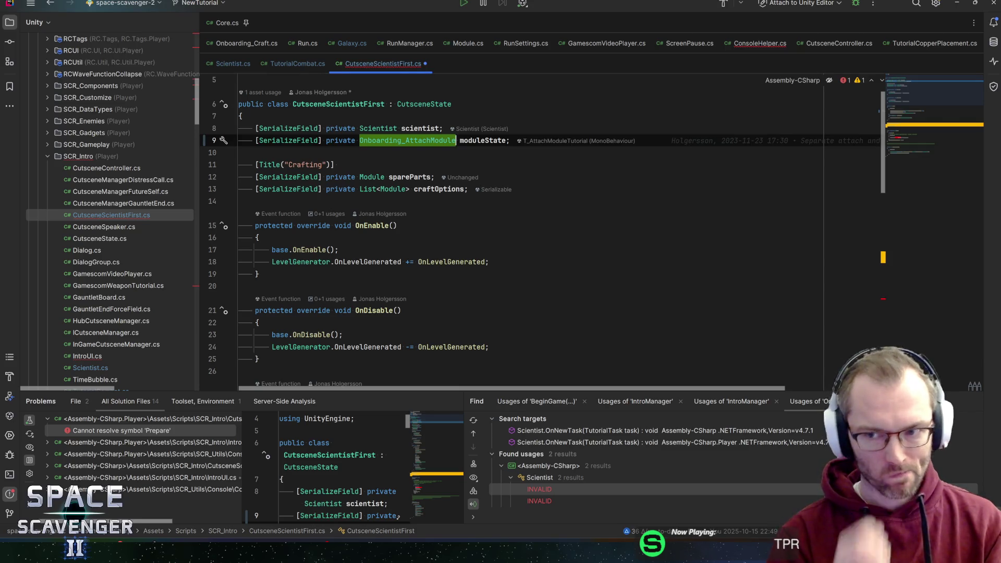
Step: Comment out the moduleState.Prepare call and open IntroUI.cs at its TutorialTaskUI error
scroll(522, 235, "down", 1)
scroll(521, 234, "down", 10)
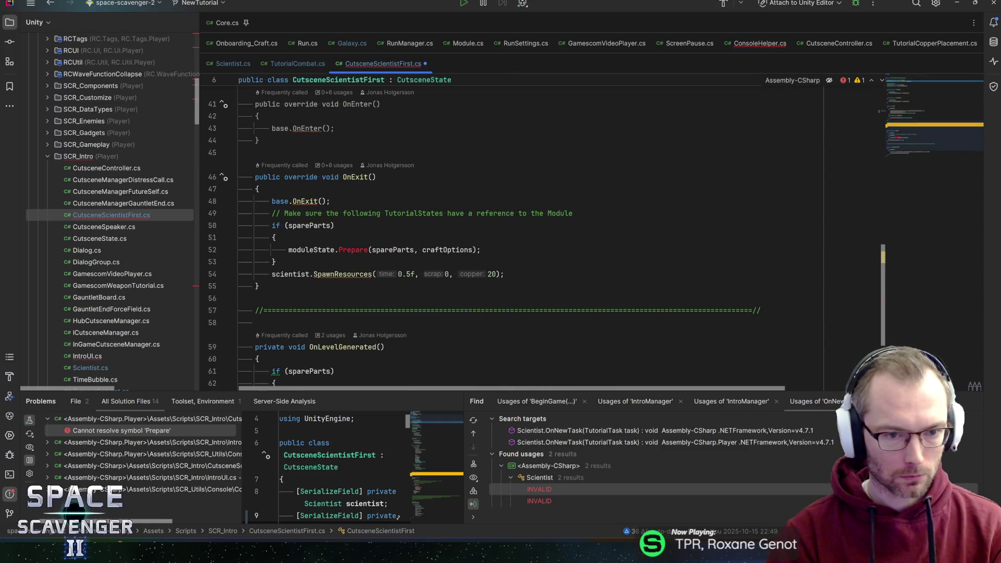
mouse_move(311, 250)
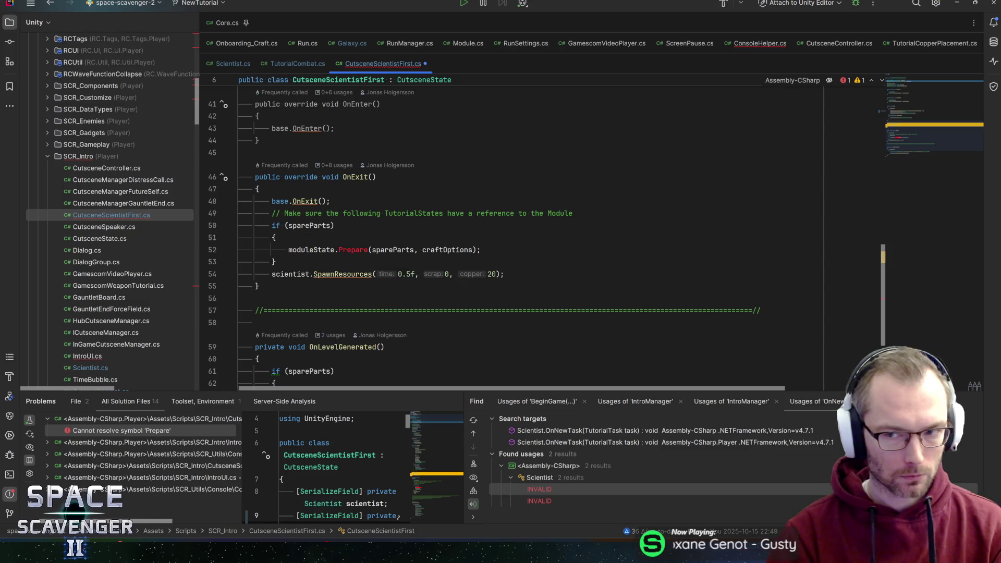
left_click(920, 80)
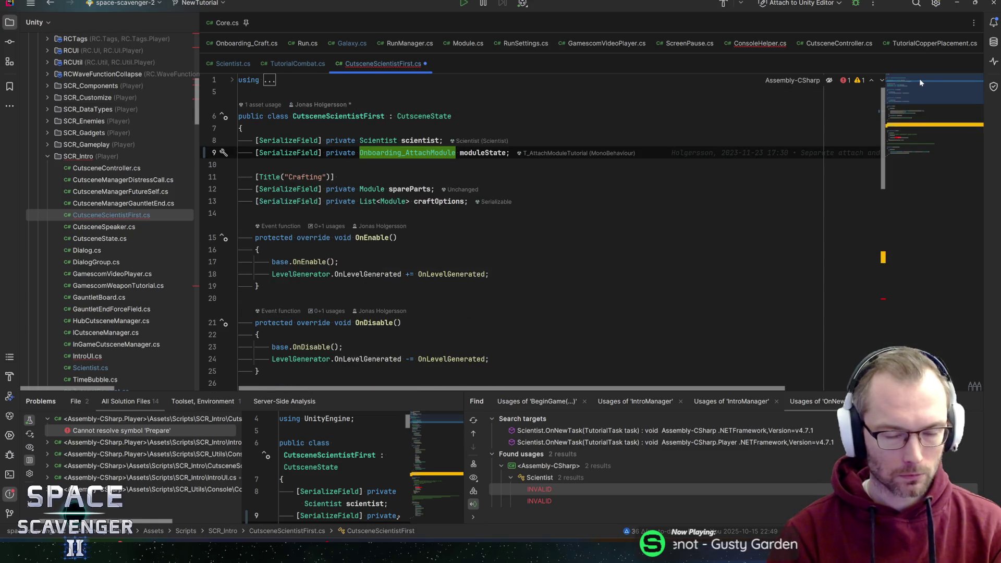
left_click_drag(920, 82, 918, 135)
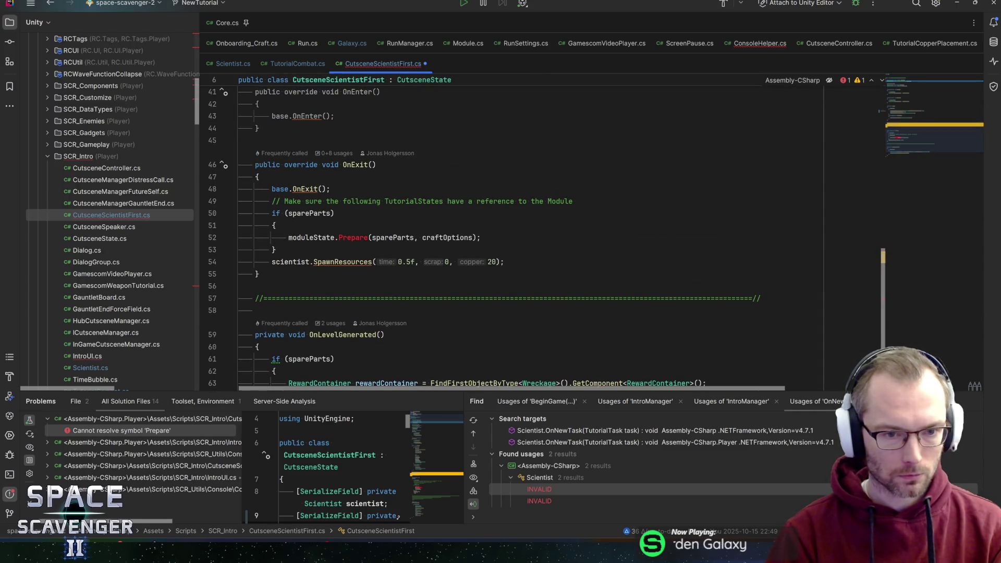
left_click(314, 214)
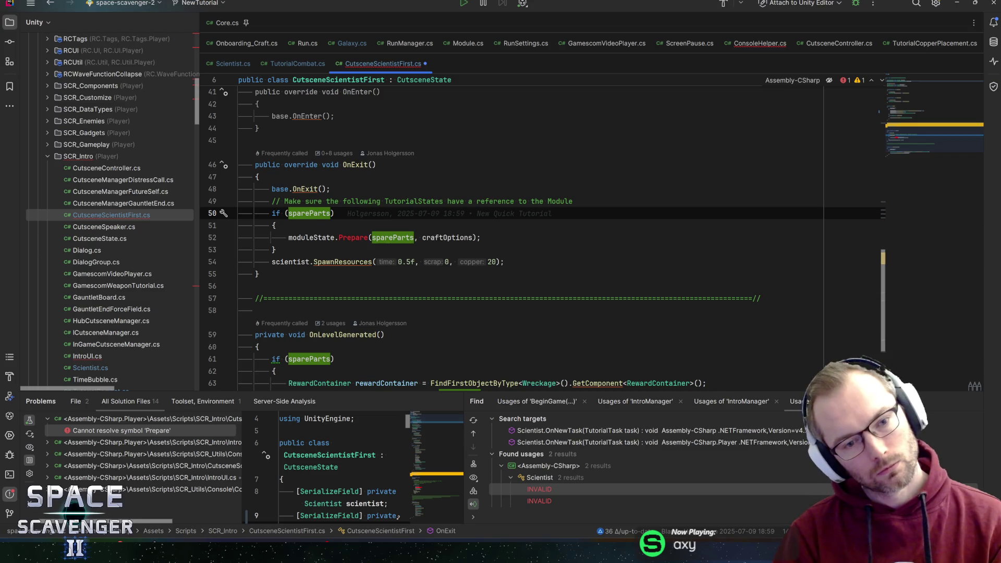
left_click(289, 238)
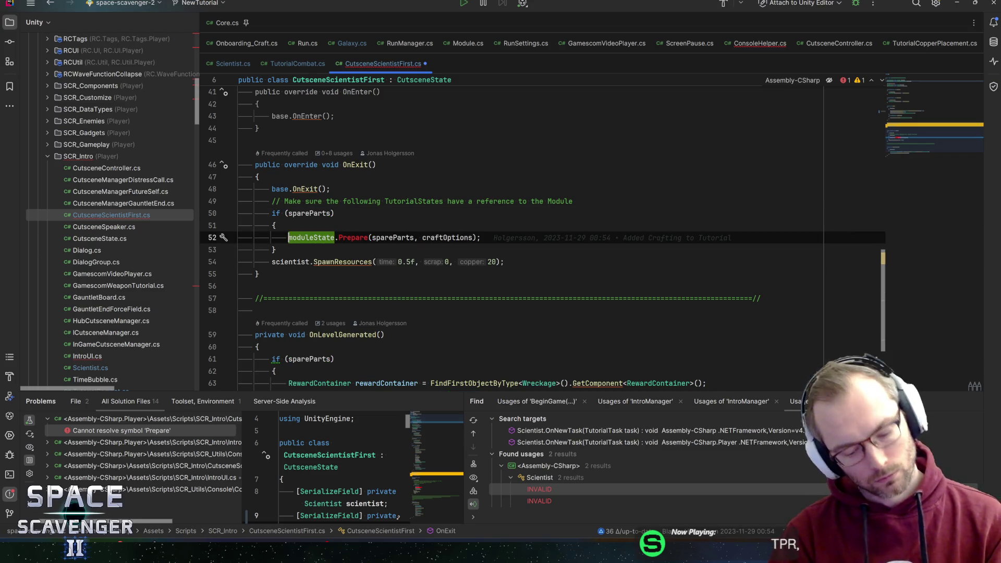
key("ctrl+slash")
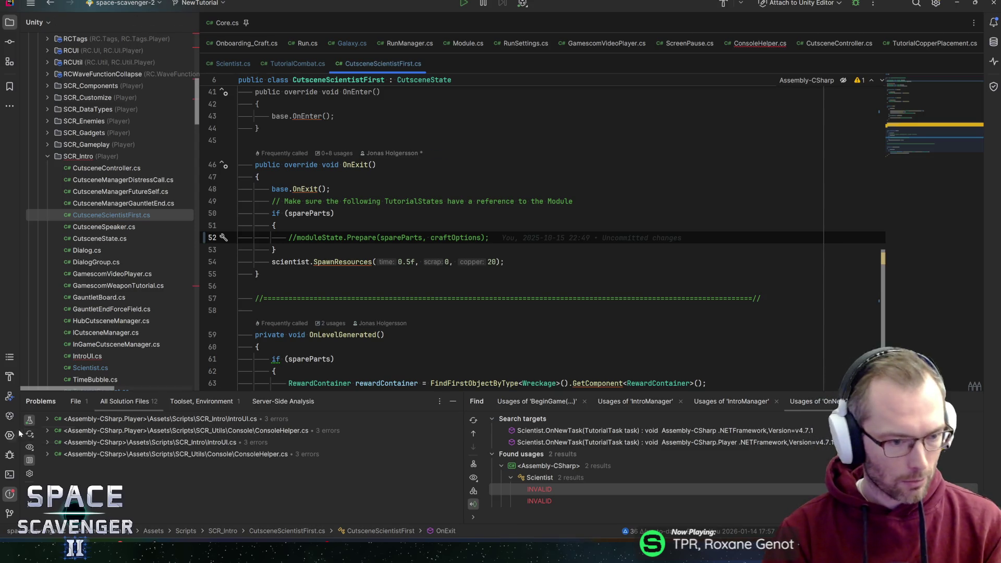
left_click(48, 442)
double_click(130, 454)
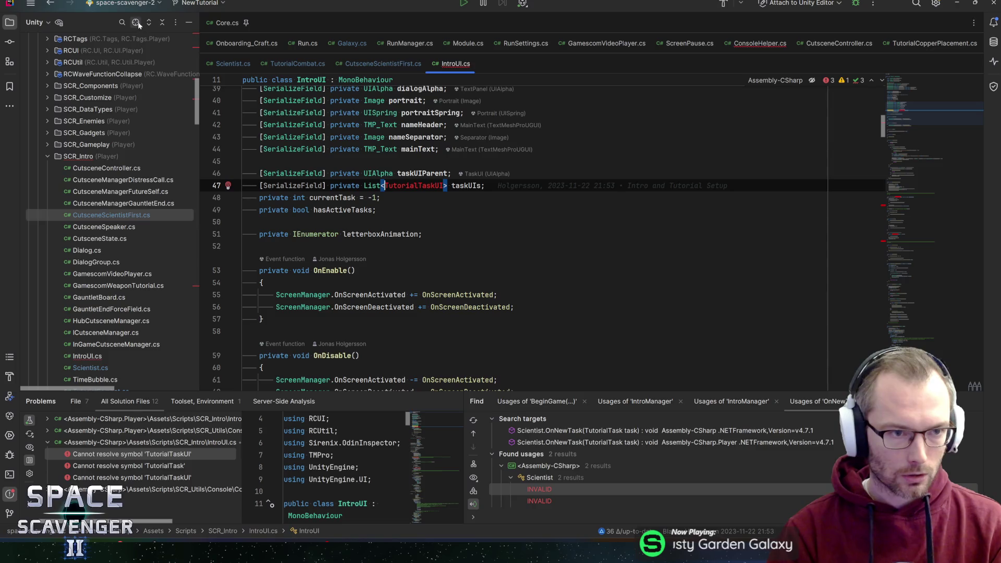
Step: Check where the IntroUI class is used, including in InGameCutsceneManager
left_click(136, 22)
left_click(377, 210)
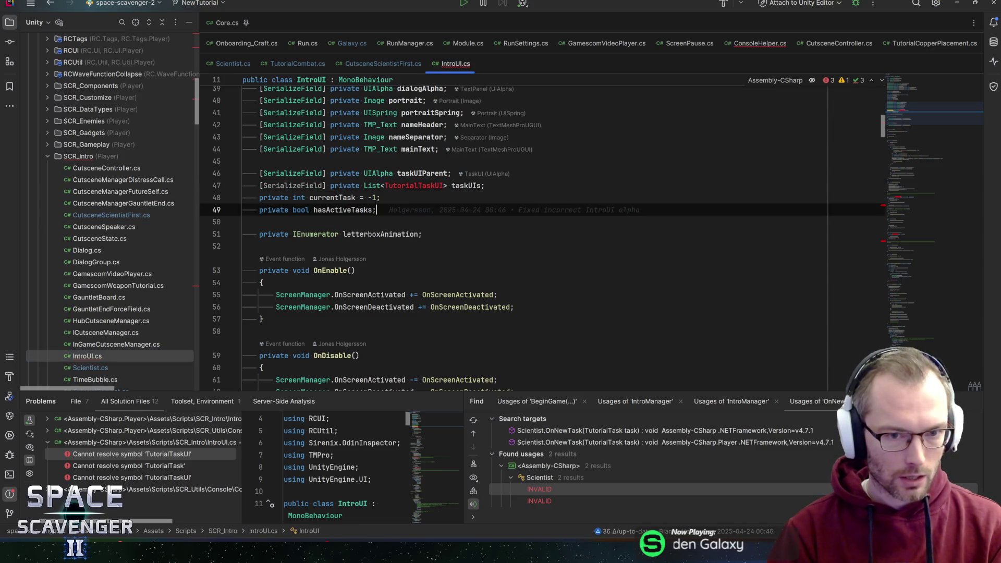
scroll(377, 210, "up", 2)
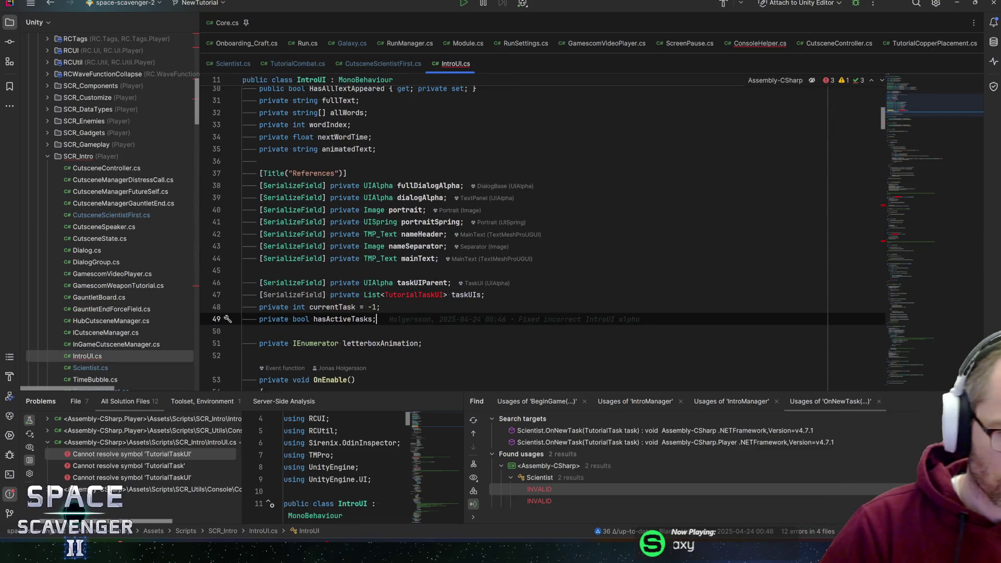
scroll(522, 235, "up", 6)
scroll(522, 235, "up", 2)
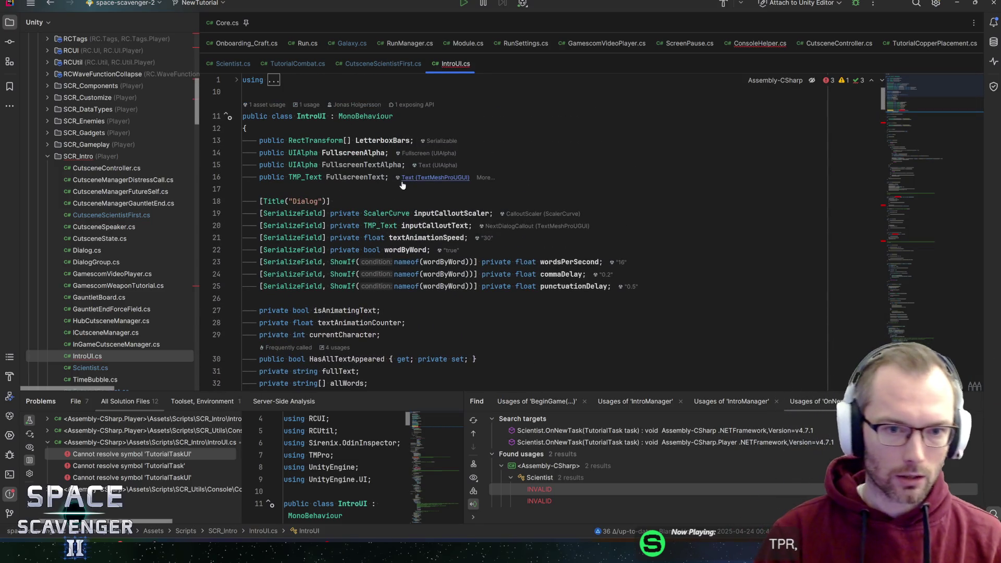
left_click(312, 116)
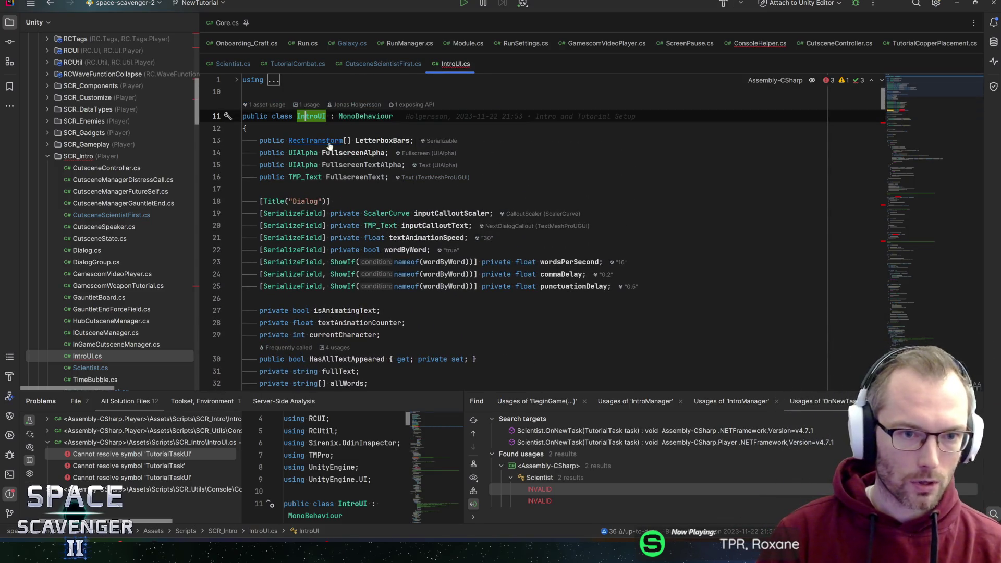
key("shift+F12")
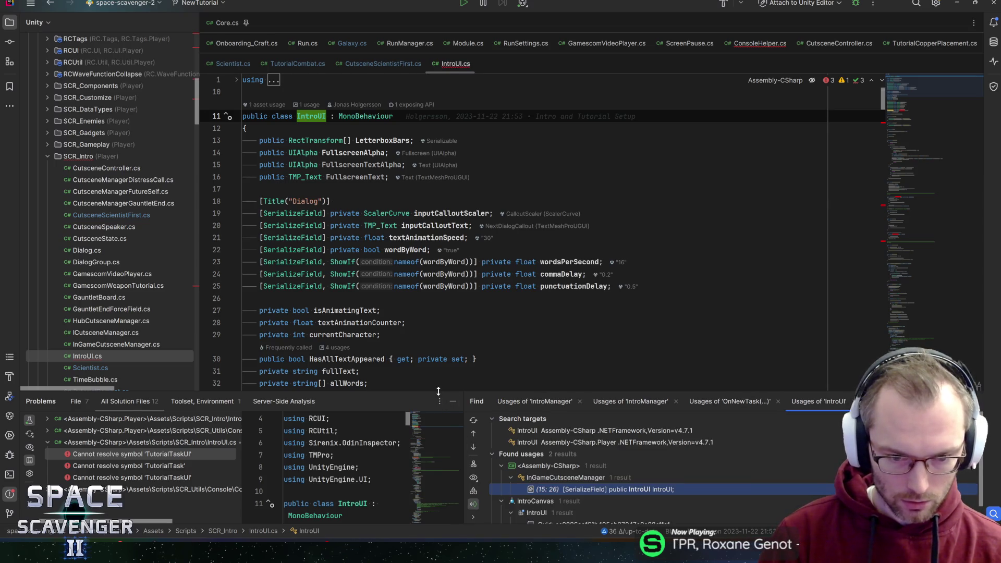
left_click_drag(439, 392, 452, 352)
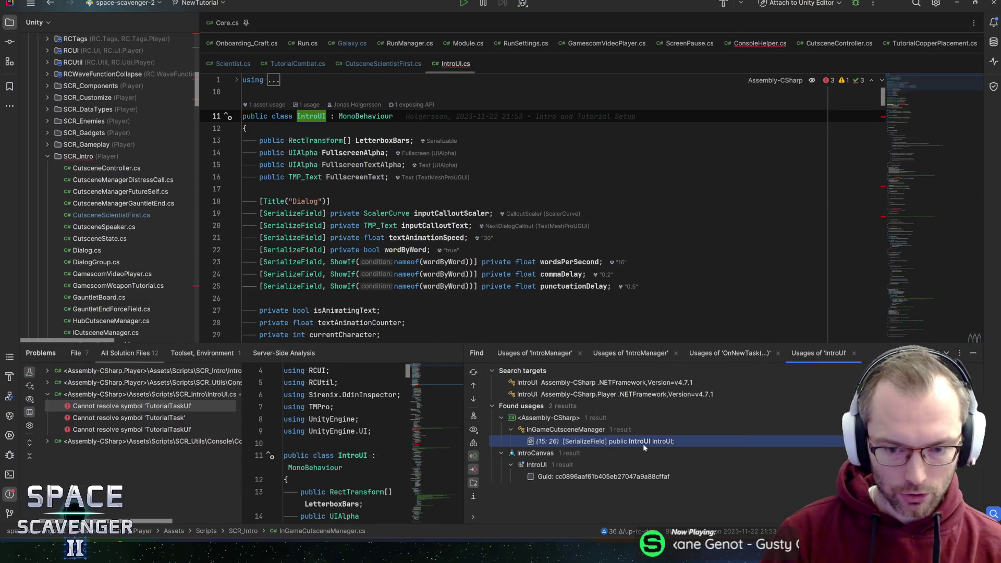
double_click(643, 444)
key("ctrl+alt+Left")
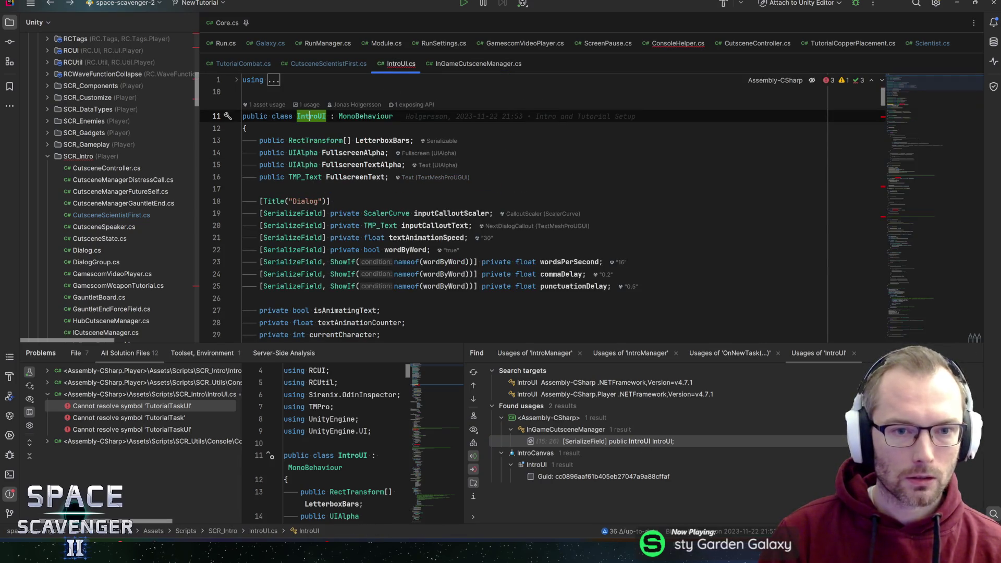
Step: Delete the taskUIs and taskUIParent field declarations from IntroUI.cs
scroll(432, 141, "down", 2)
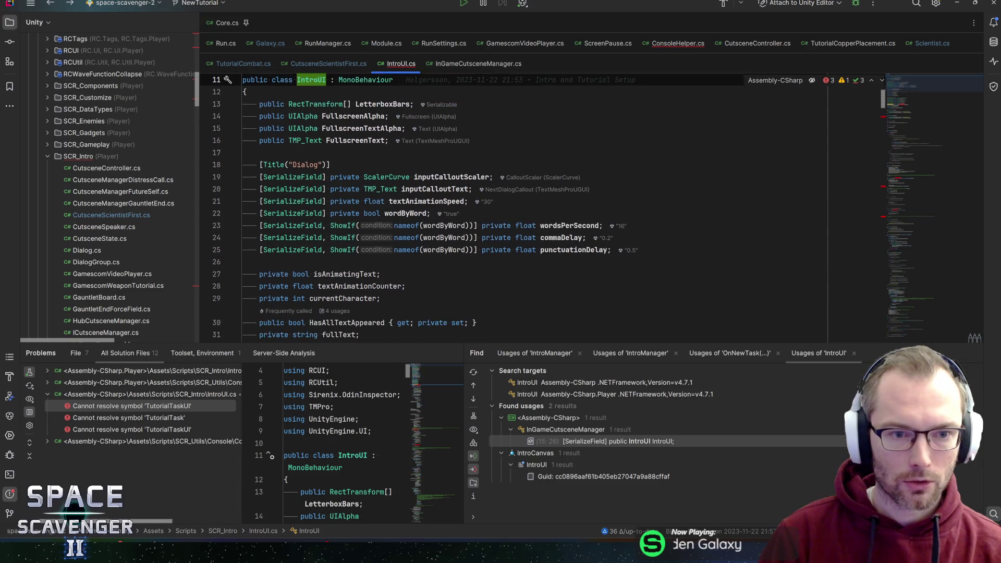
scroll(433, 141, "up", 2)
mouse_move(368, 165)
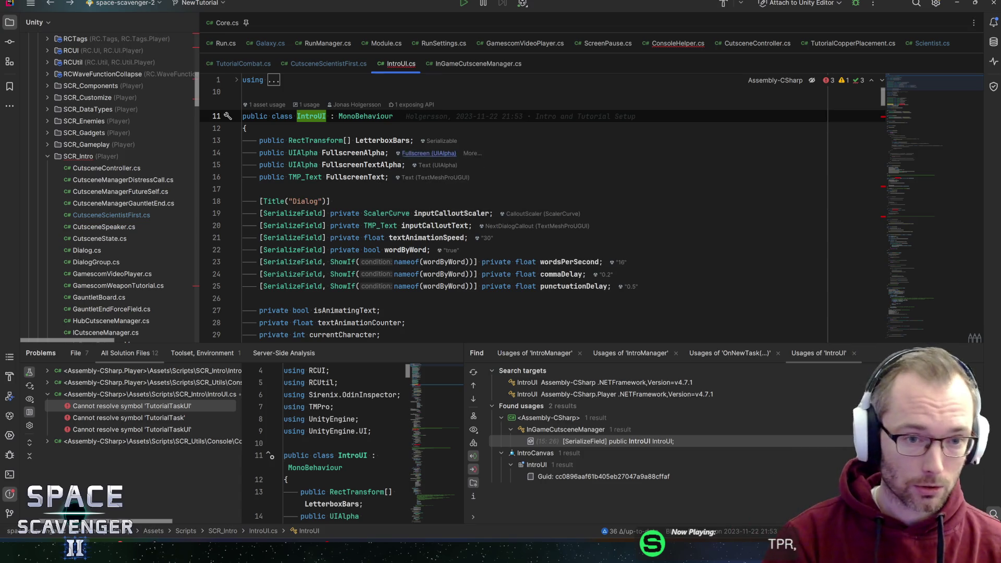
scroll(923, 99, "down", 10)
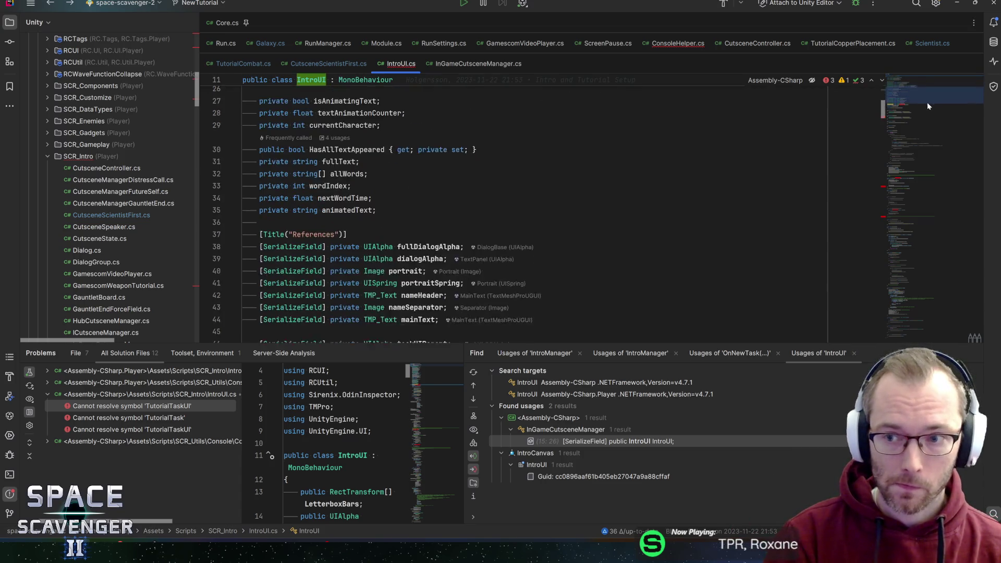
left_click(427, 295)
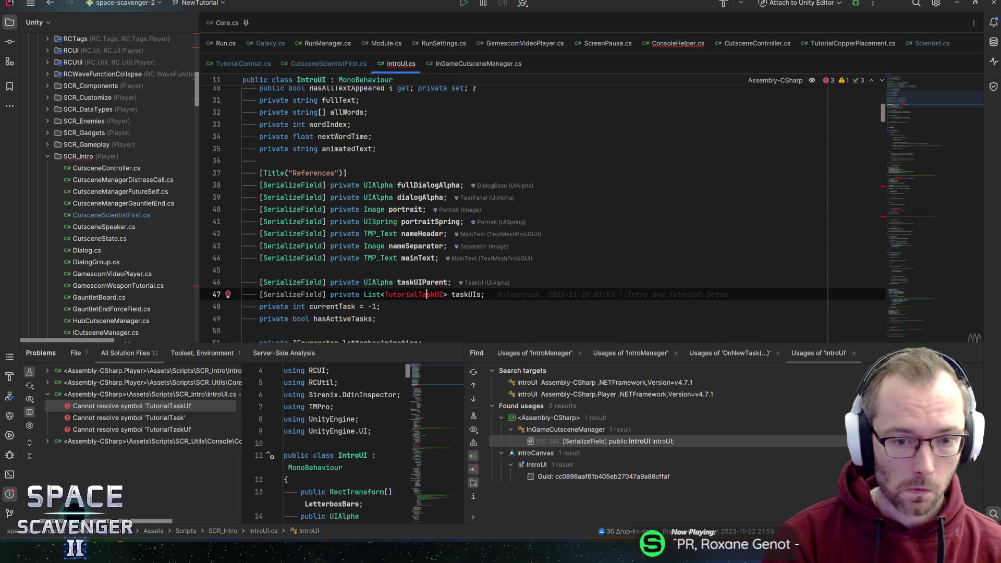
key("ctrl+x")
key("Up")
key("ctrl+x")
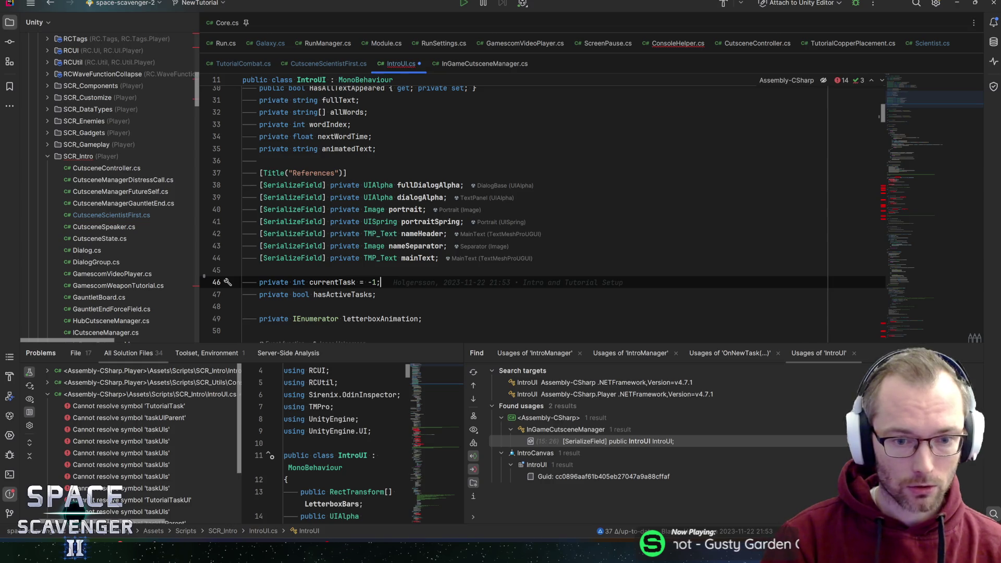
Step: Select the task methods of the Tasks section, starting from AddTask
scroll(889, 138, "down", 15)
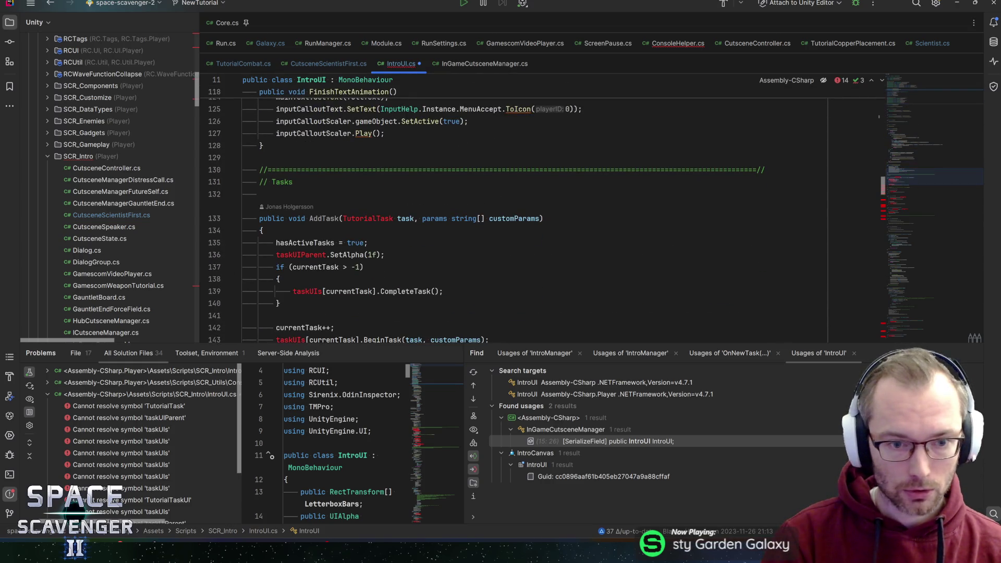
left_click(323, 218)
scroll(324, 219, "down", 4)
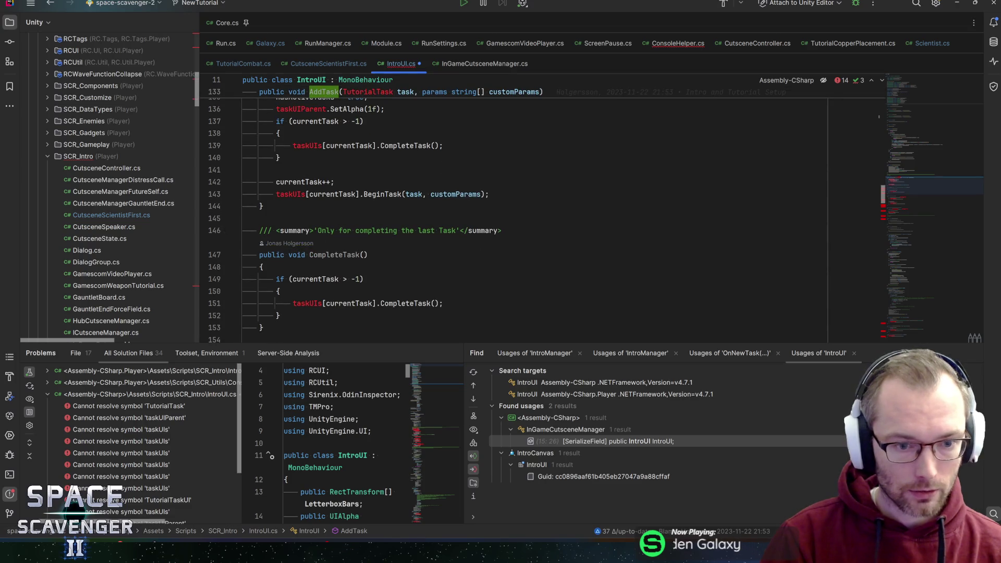
scroll(355, 219, "down", 2)
scroll(511, 209, "down", 5)
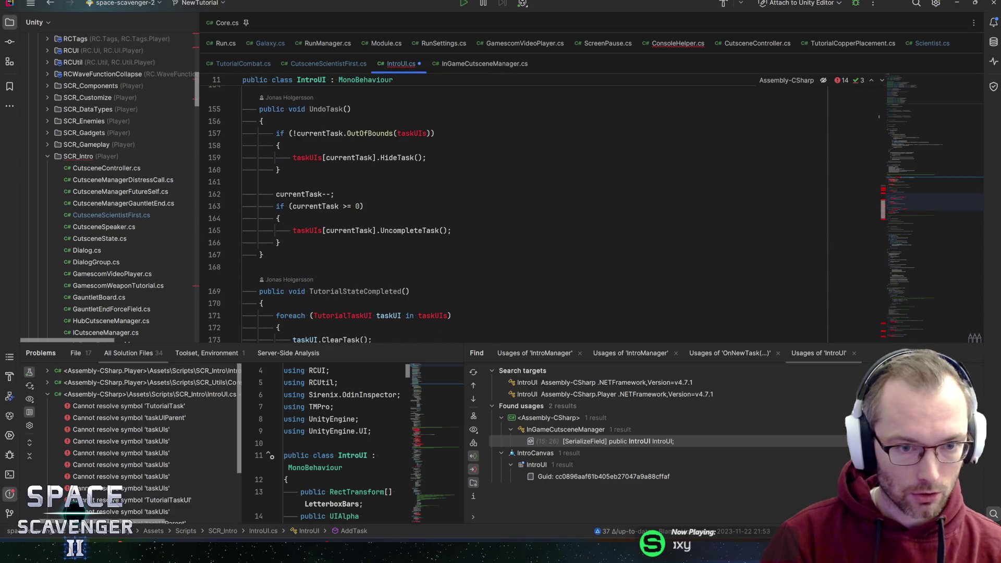
scroll(543, 214, "down", 3)
mouse_move(234, 284)
left_mouse_down()
mouse_move(230, 101)
mouse_move(227, 234)
left_mouse_up()
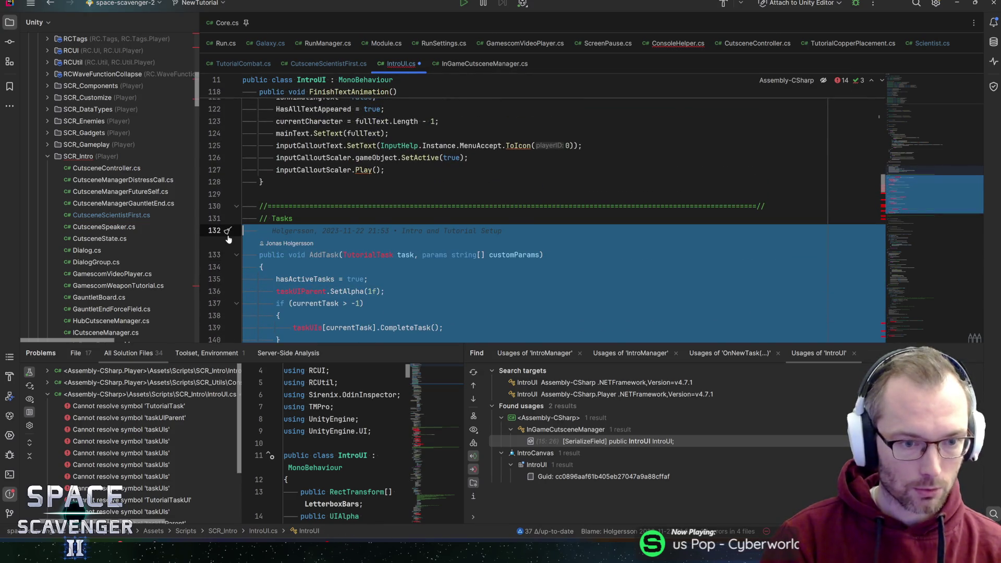
Step: Delete the entire Tasks section of methods and save IntroUI.cs
key("shift+Up")
key("shift+Up")
key("Delete")
key("ctrl+s")
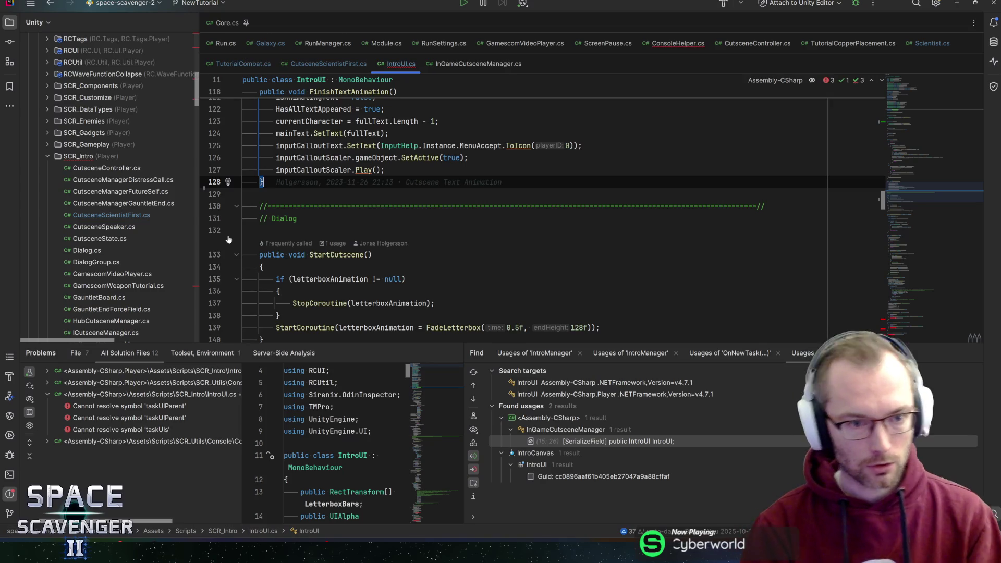
Step: Inspect OnScreenActivated's broken taskUIParent reference and list OnScreenActivated's usages
mouse_move(947, 185)
left_mouse_down()
mouse_move(934, 298)
mouse_move(876, 308)
left_mouse_up()
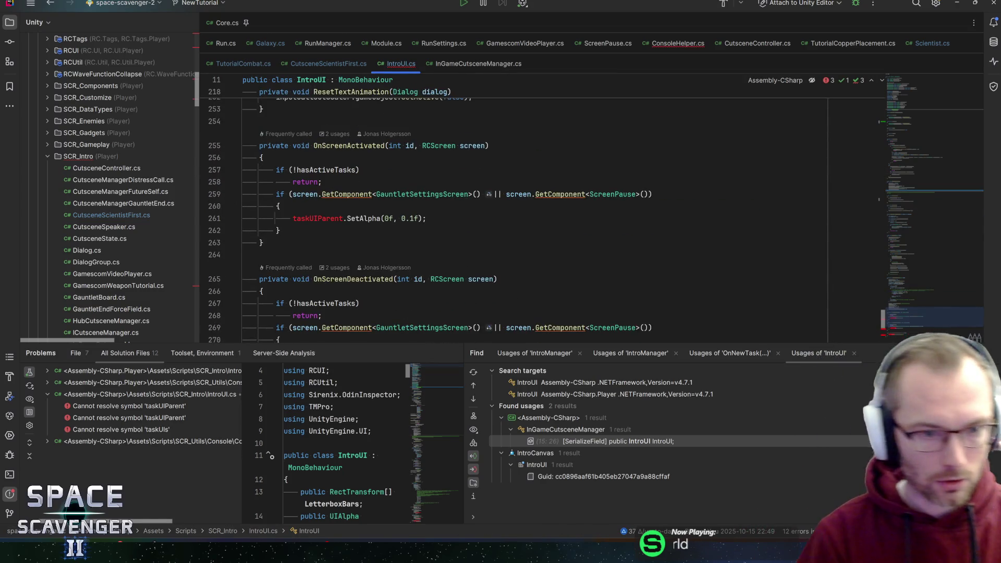
left_click(340, 146)
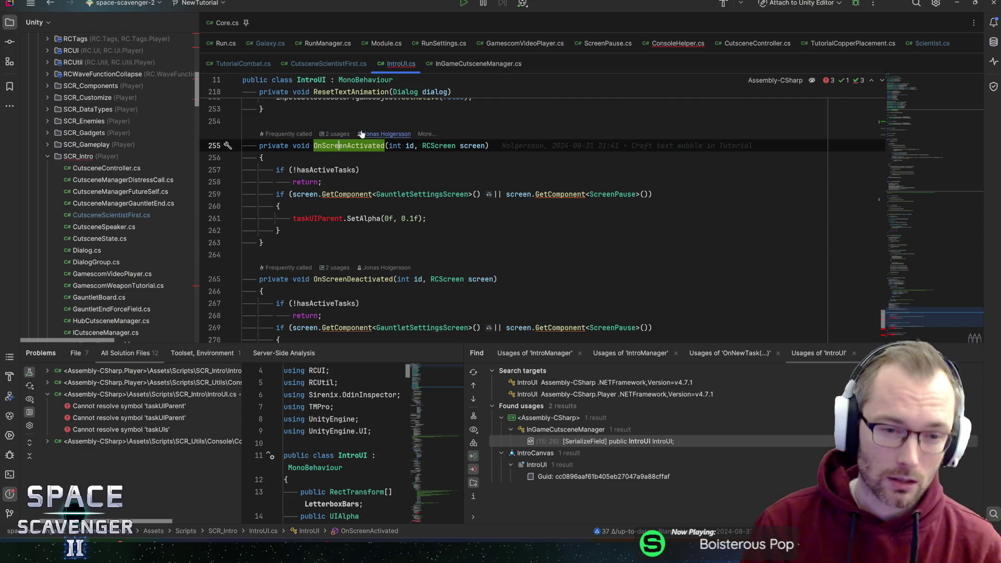
mouse_move(341, 148)
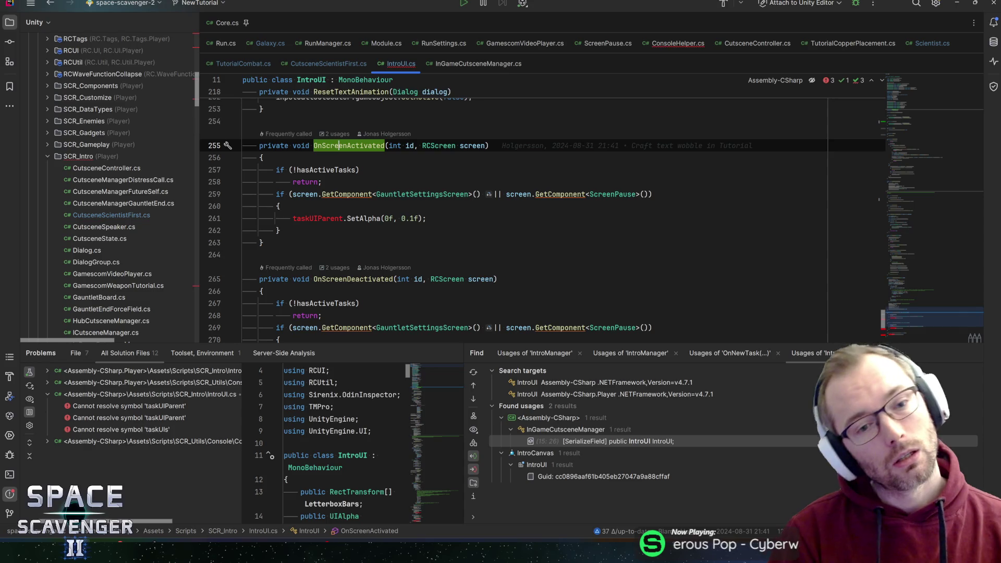
left_click(335, 219)
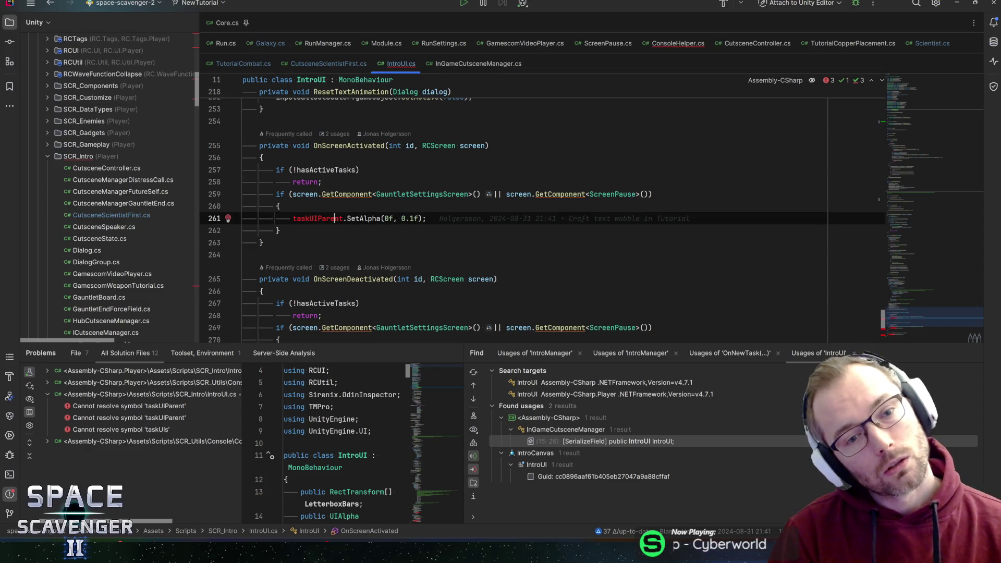
left_click(444, 194)
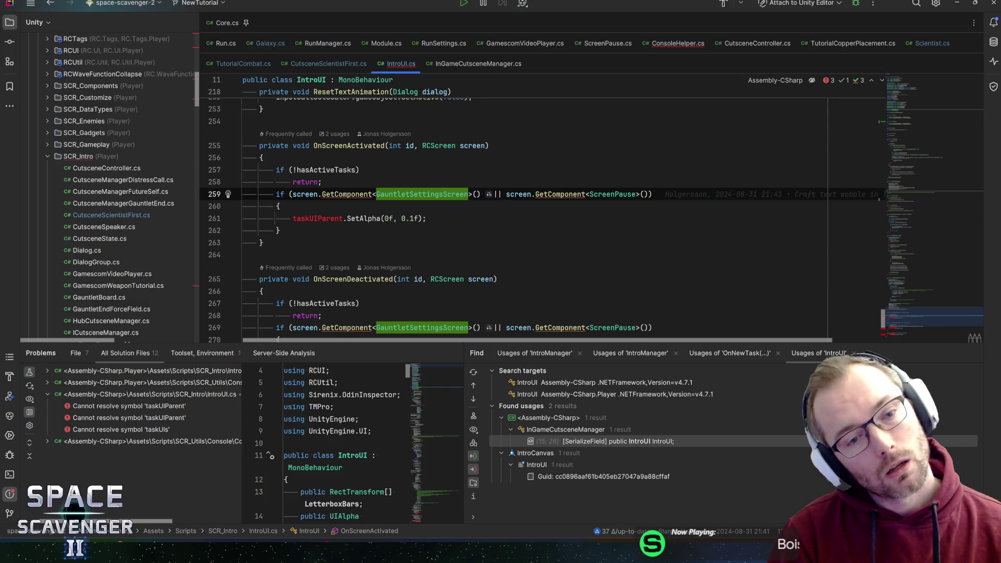
mouse_move(443, 194)
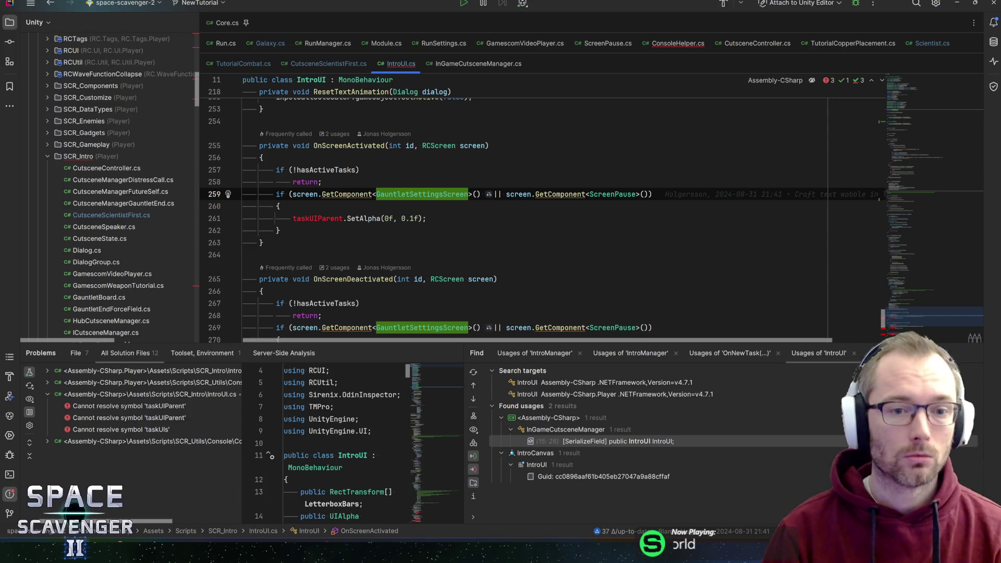
left_click(349, 146, "ctrl")
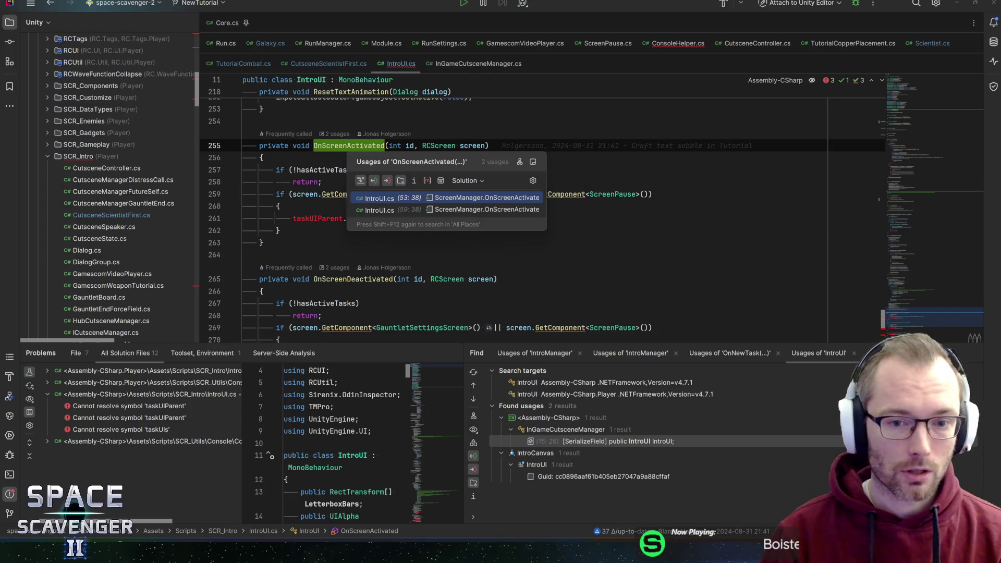
Step: Select IntroUI's OnScreenActivated subscribe and unsubscribe lines, then open the OnboardingUI class
left_click(533, 162)
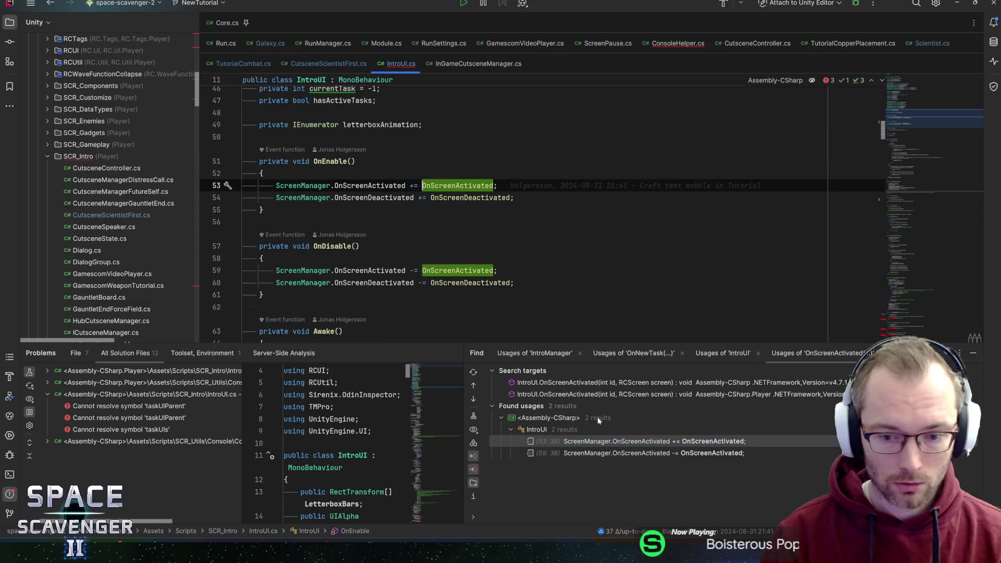
left_click(498, 271)
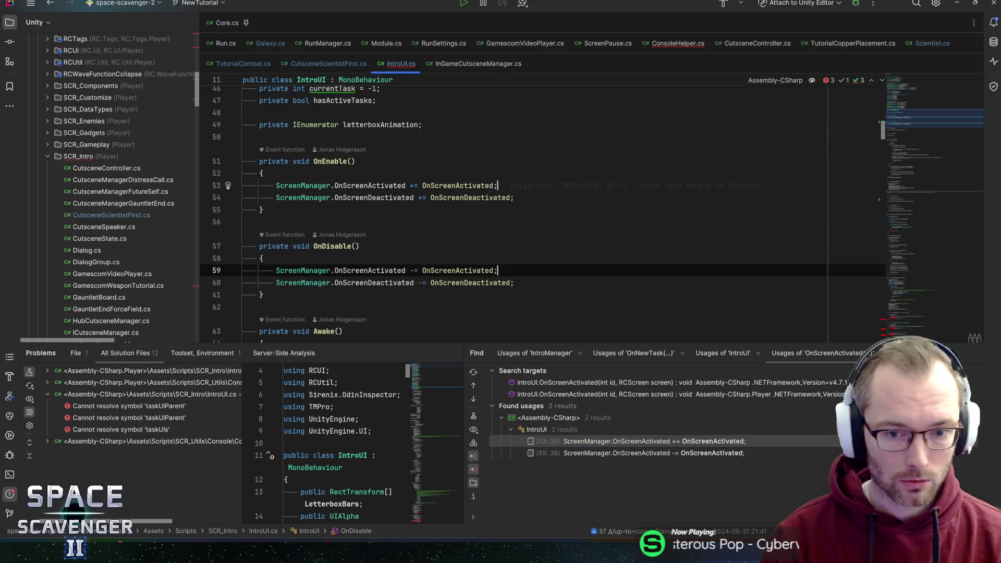
key("shift+Home")
key("ctrl+n")
type("onboardingui")
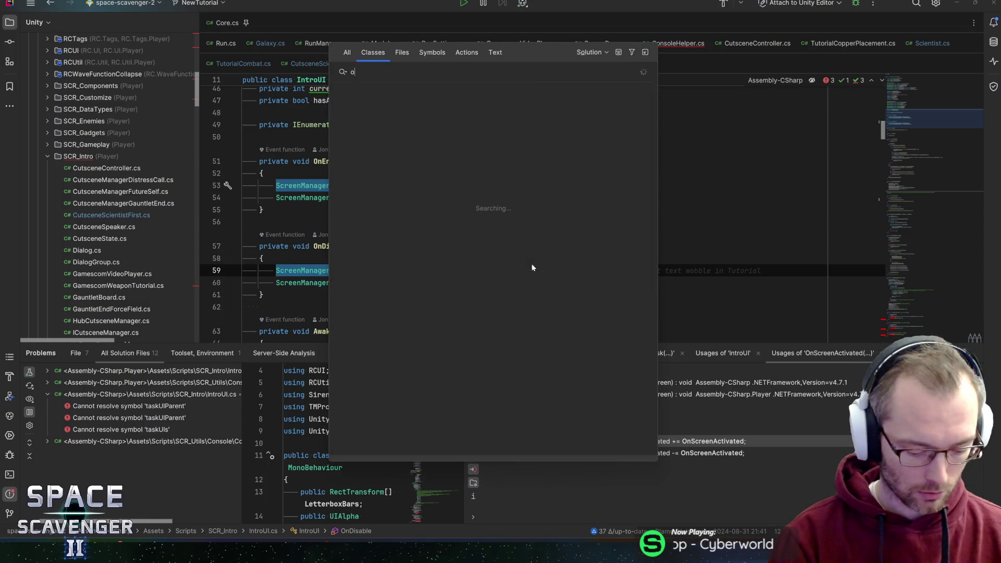
key("Return")
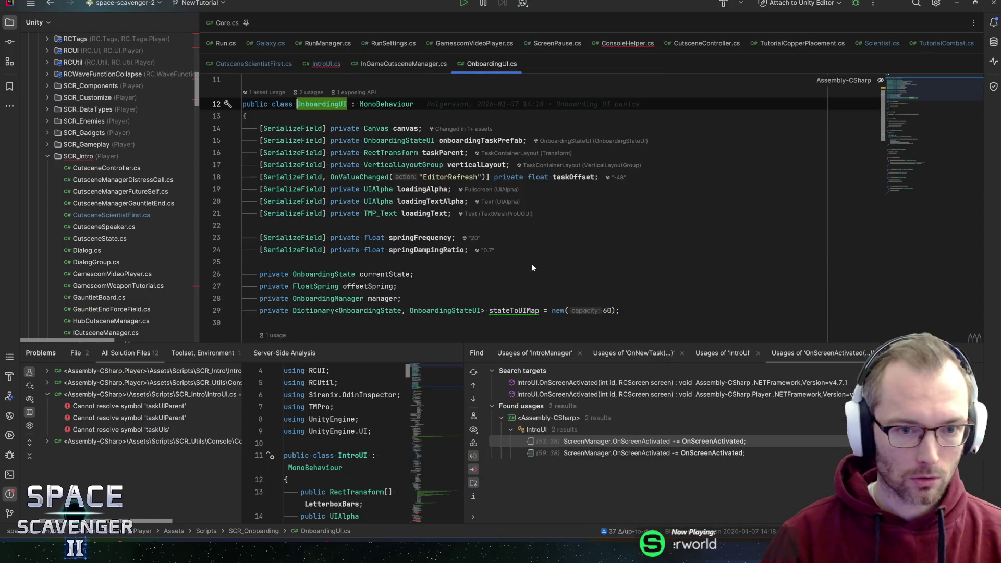
key("Down")
key("Down")
key("Down")
scroll(541, 217, "up", 5)
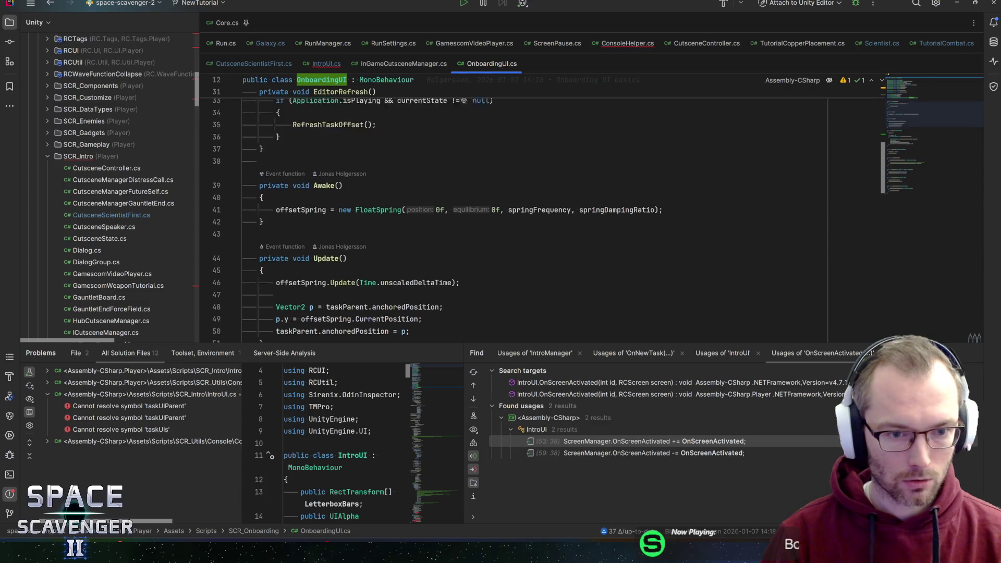
scroll(540, 218, "down", 10)
scroll(541, 217, "up", 8)
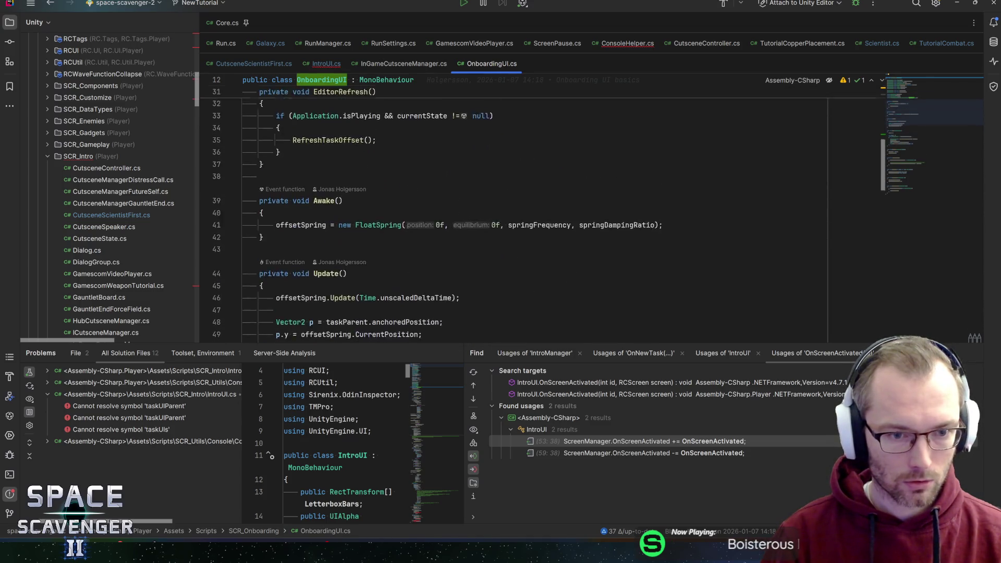
Step: Add an OnEnable method to OnboardingUI that subscribes OnScreenActivated
key("Return")
key("Return")
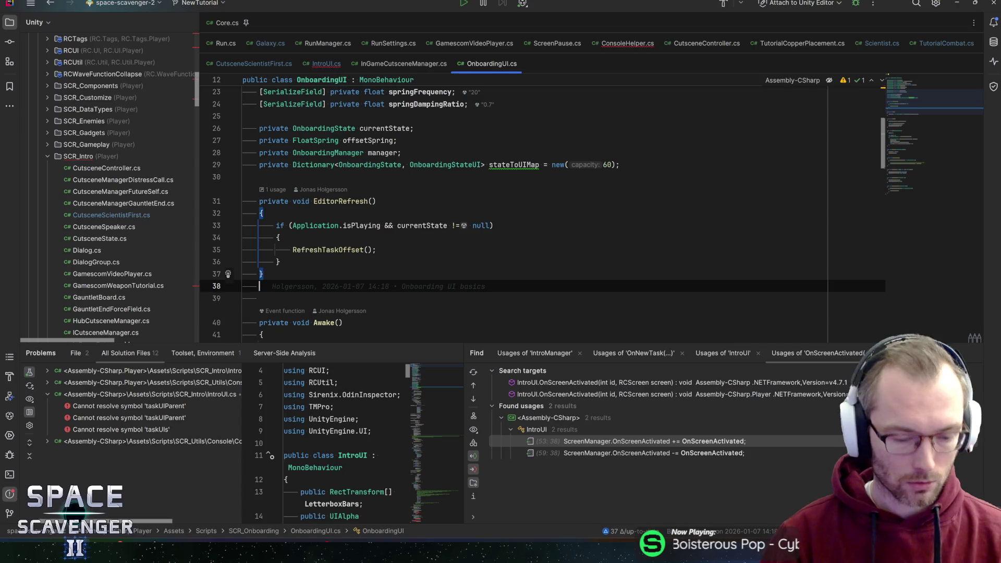
type("enabl")
key("Return")
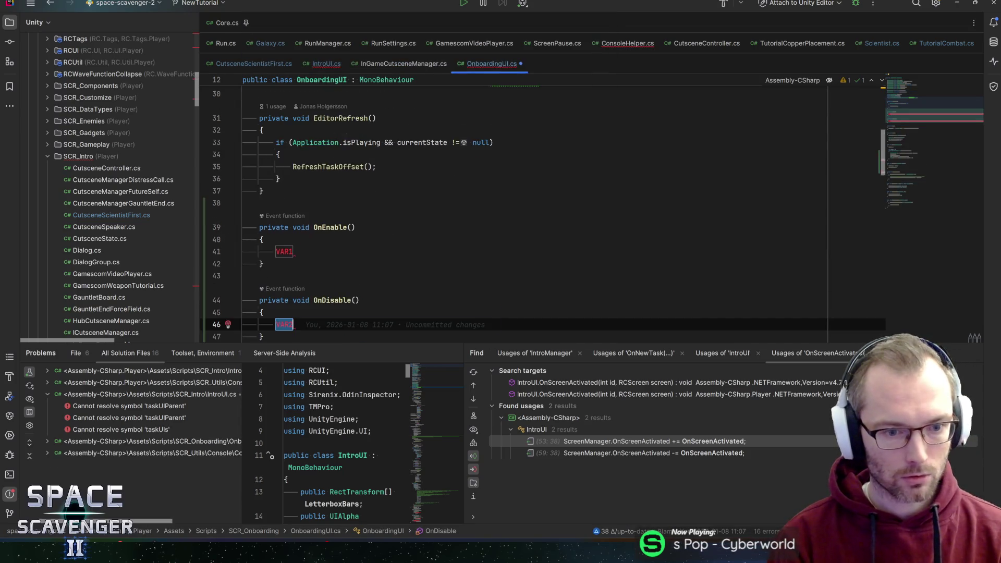
type("ScreenManager.OnScreenActivated += OnScreenActivated; ScreenManager.OnScreenActivated -= OnScreenActivated;")
key("alt+shift+Up")
key("alt+shift+Up")
key("alt+shift+Up")
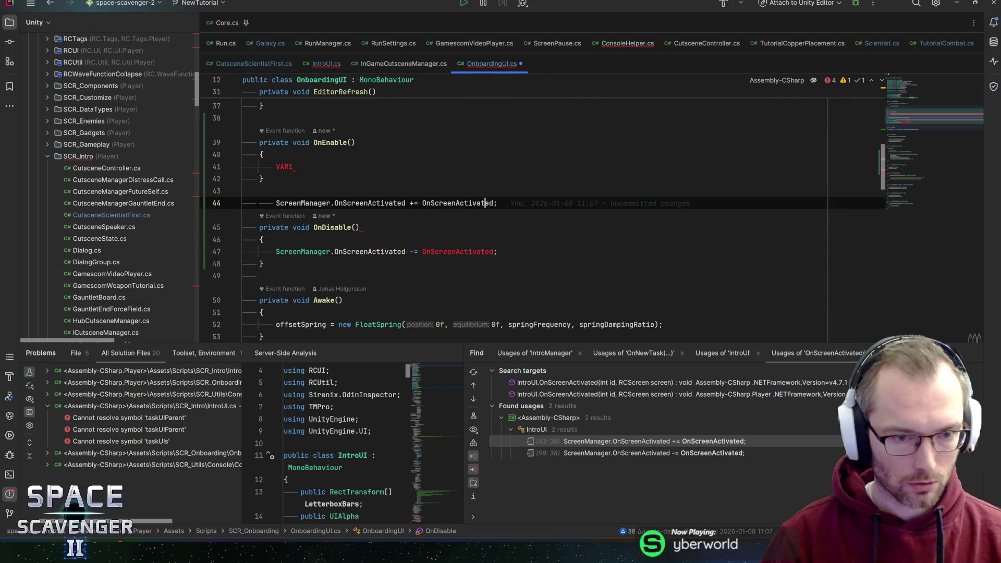
key("ctrl+y")
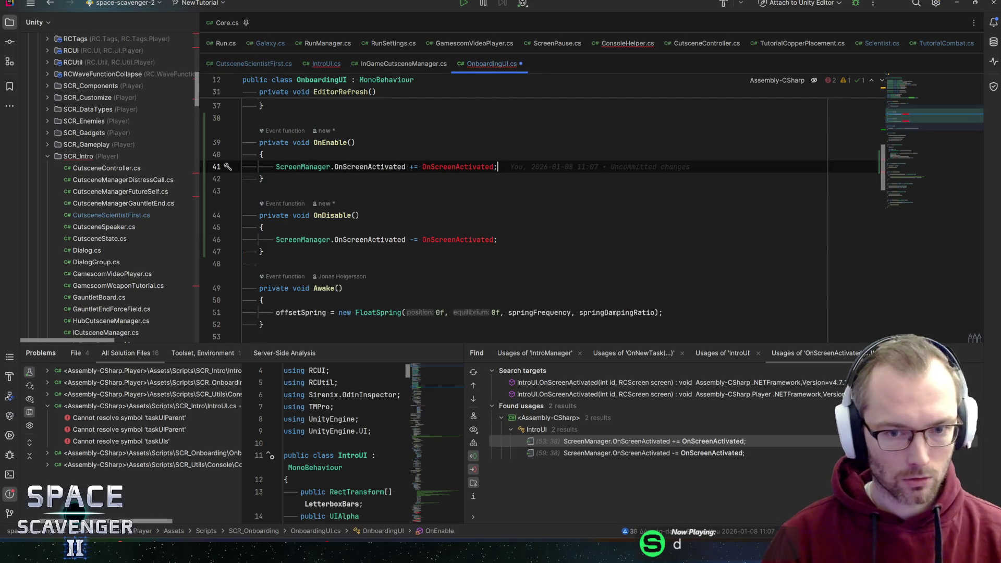
Step: Copy the OnScreenActivated method from IntroUI.cs
key("ctrl+Tab")
key("ctrl+b")
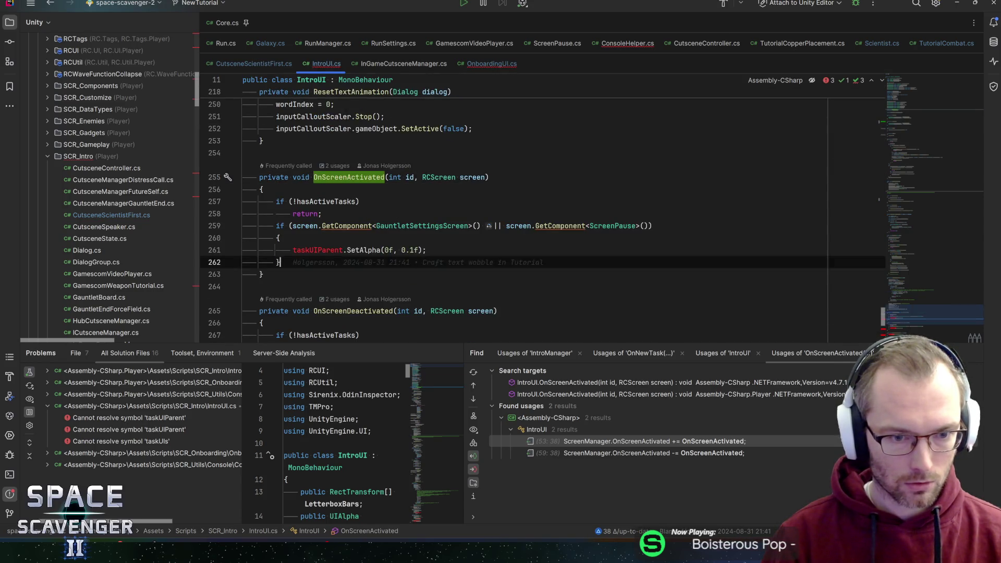
left_click_drag(281, 263, 96, 192)
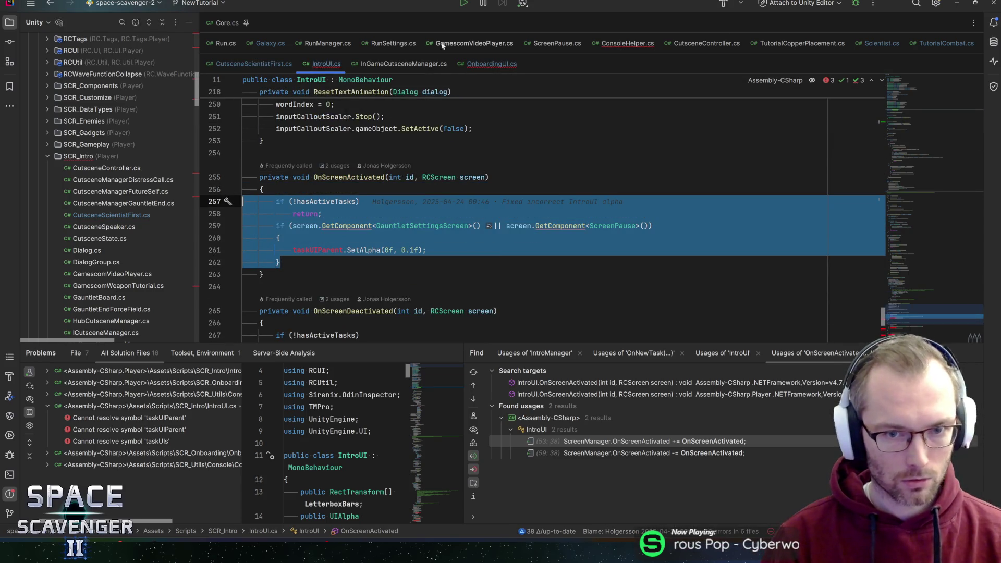
left_click(492, 64)
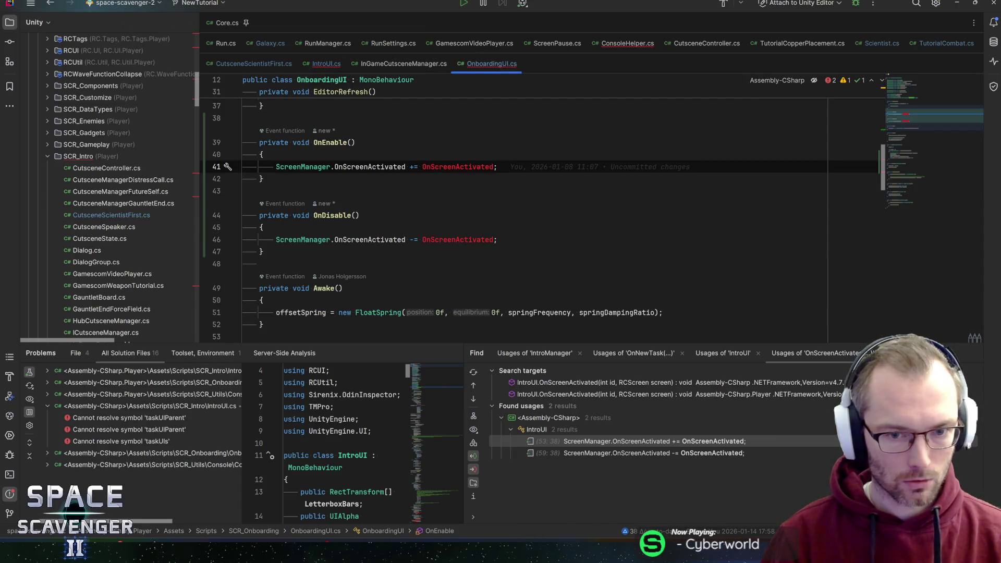
left_click(295, 63)
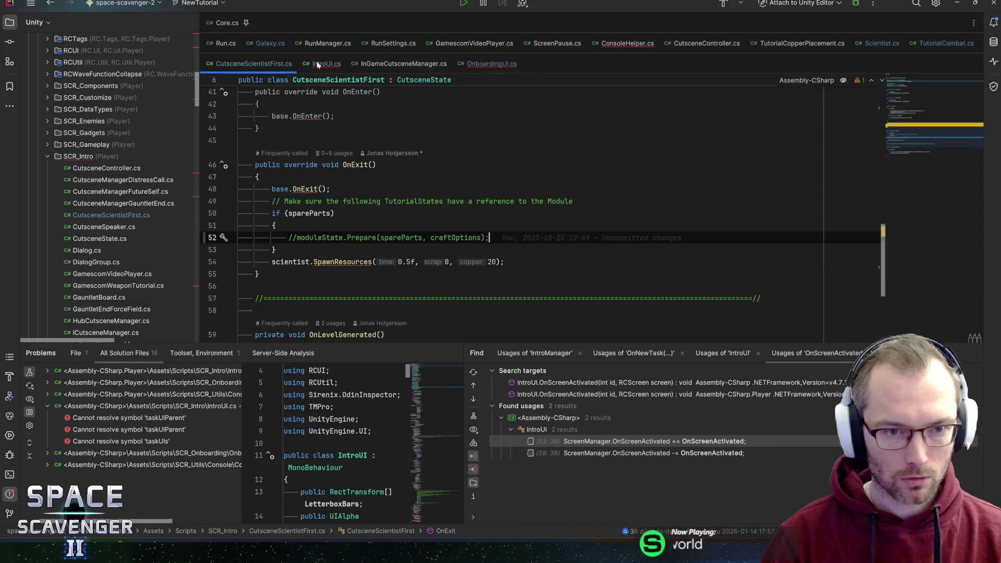
left_click(319, 65)
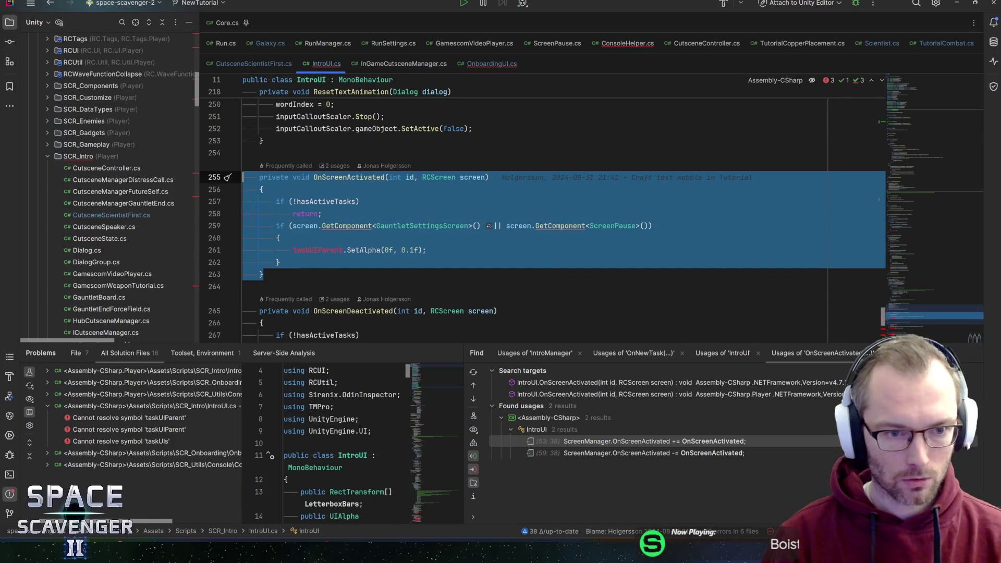
left_click(492, 64)
Step: Insert a 'sep' separator comment after UpdateInstruction and paste OnScreenActivated below it
scroll(522, 209, "down", 10)
left_click(280, 240)
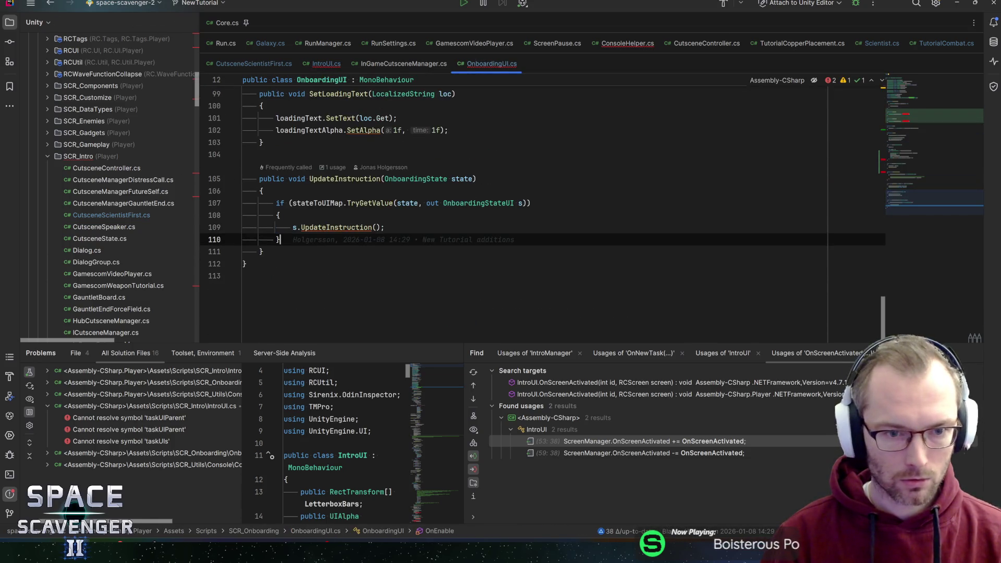
key("Down")
key("End")
key("Return")
key("Return")
type("sep")
key("Tab")
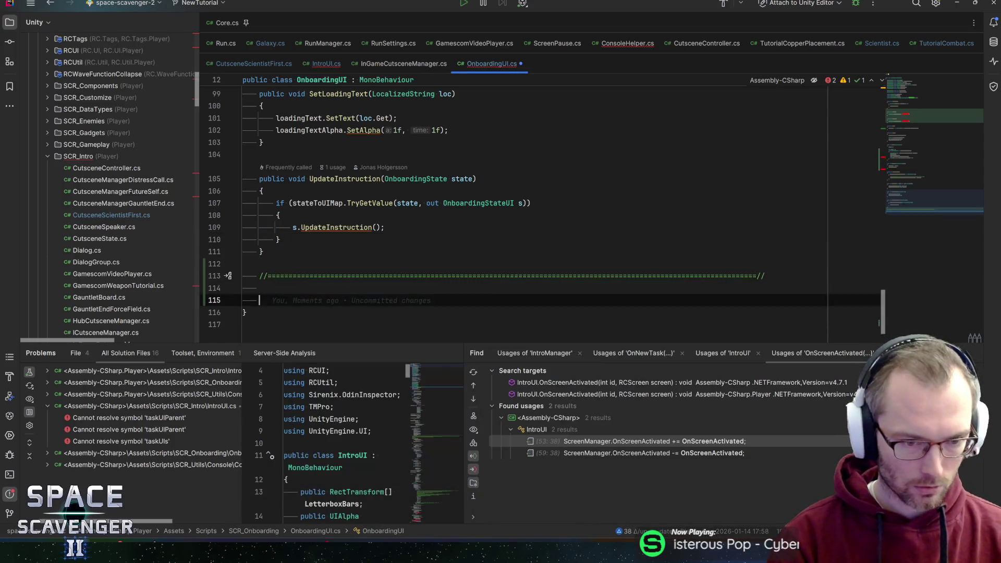
type("private void OnScreenActivated(int id, RCScreen screen)     {         if (!hasActiveTasks)             return;         if (screen.GetComponent<GauntletSettingsScreen>() || screen.GetComponent<ScreenPause>())         {             taskUIParent.SetAlpha(0f, 0.1f);         }     }")
Step: Swap the hasActiveTasks condition for manager.CurrentState, then delete the whole if/return guard
double_click(326, 252)
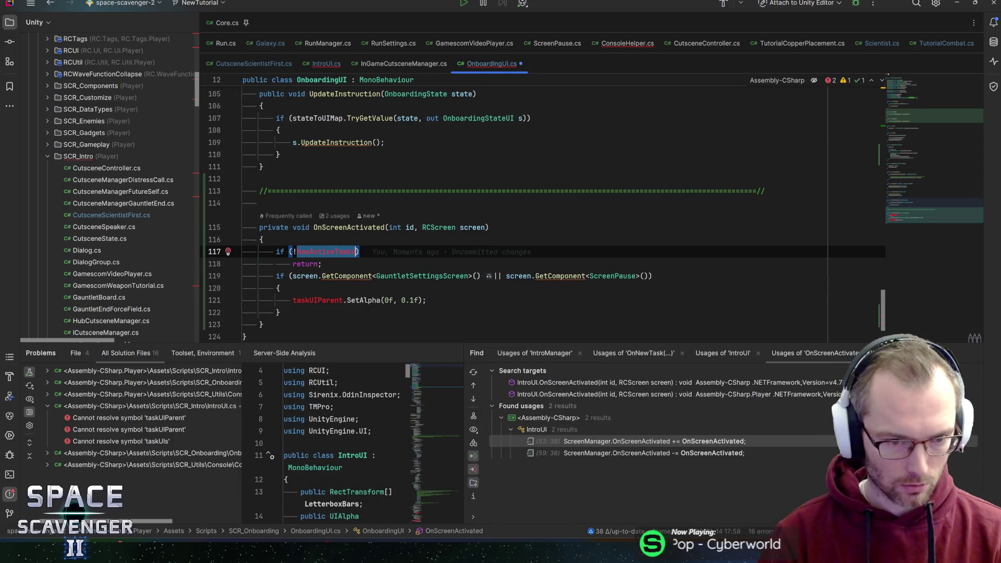
type("mana")
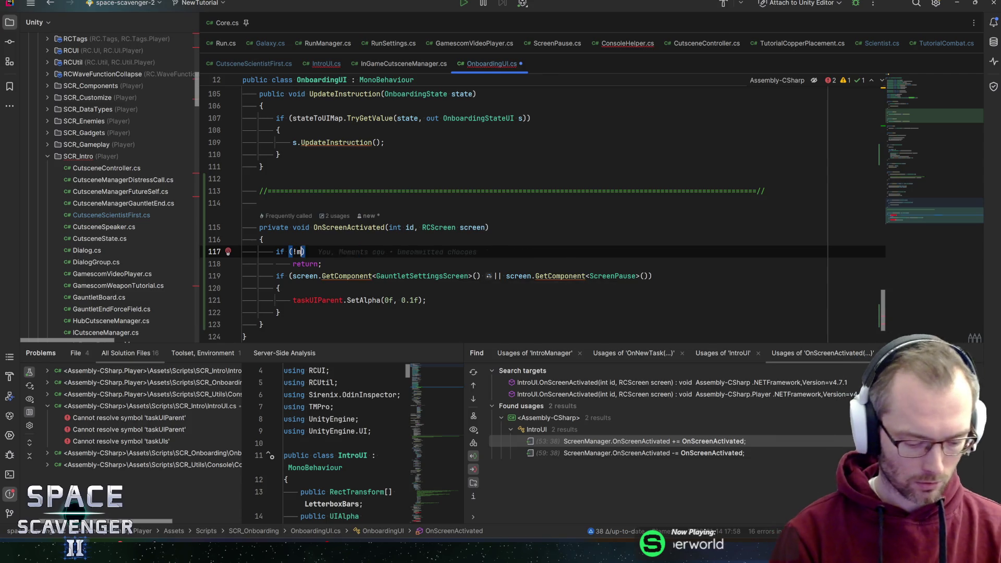
key("Return")
type(".c")
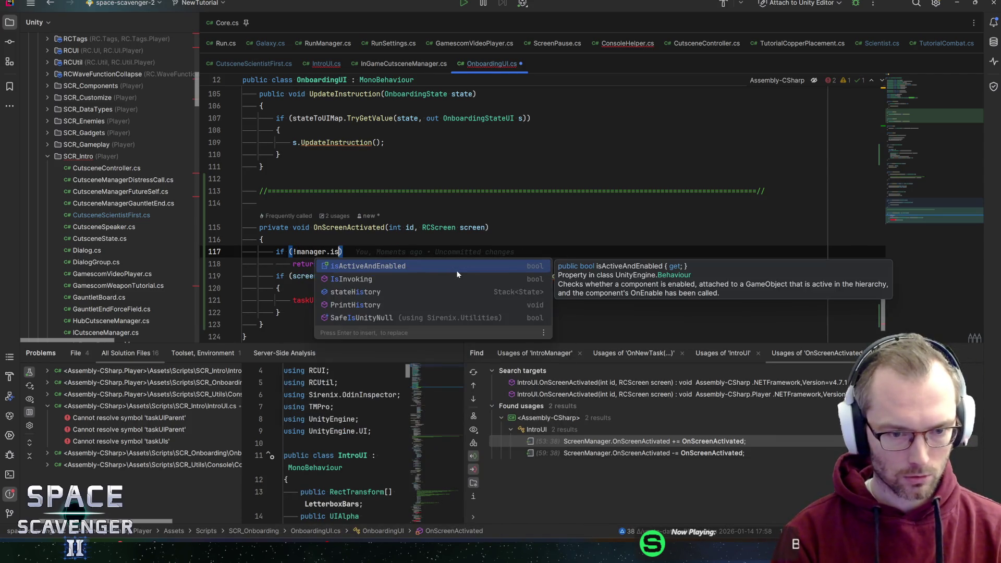
type("urr")
key("Return")
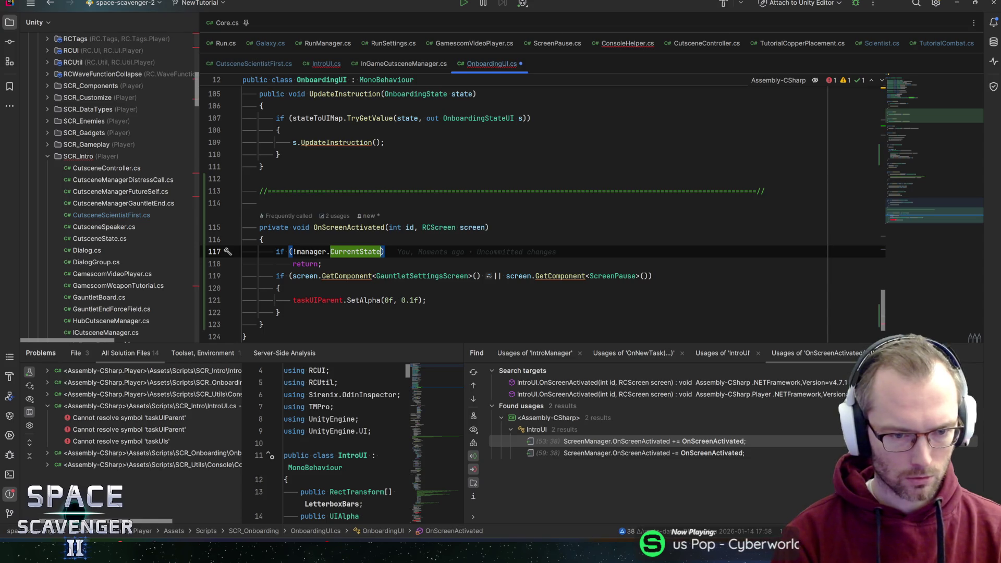
key("ctrl+w")
key("ctrl+w")
key("ctrl+w")
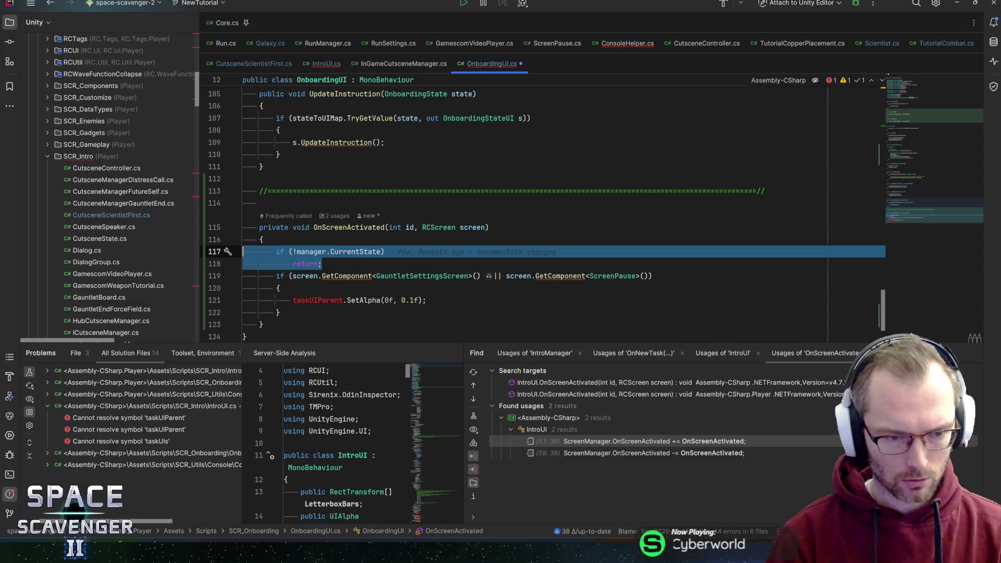
key("Delete")
key("Delete")
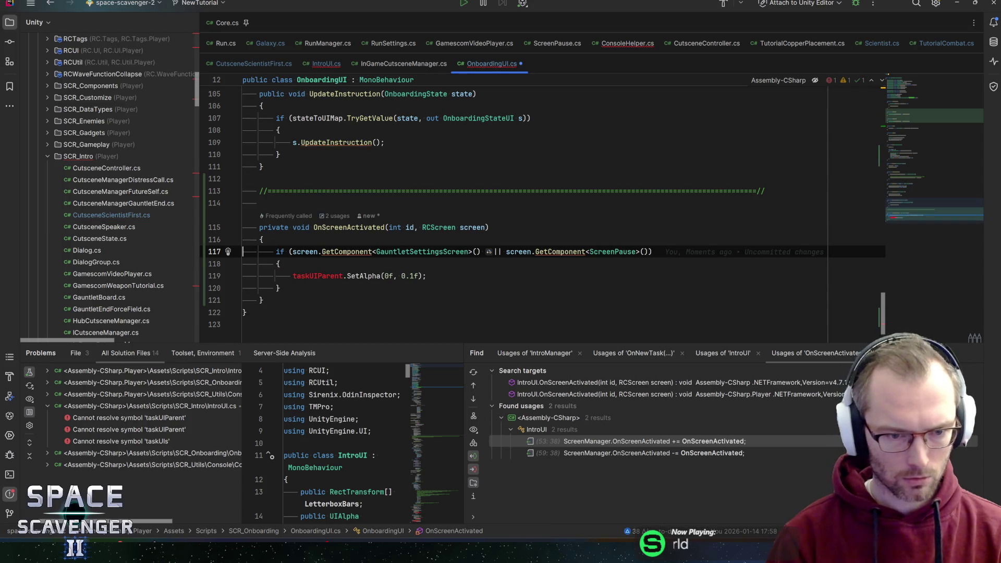
Step: Check the GauntletSettingsScreen and ScreenPause references, then remove taskUIParent before .SetAlpha
left_click(410, 252)
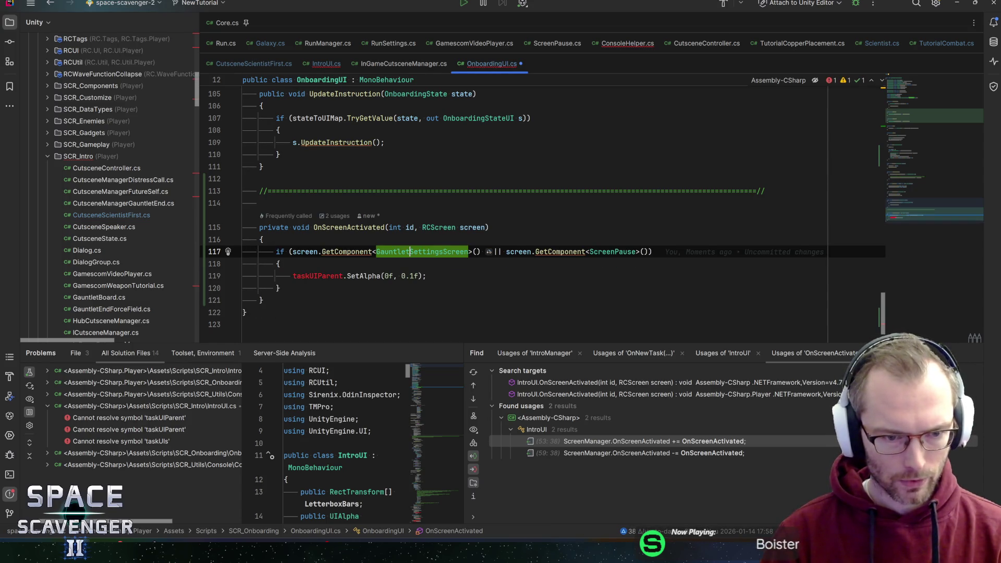
left_click(306, 252)
left_click(418, 252)
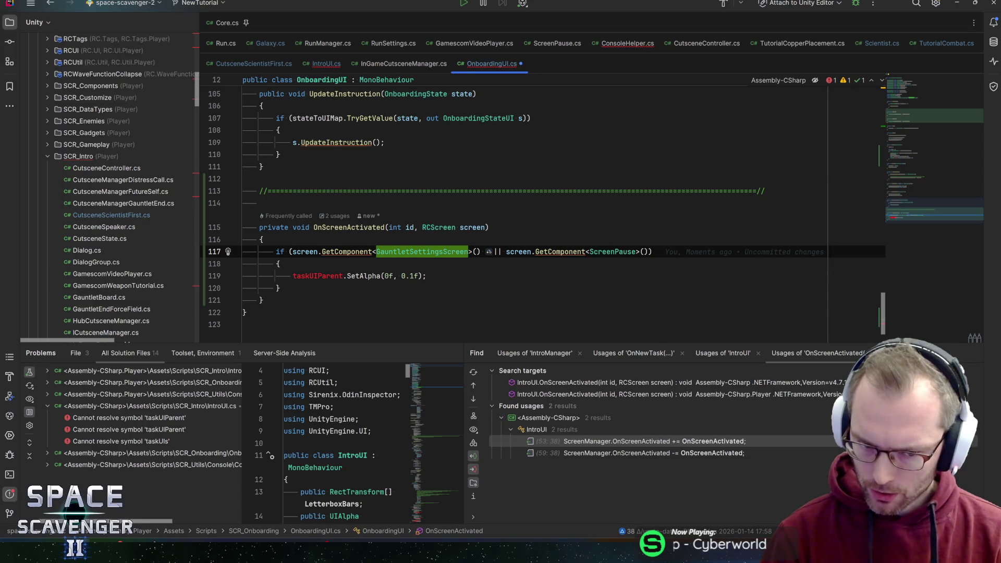
left_click(612, 252)
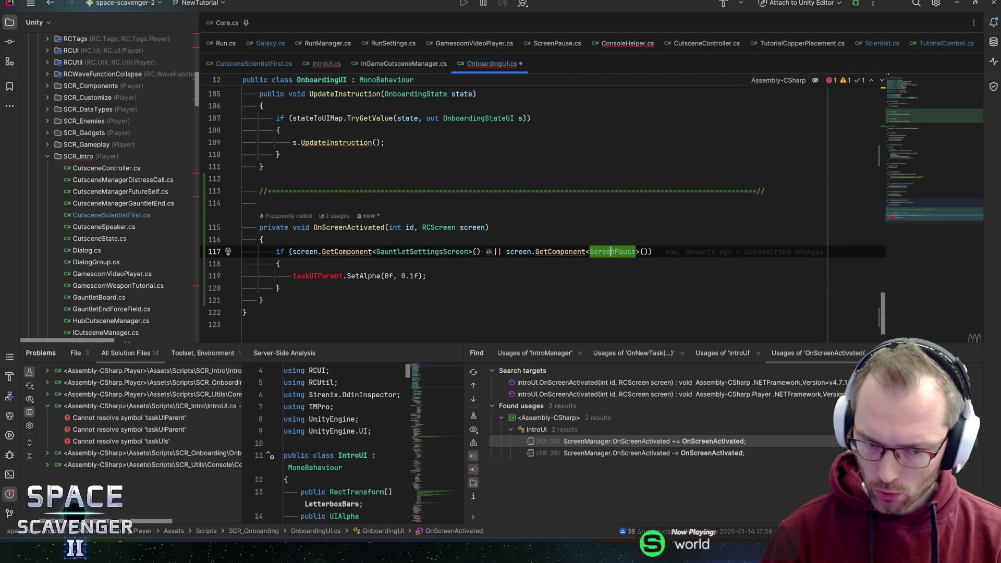
double_click(318, 276)
type("alp")
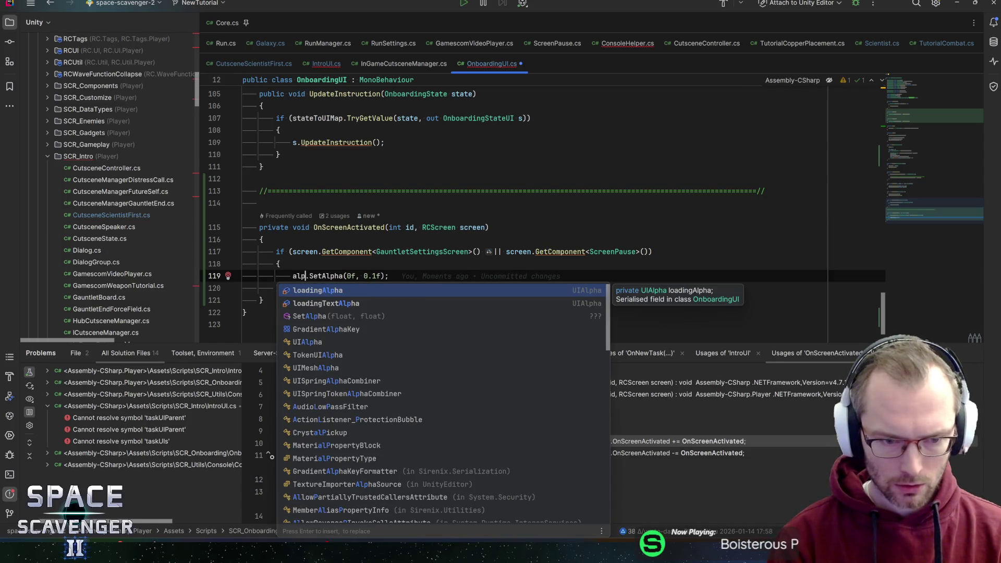
key("BackSpace")
key("BackSpace")
key("BackSpace")
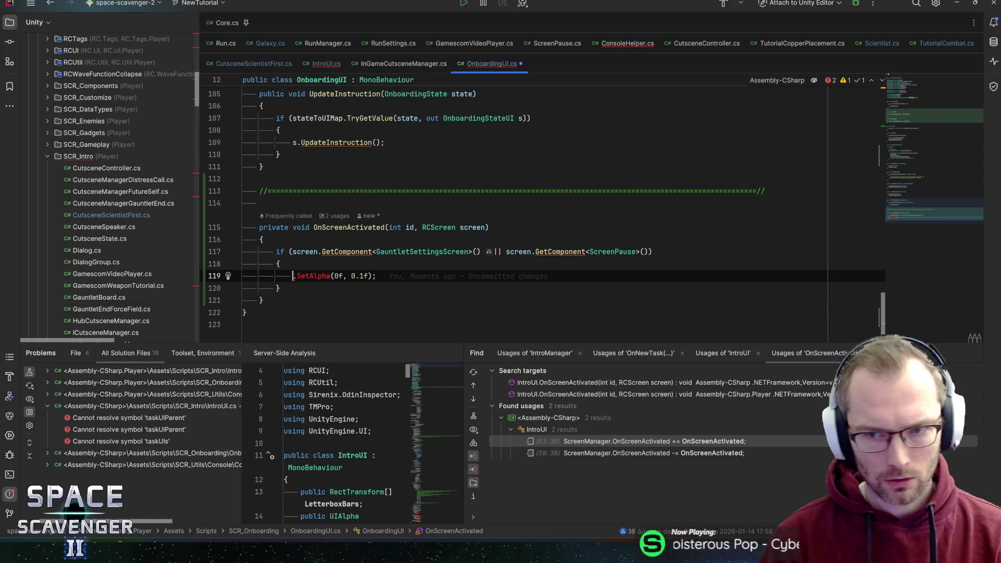
scroll(906, 104, "up", 1)
left_click(906, 104)
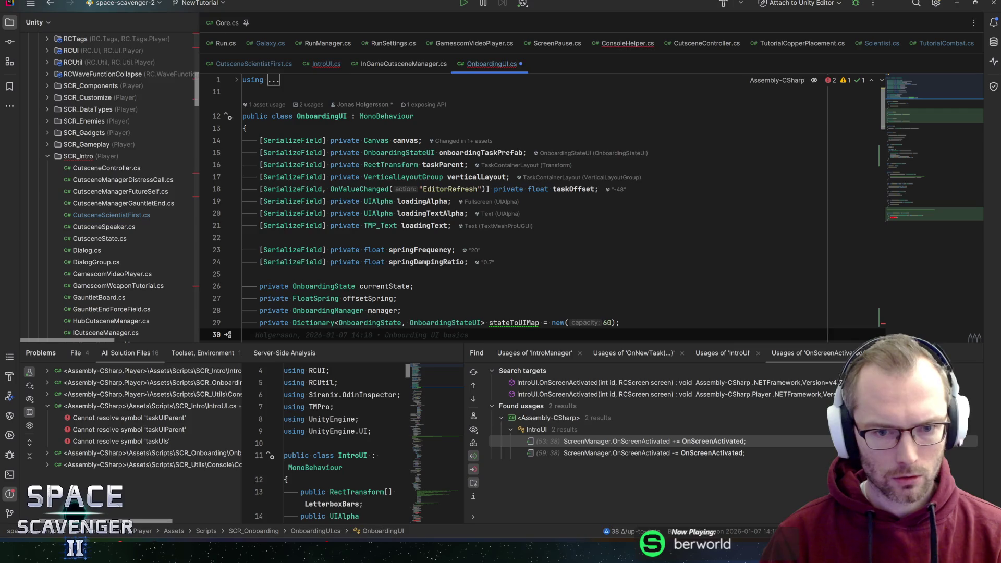
Step: Review the loadingAlpha and loadingTextAlpha fields and go to the end of the canvas field
left_click(414, 201)
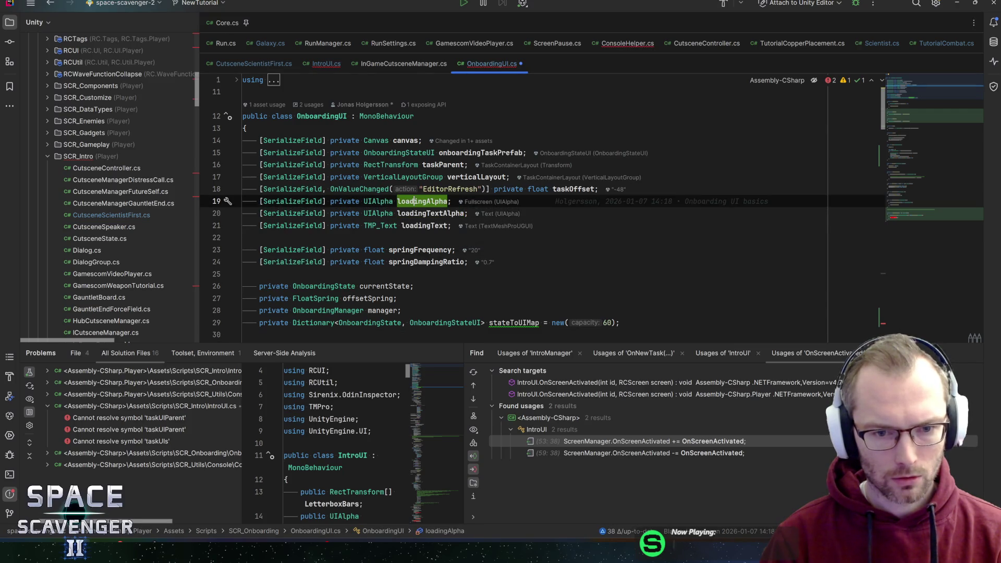
left_click(413, 213)
left_click(415, 201)
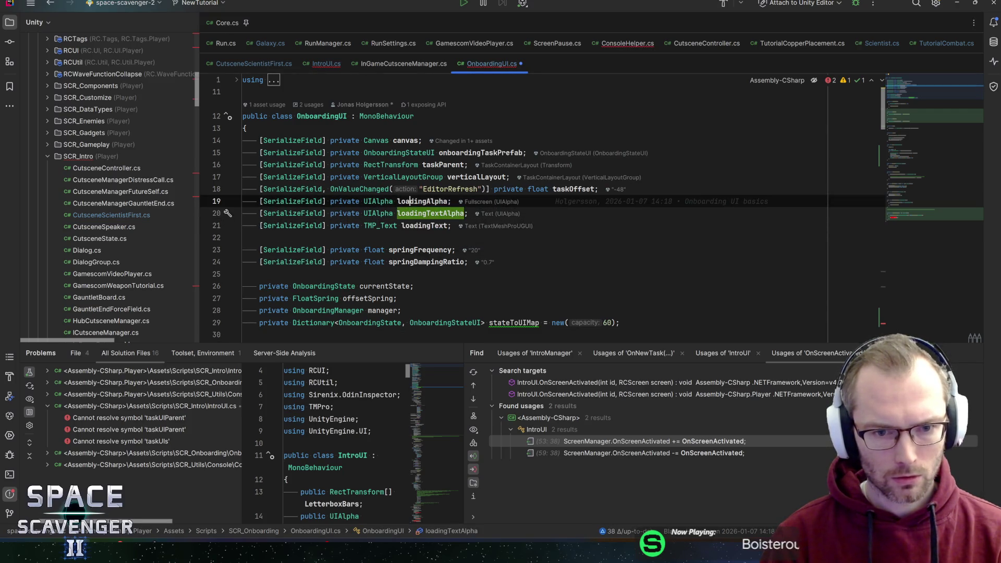
scroll(415, 201, "down", 3)
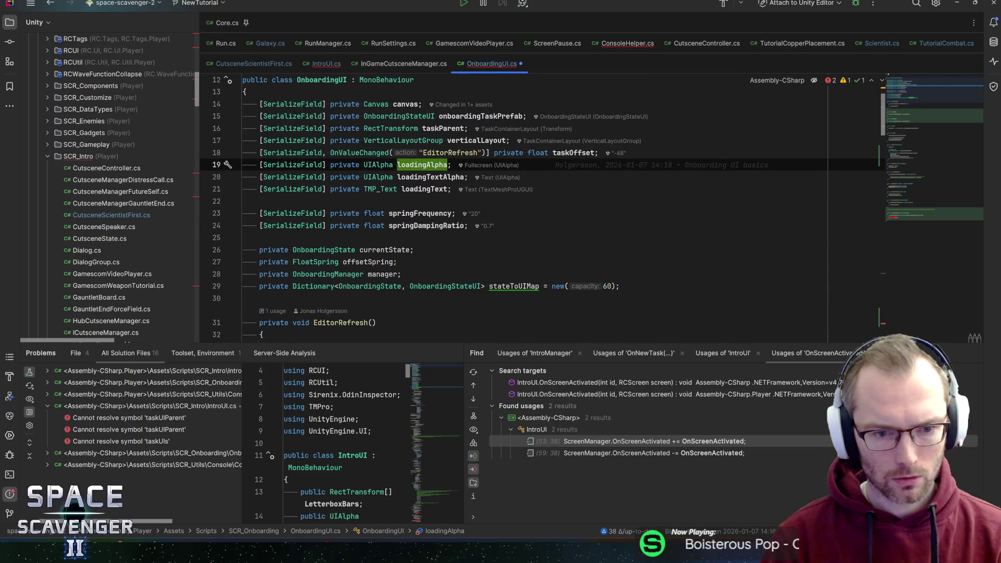
left_click(243, 238)
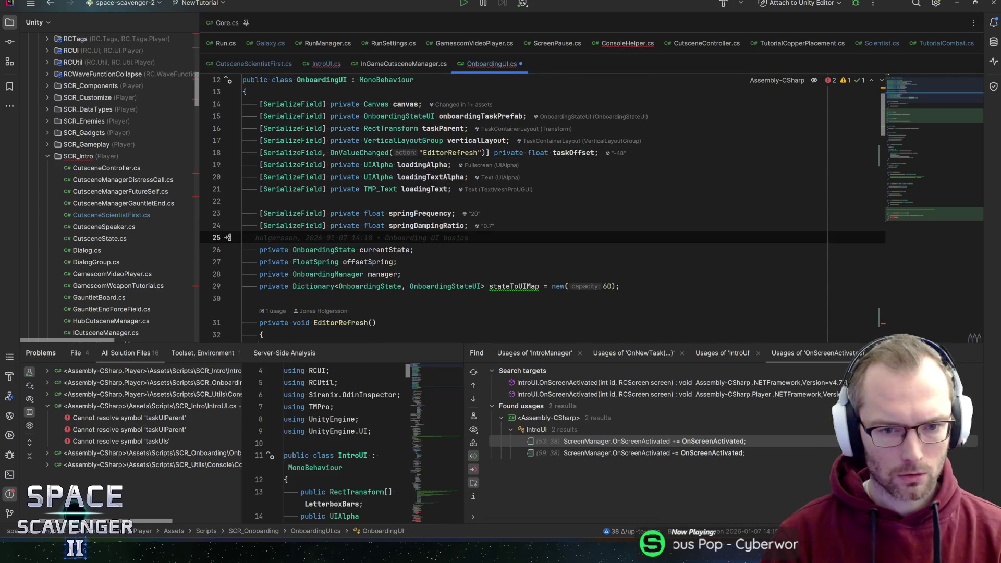
key("Up")
key("Up")
key("Up")
key("Up")
key("Up")
key("Up")
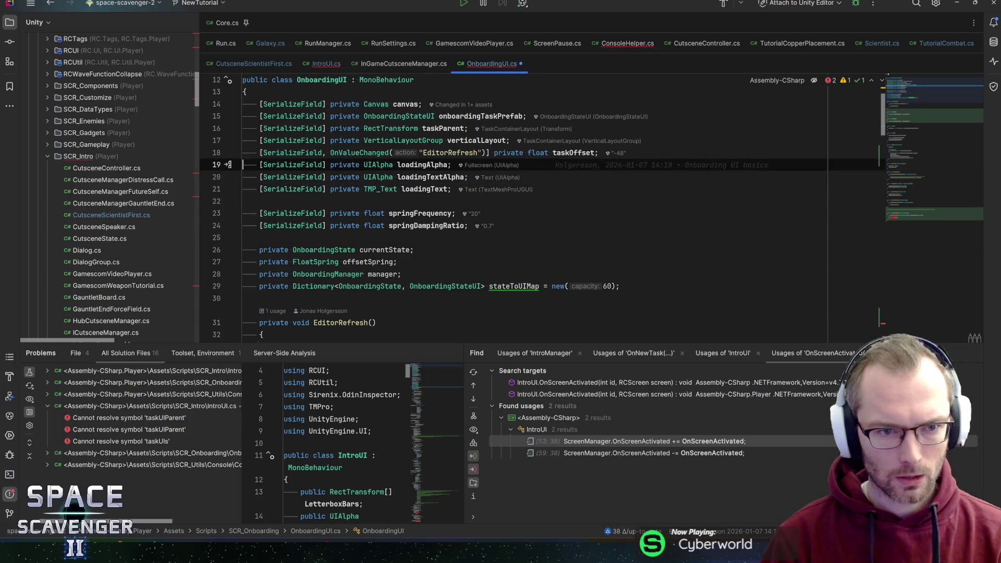
key("End")
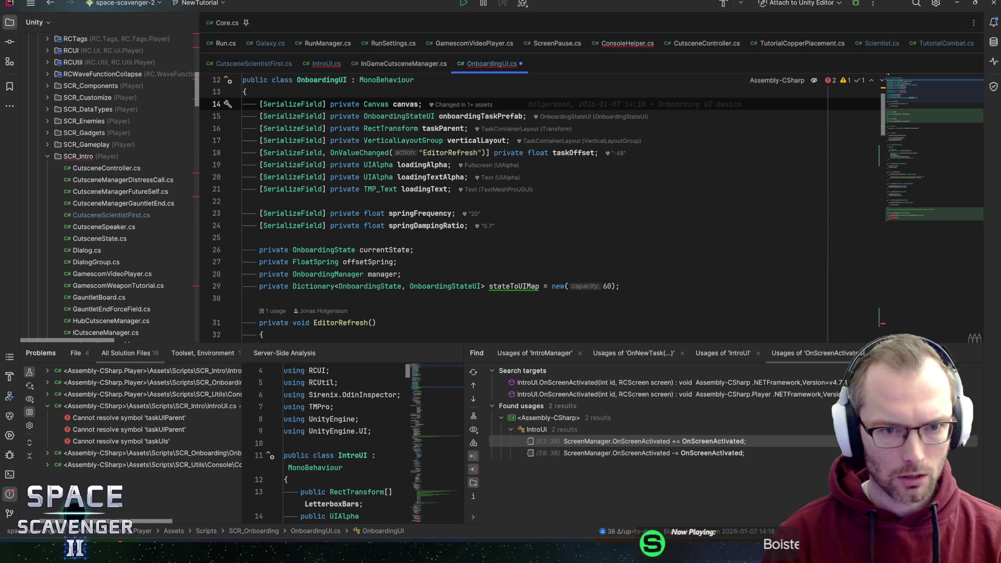
Step: Add '[SerializeField] private UIAlpha myAlpha;' under the canvas field and save OnboardingUI.cs
key("Return")
type("seria")
key("Return")
type("UIAlp")
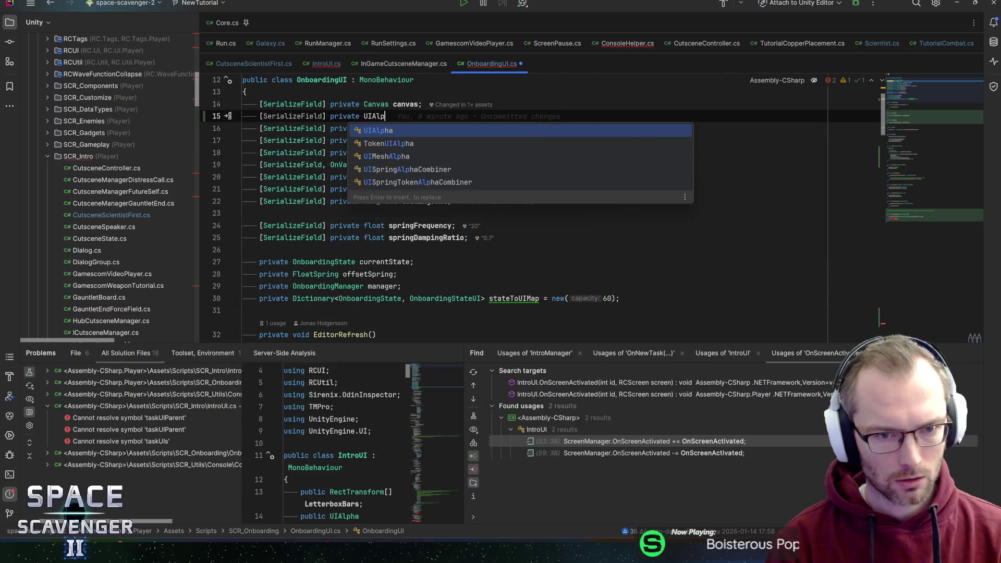
key("Return")
type("myAlpha;")
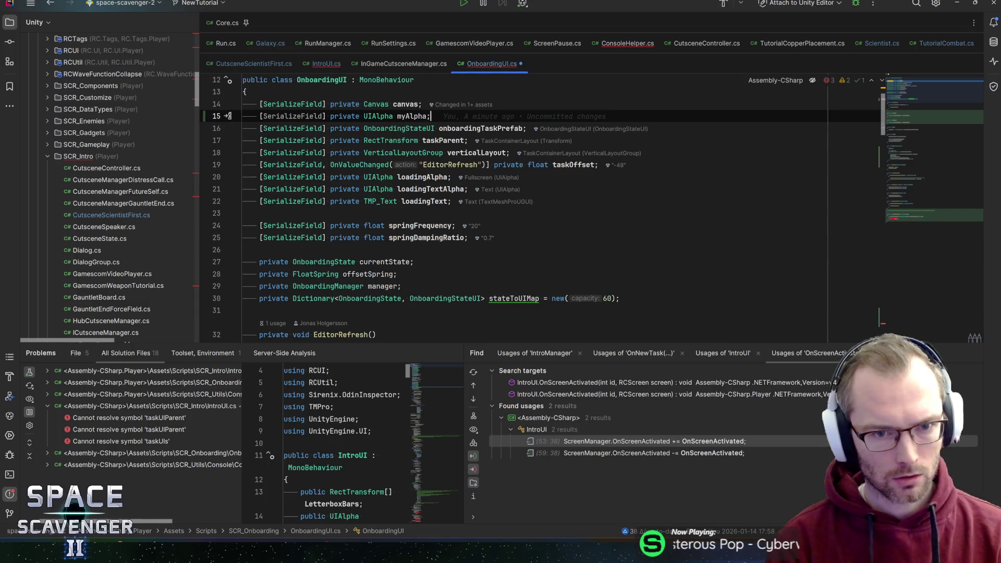
key("ctrl+s")
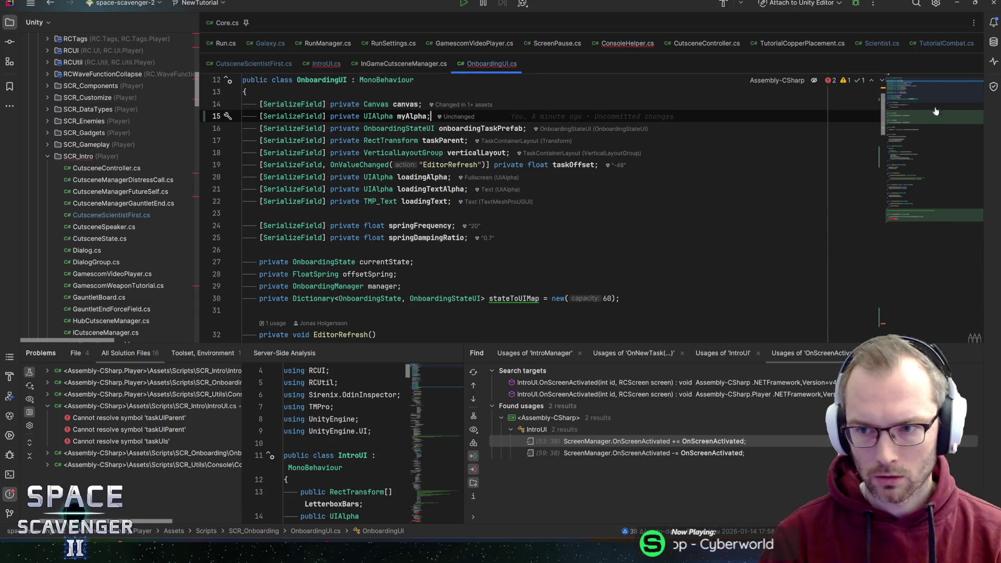
key("ctrl+minus")
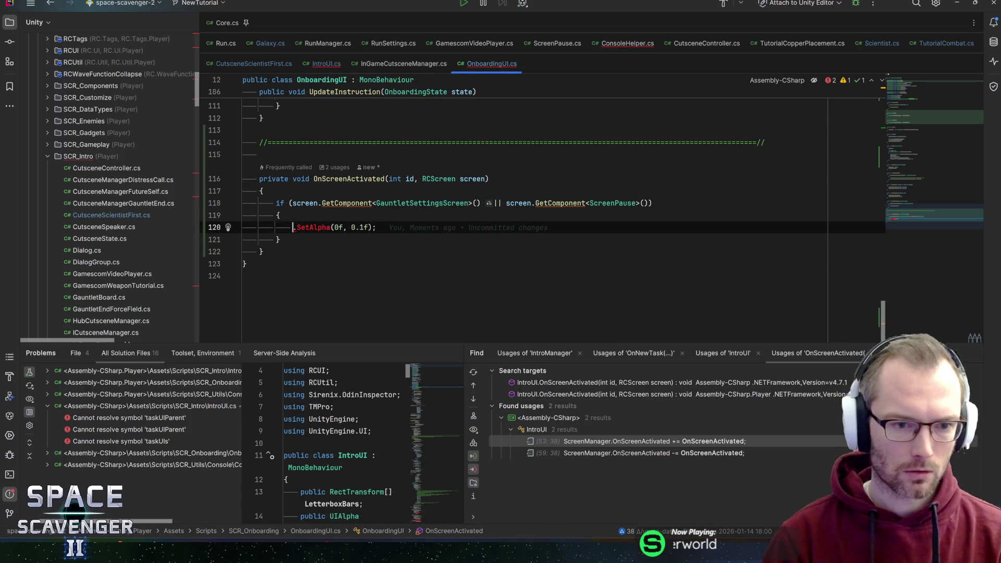
Step: Make myAlpha the SetAlpha target, then search IntroUI.cs for taskUIParent
type("myAlpha")
left_click(436, 228)
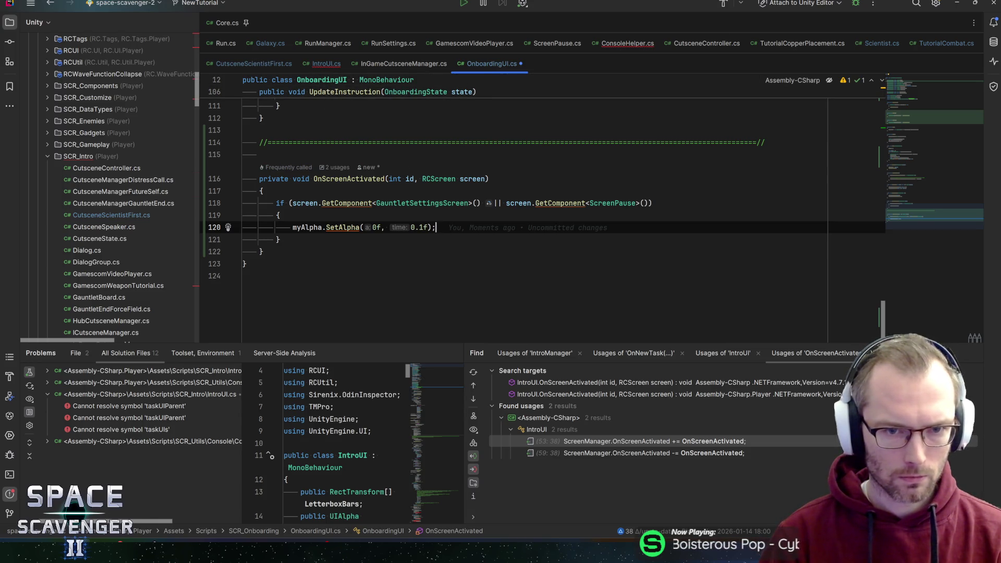
left_click(324, 63)
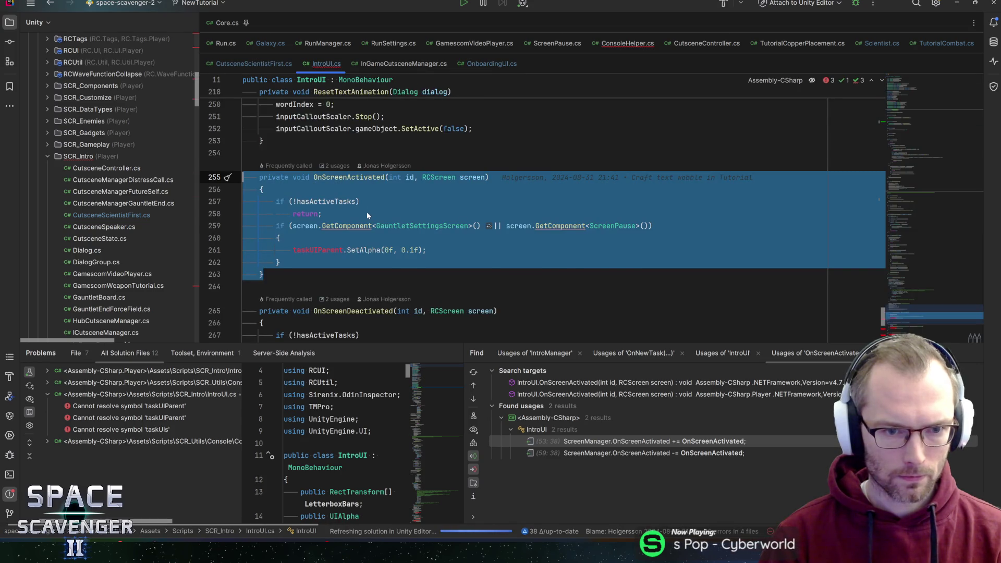
left_click(367, 216)
double_click(318, 250)
key("ctrl+f")
key("Return")
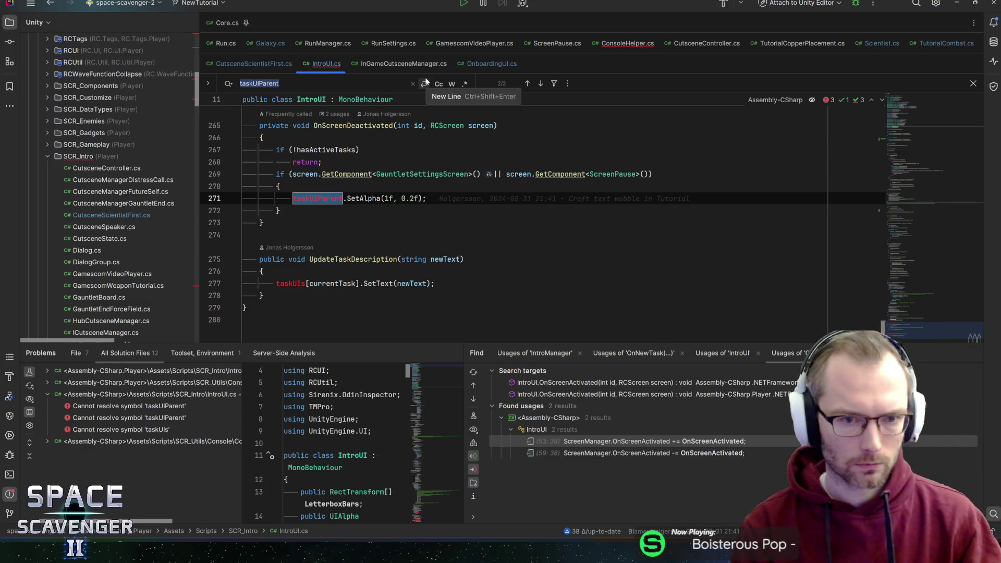
Step: Find usages of IntroUI's OnScreenDeactivated and select its subscribe and unsubscribe lines
scroll(514, 219, "up", 1)
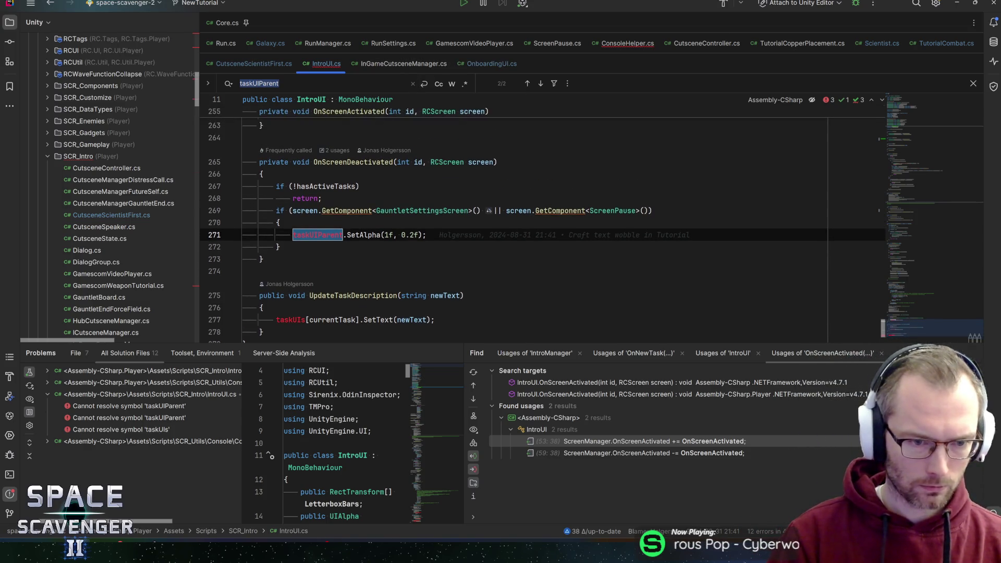
key("ctrl+w")
key("ctrl+w")
key("ctrl+w")
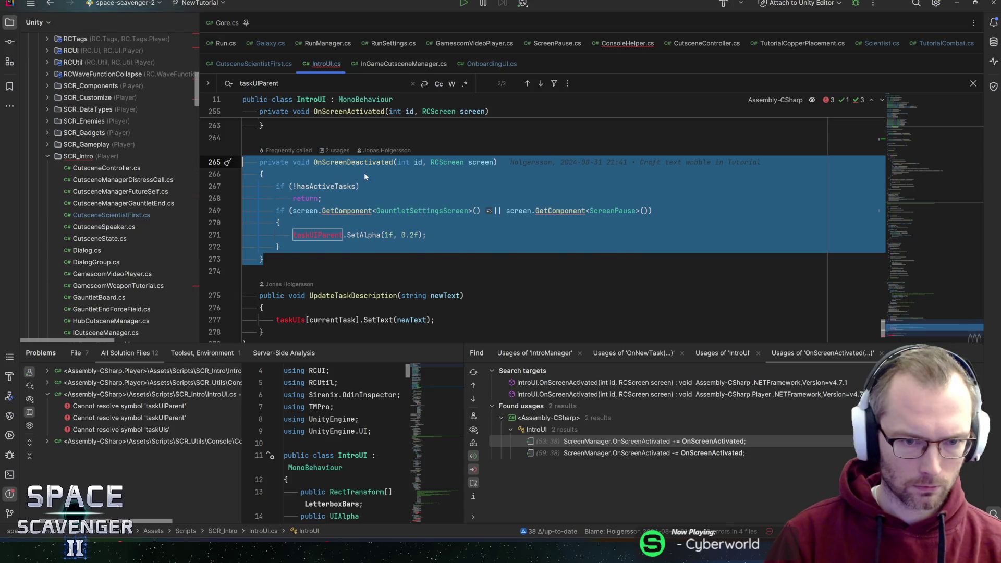
left_click(367, 163)
key("shift+F12")
left_click(431, 216)
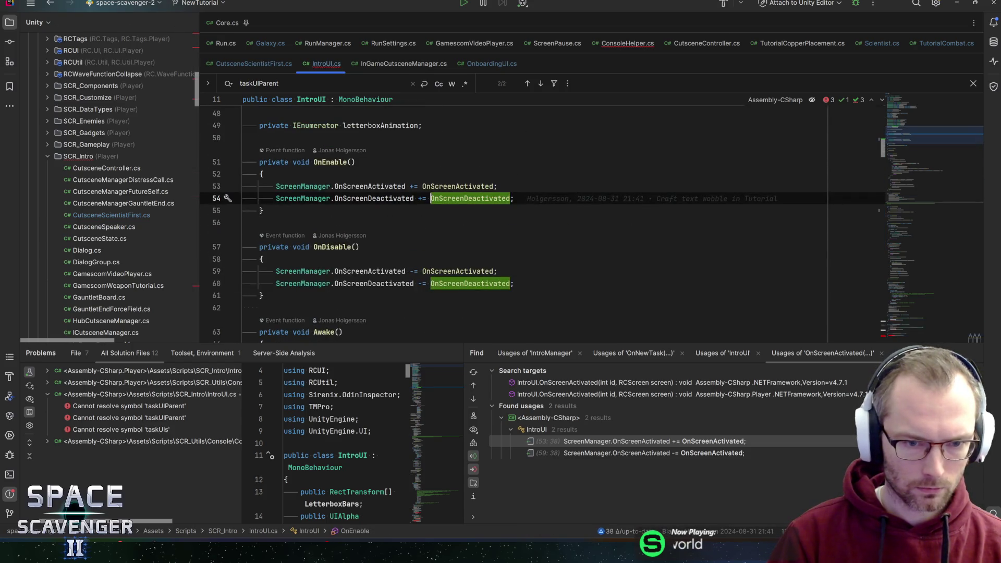
key("End")
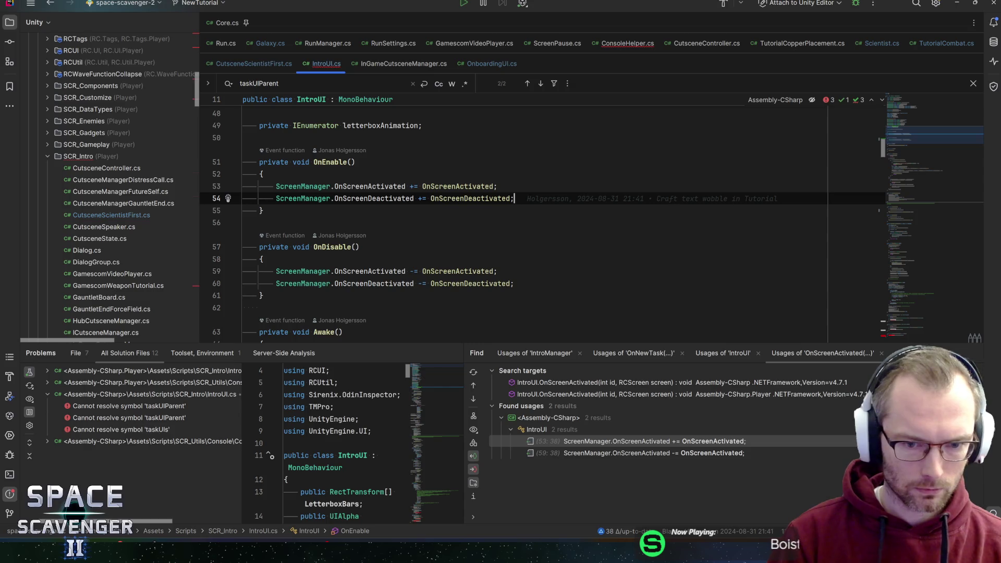
left_click(514, 283, "alt+shift")
key("shift+Home")
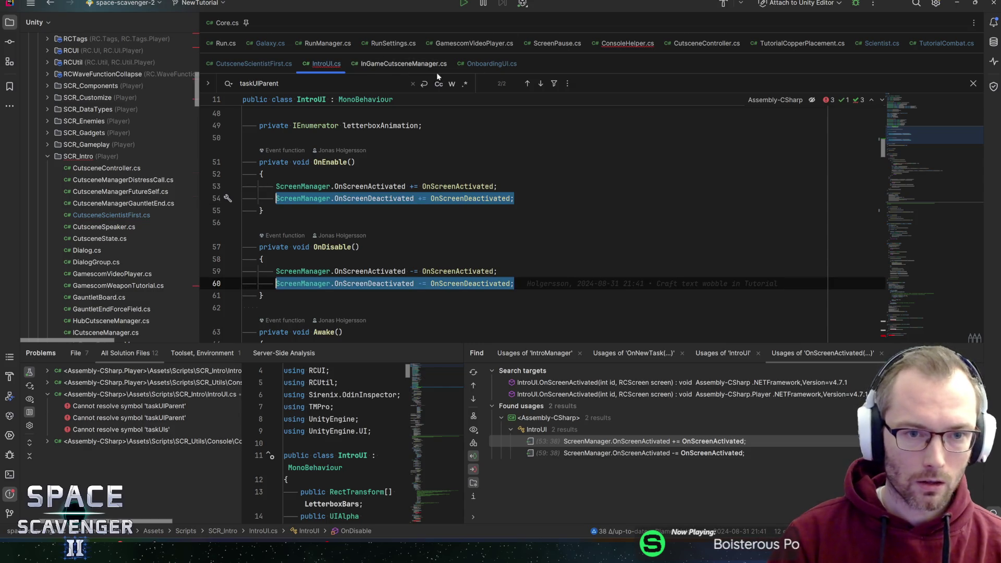
left_click(515, 65)
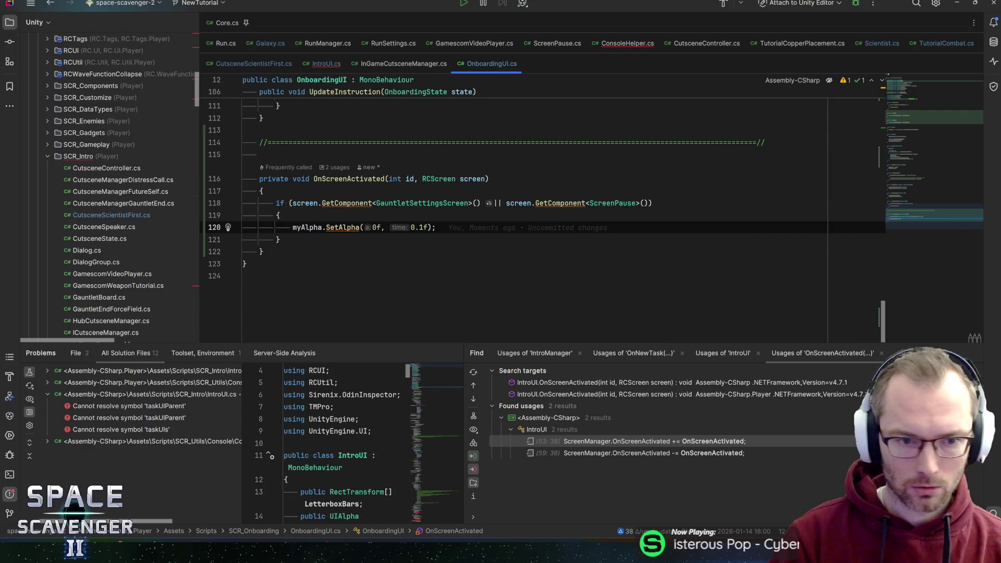
Step: Declare a private OnScreenDeactivated(int id, RCScreen screen) method below OnScreenActivated
key("Down")
key("Down")
key("Return")
key("Return")
type("private ")
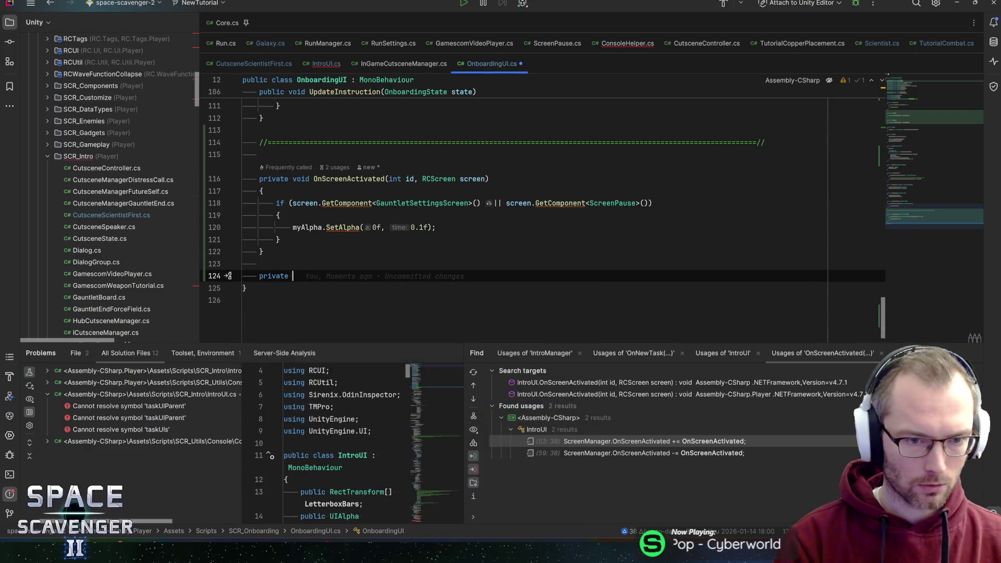
type("void OnSC")
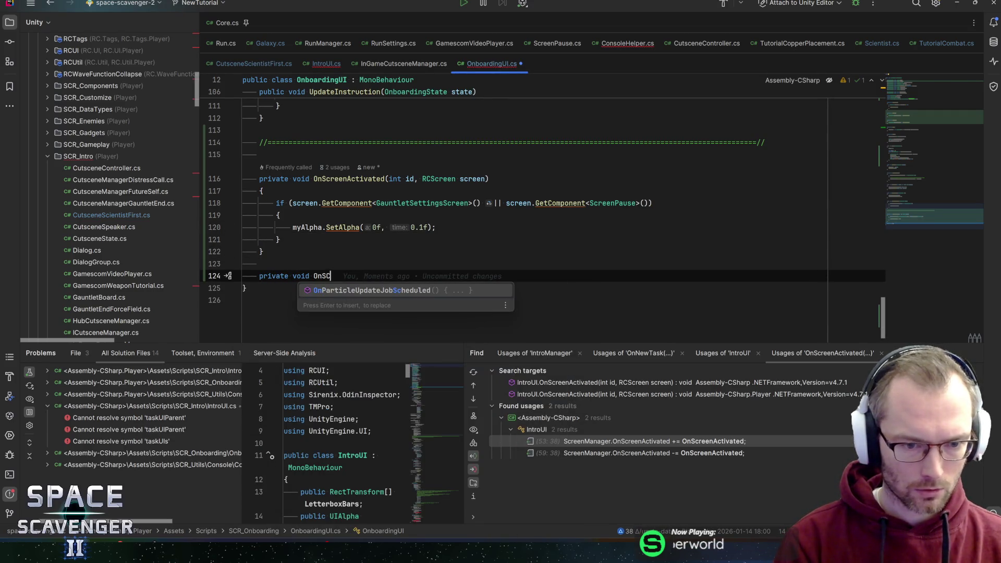
key("BackSpace")
type("creenDeacti")
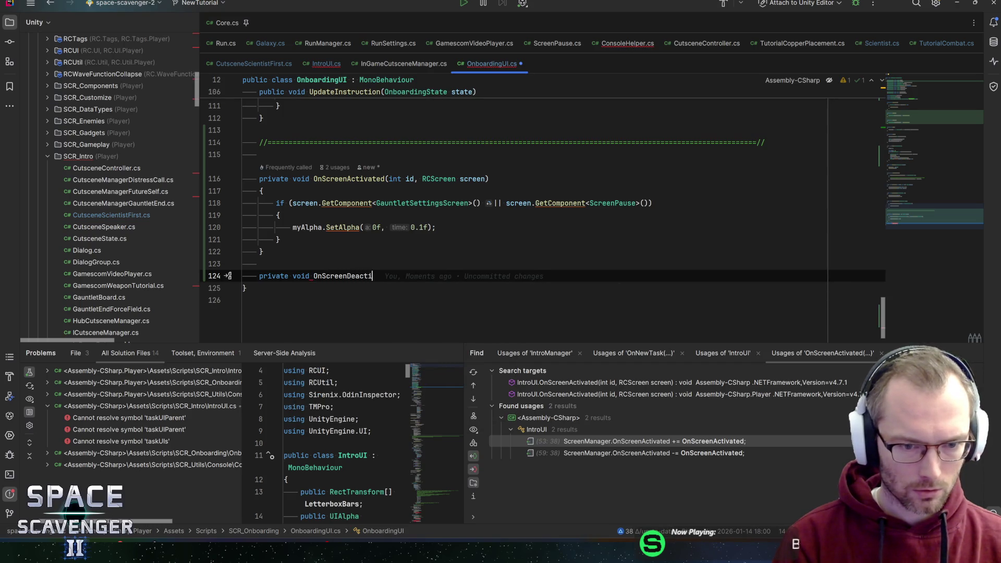
type("vated(int id, ")
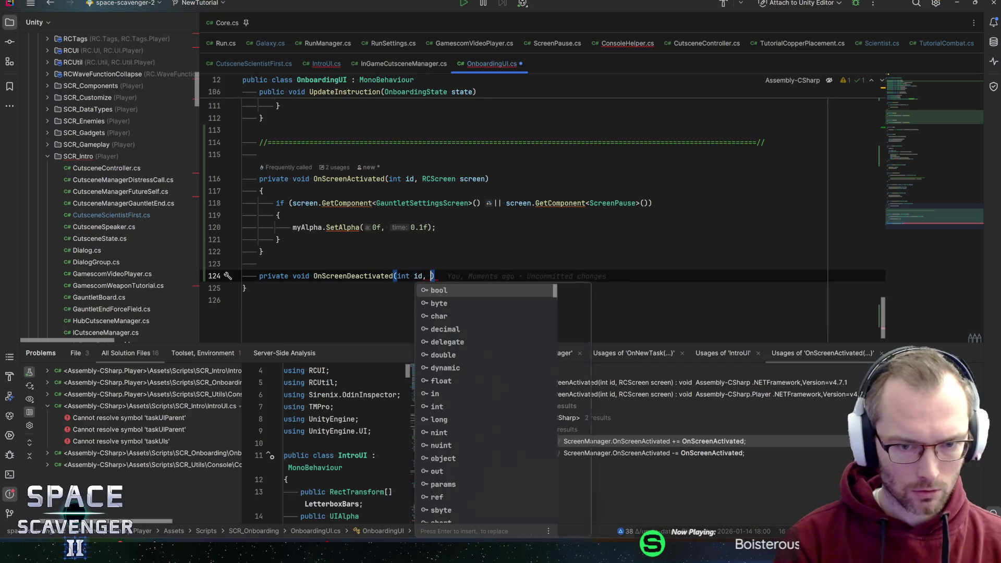
type("RCScreen scre")
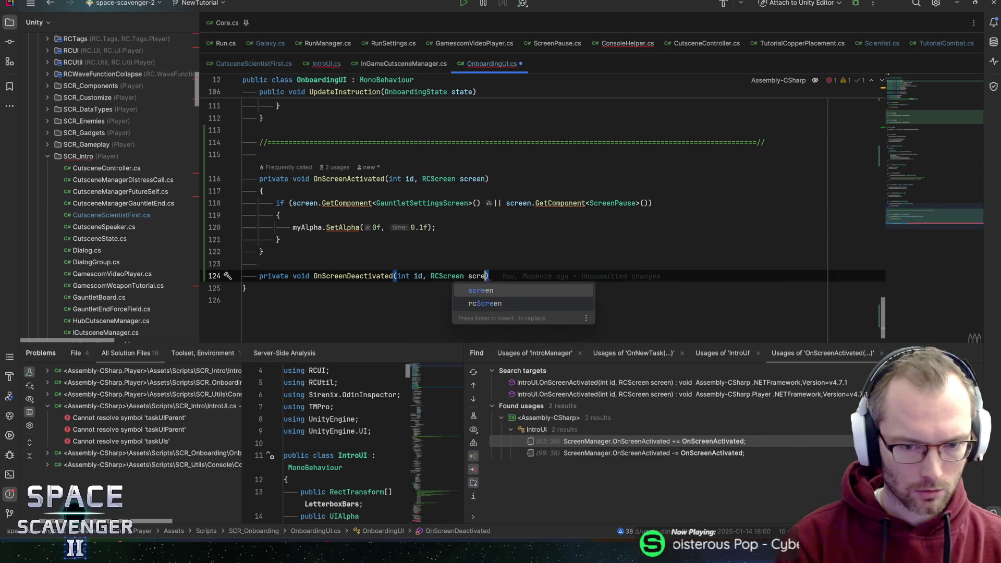
key("Return")
key("ctrl+shift+Return")
Step: Subscribe OnScreenDeactivated in OnEnable and unsubscribe it in OnDisable
key("Tab")
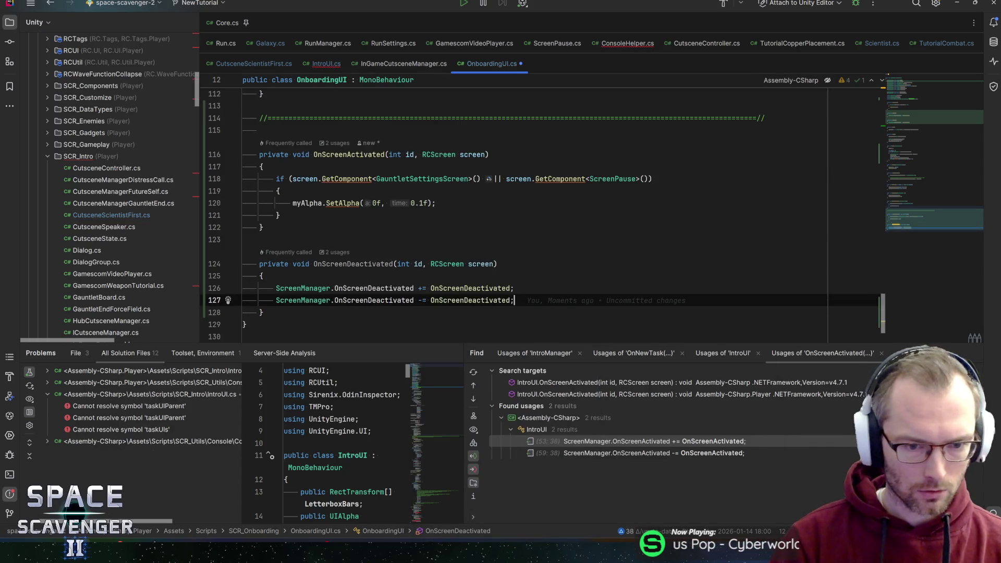
key("shift+Up")
key("shift+Home")
key("ctrl+x")
key("ctrl+shift+BackSpace")
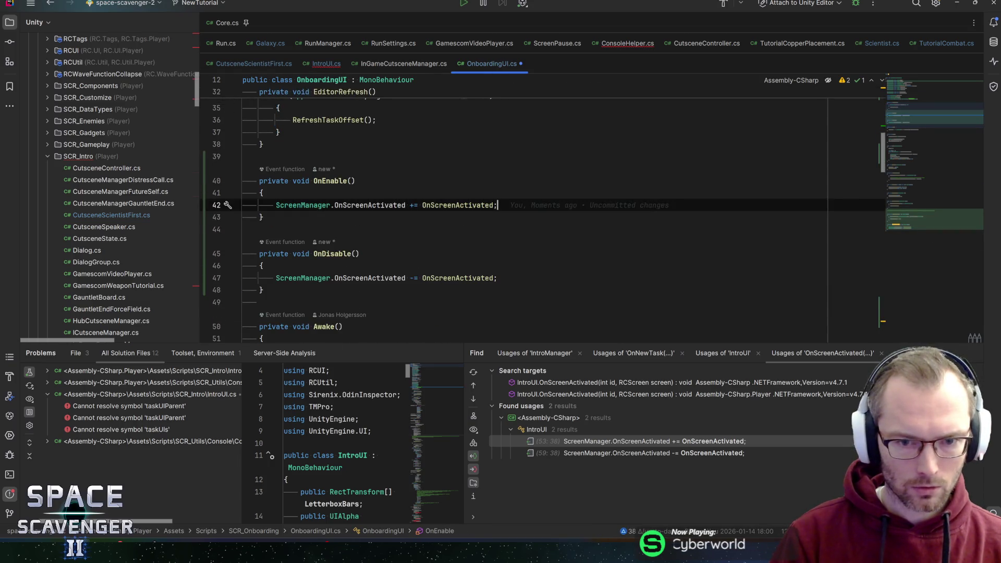
key("ctrl+v")
key("Up")
key("Return")
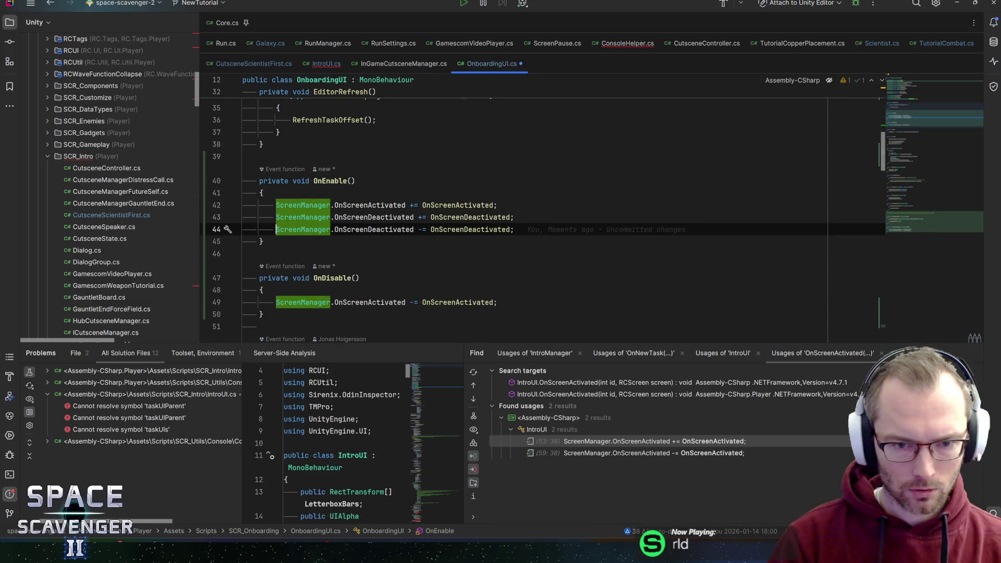
key("Down")
key("ctrl+shift+Down")
key("ctrl+shift+Down")
key("ctrl+shift+Down")
key("End")
key("Left")
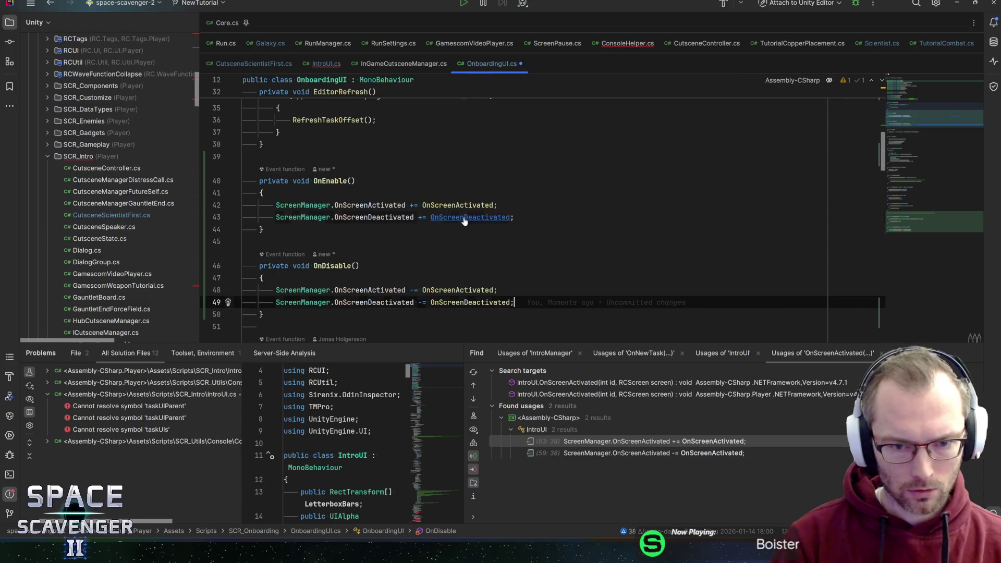
Step: Copy the body of IntroUI's OnScreenDeactivated handler
key("ctrl+b")
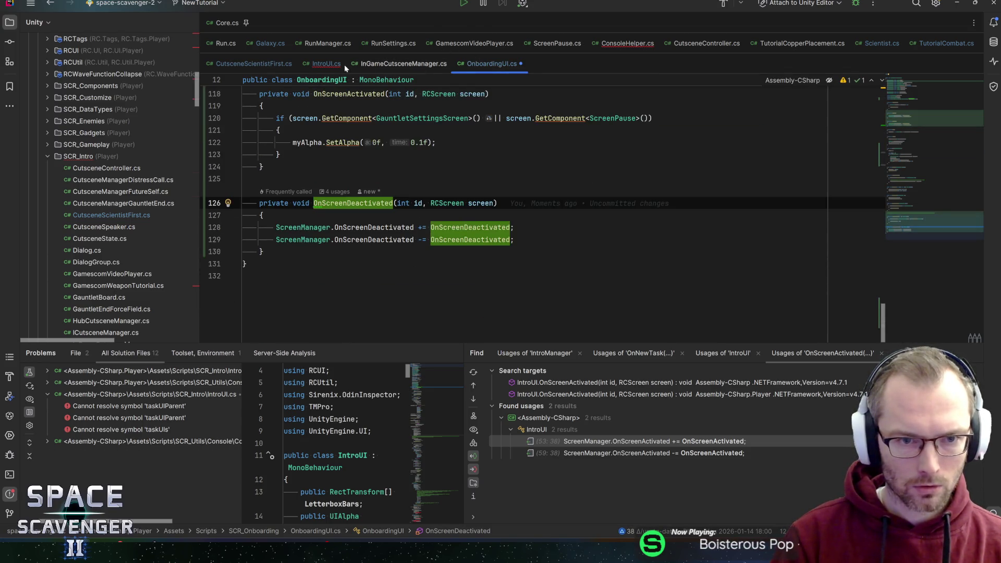
left_click(342, 64)
key("Left")
key("ctrl+b")
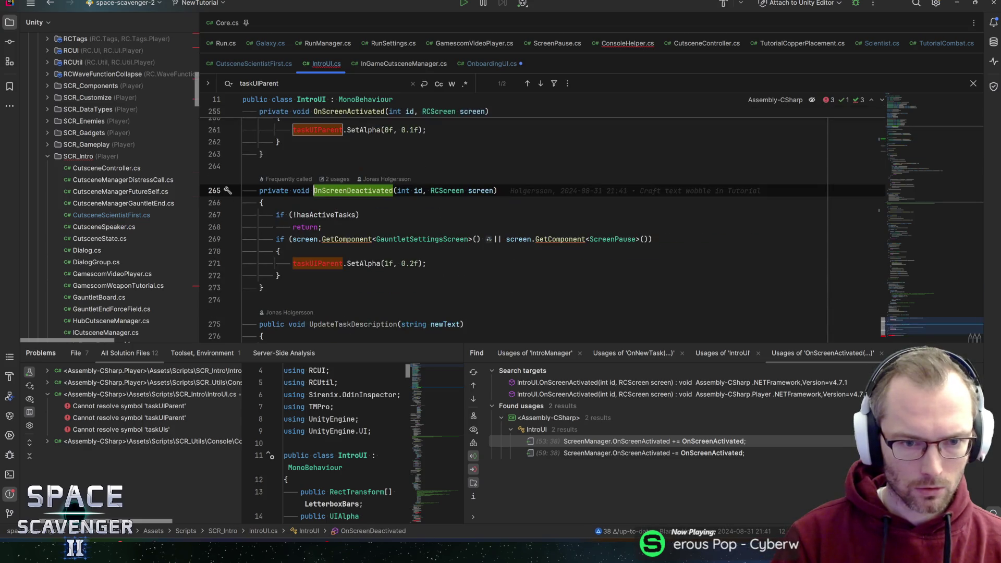
left_click_drag(284, 275, 173, 214)
Step: Paste IntroUI's deactivation logic into the new handler and remove the hasActiveTasks check
left_click(479, 64)
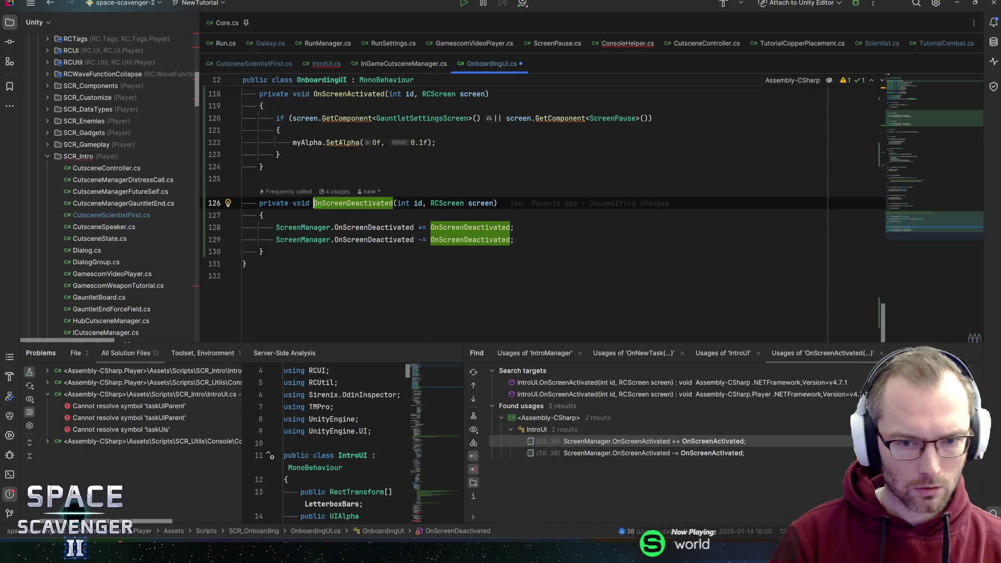
key("Down")
key("Down")
key("ctrl+w")
key("ctrl+w")
key("ctrl+w")
key("ctrl+v")
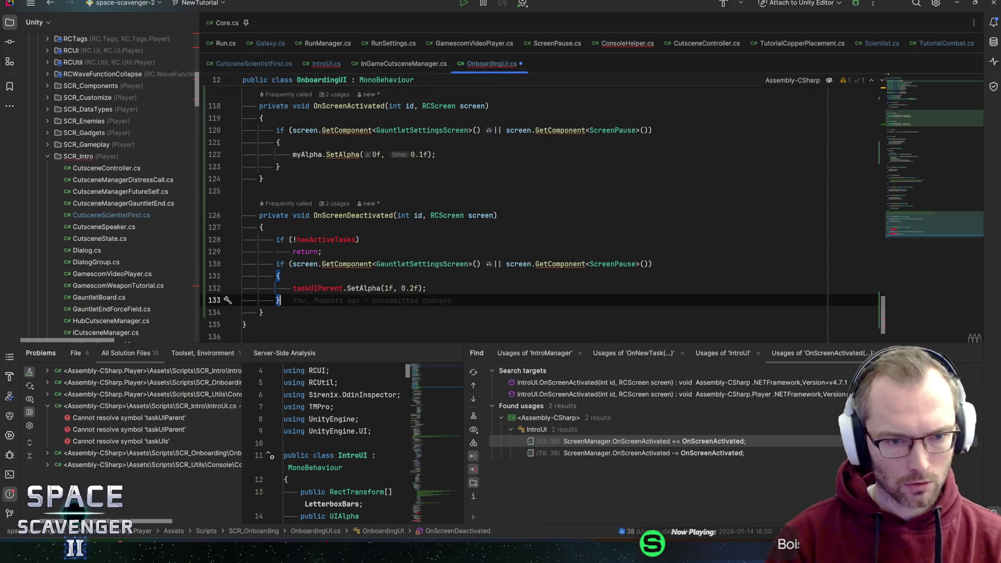
key("Up")
key("Up")
key("Up")
key("ctrl+x")
key("ctrl+x")
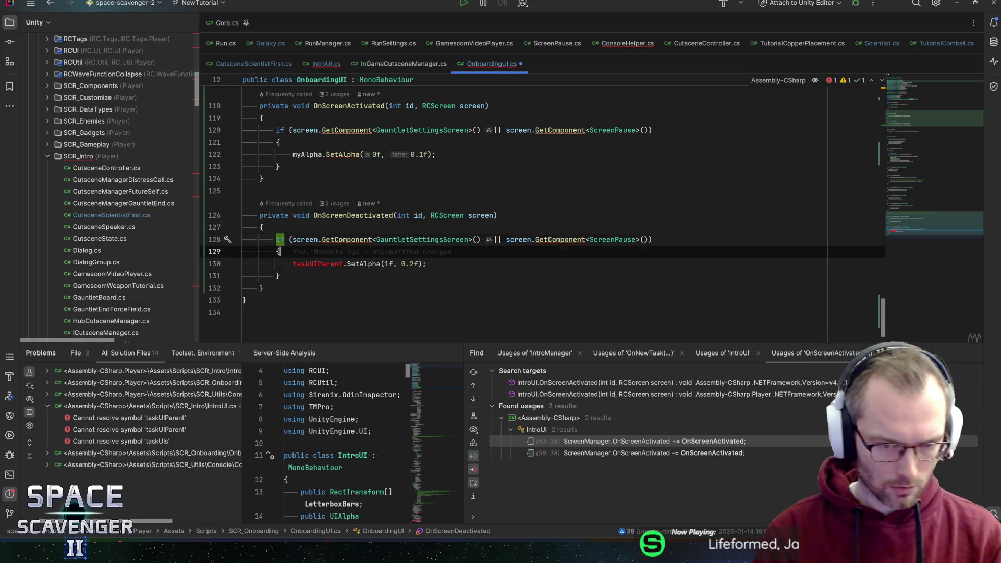
Step: Replace taskUIParent with myAlpha in the SetAlpha(1f, 0.2f) call
left_click(277, 264)
left_click(426, 264)
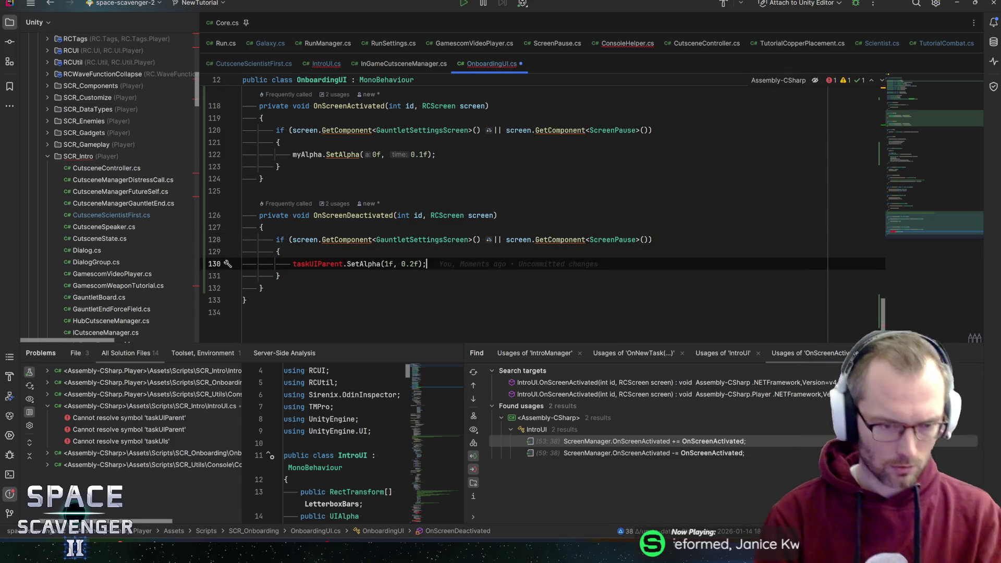
double_click(317, 264)
type("my")
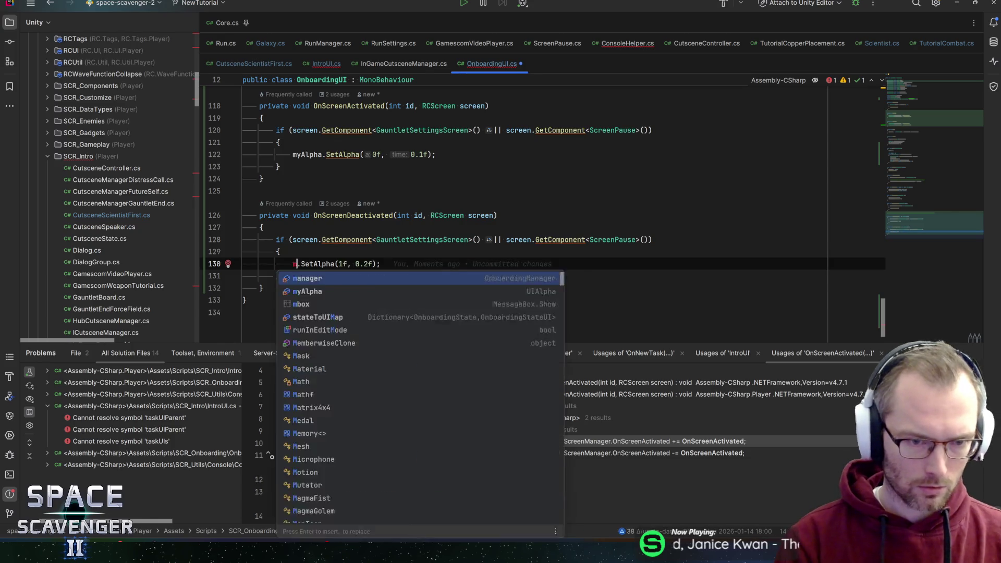
key("Return")
key("End")
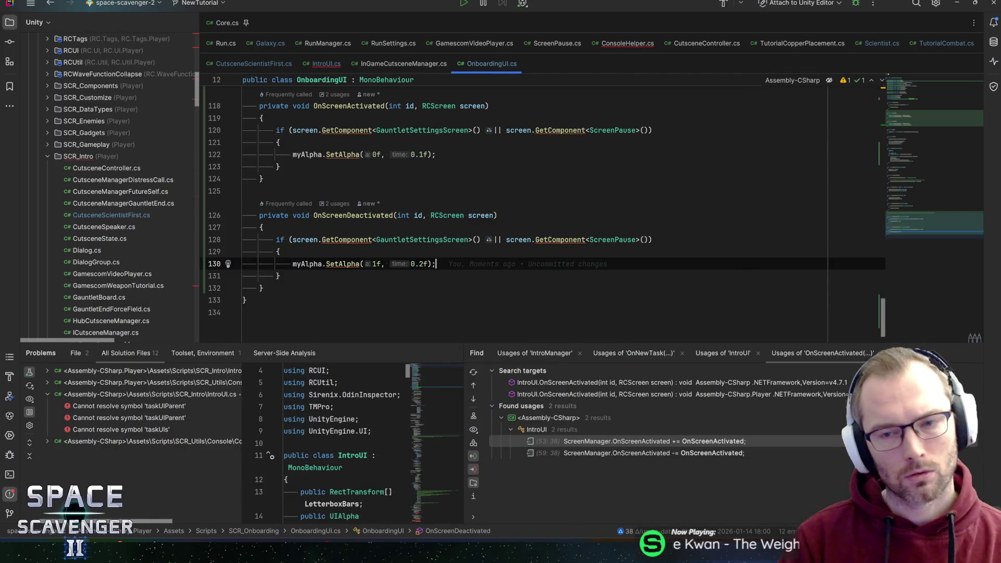
Step: Save OnboardingUI.cs and delete IntroUI's OnEnable and OnDisable methods
key("ctrl+s")
left_click(317, 63)
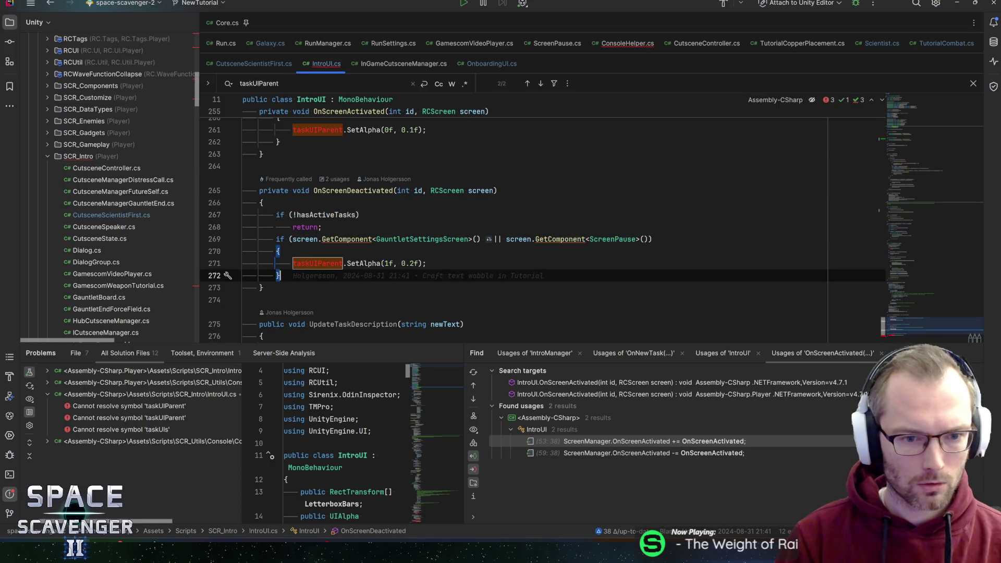
left_click(937, 149)
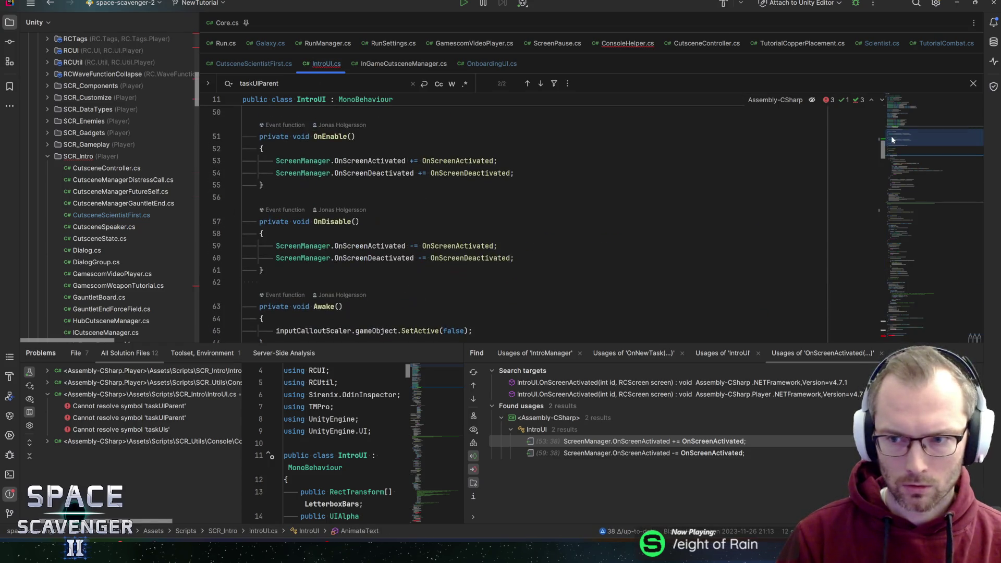
left_click_drag(265, 270, 198, 160)
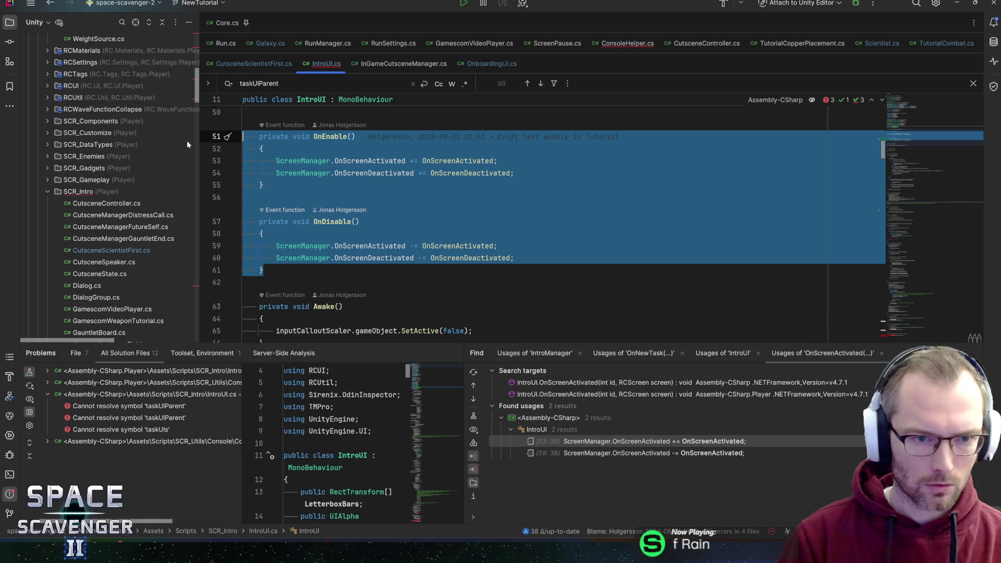
key("Delete")
Step: Delete IntroUI's OnScreenActivated/OnScreenDeactivated handlers and the UpdateTaskDescription method
left_click(917, 335)
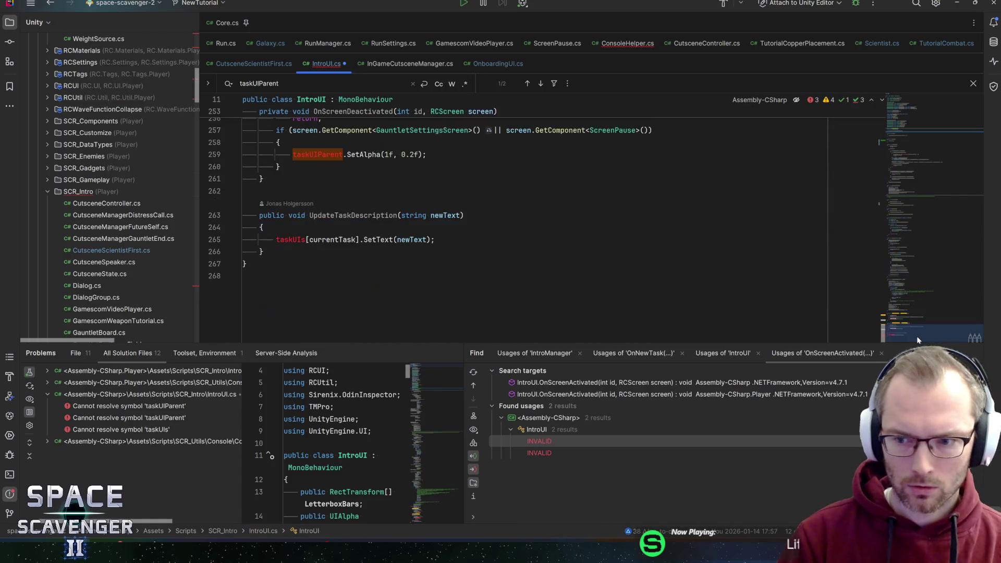
scroll(913, 332, "up", 2)
scroll(522, 219, "up", 3)
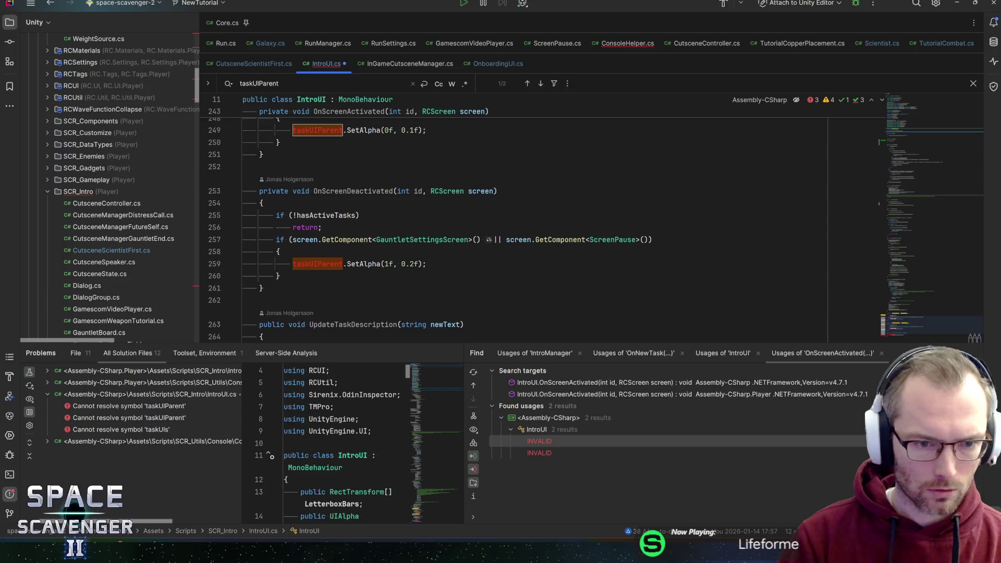
left_click_drag(230, 288, 229, 174)
key("Delete")
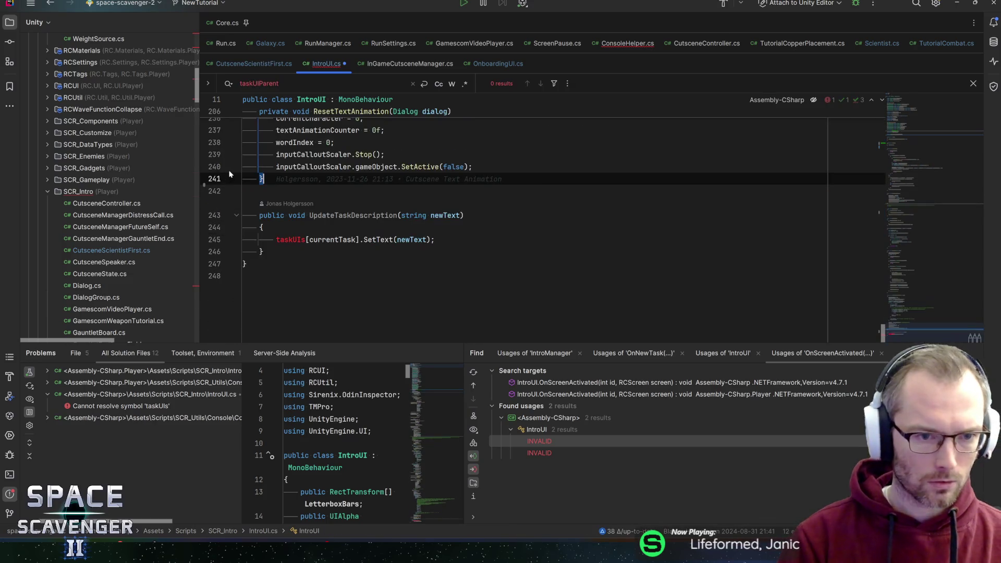
key("ctrl+w")
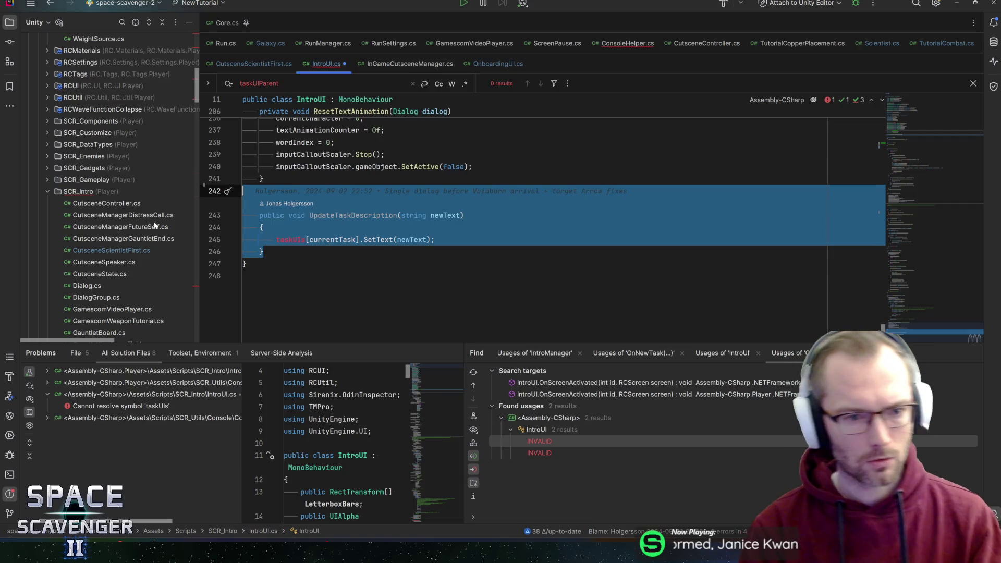
key("Delete")
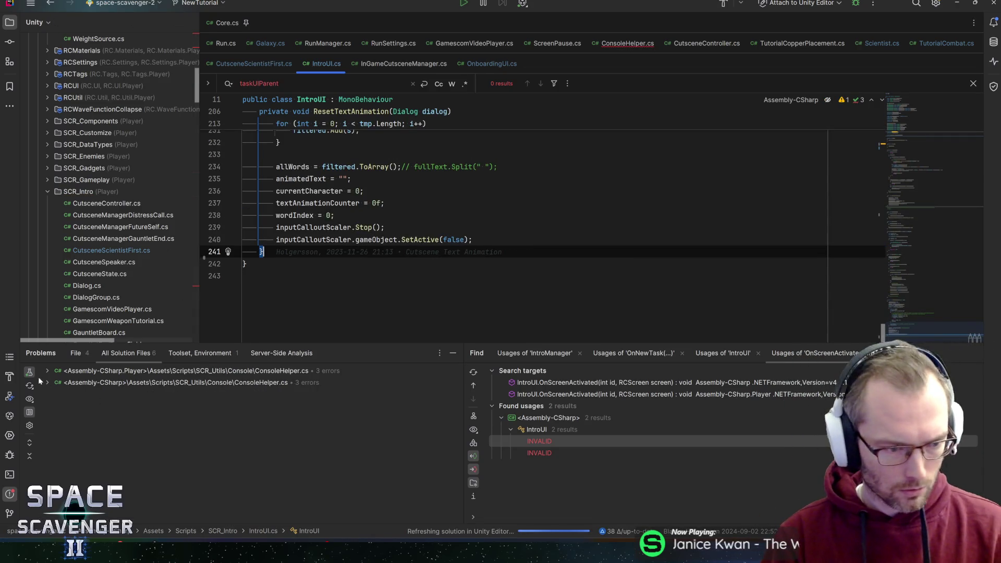
Step: Open ConsoleHelper.cs's IntroManager error, delete the restartTutorial command, save, and return to Unity
left_click(203, 371)
left_click(47, 371)
left_click(137, 383)
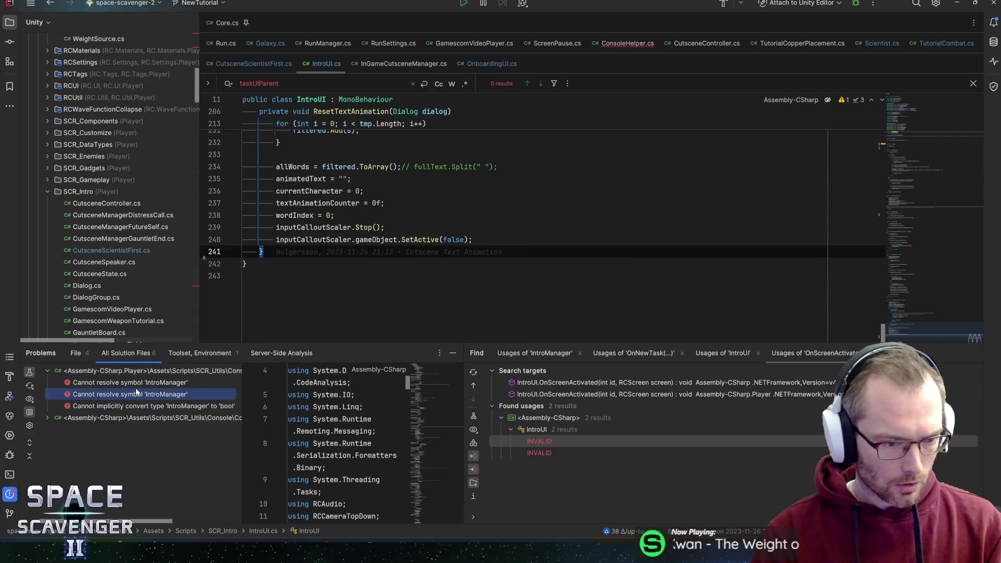
double_click(141, 384)
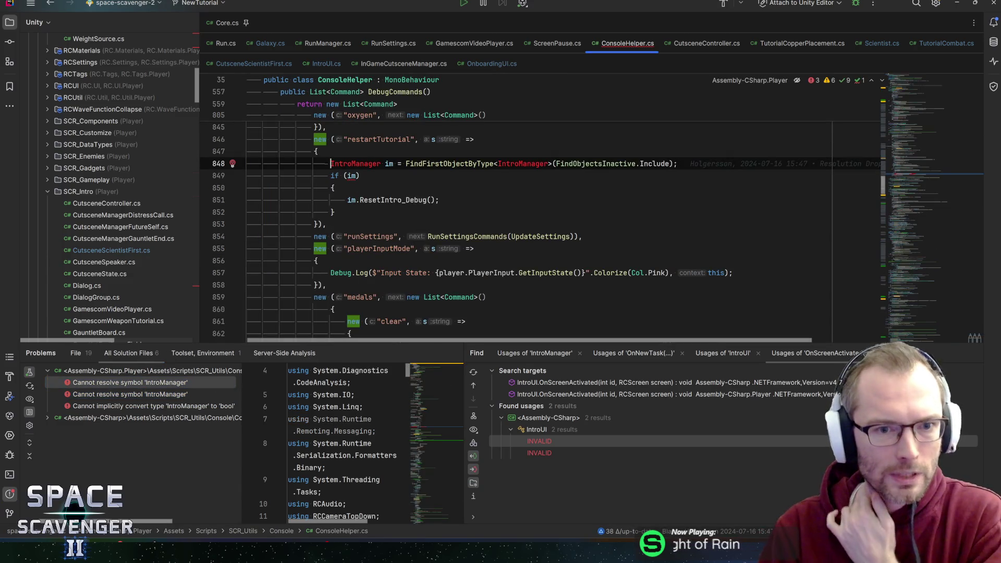
left_click_drag(327, 224, 152, 129)
key("BackSpace")
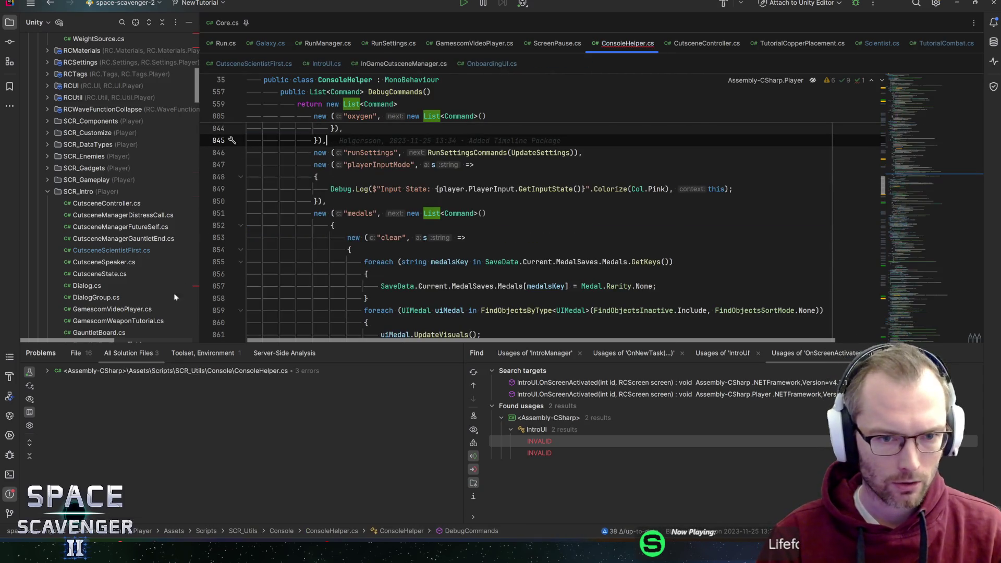
key("ctrl+s")
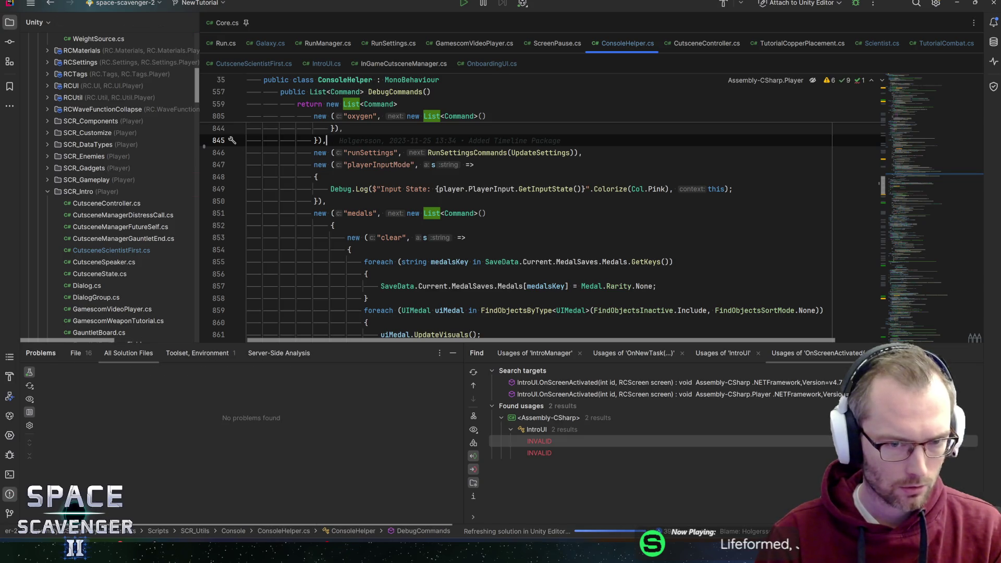
left_click(956, 7)
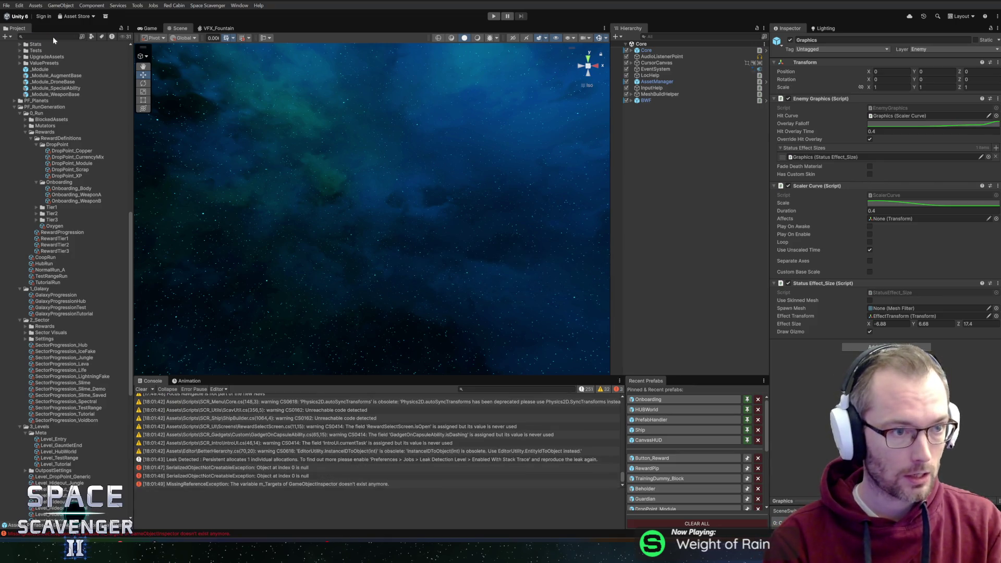
Step: Search the project for 'intro' and open the IntroCanvas prefab
left_click(53, 37)
type("introui")
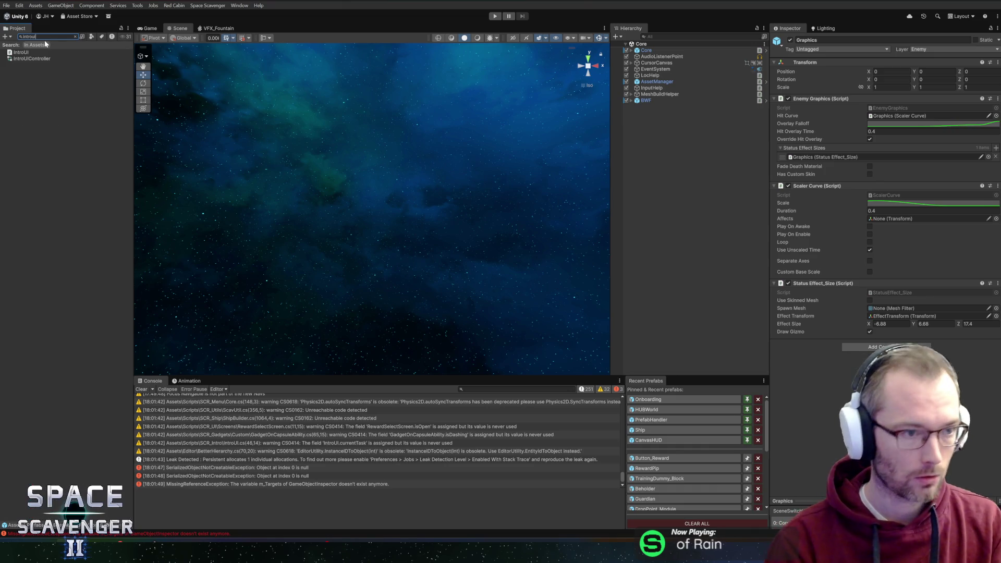
key("BackSpace")
key("BackSpace")
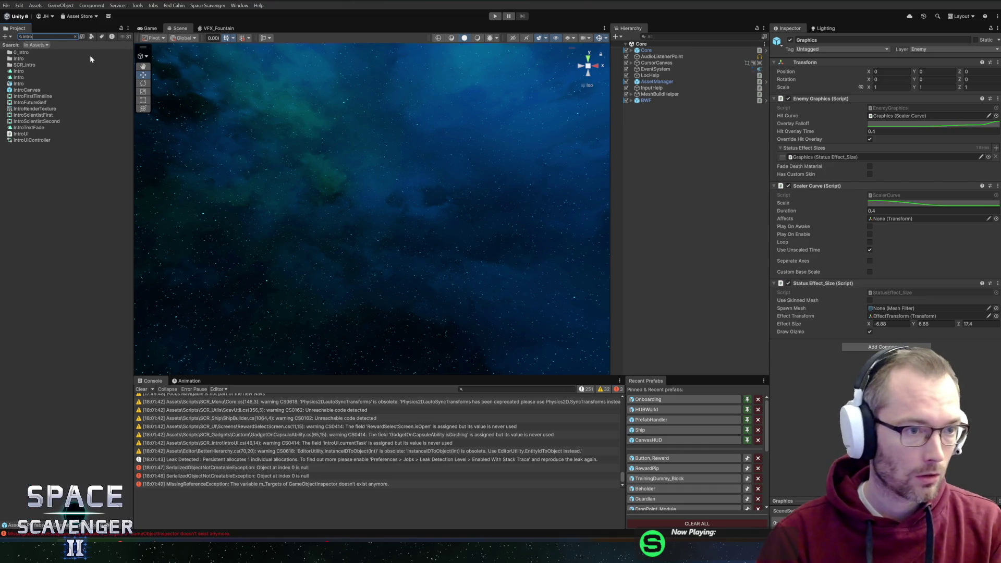
left_click(22, 91)
double_click(22, 91)
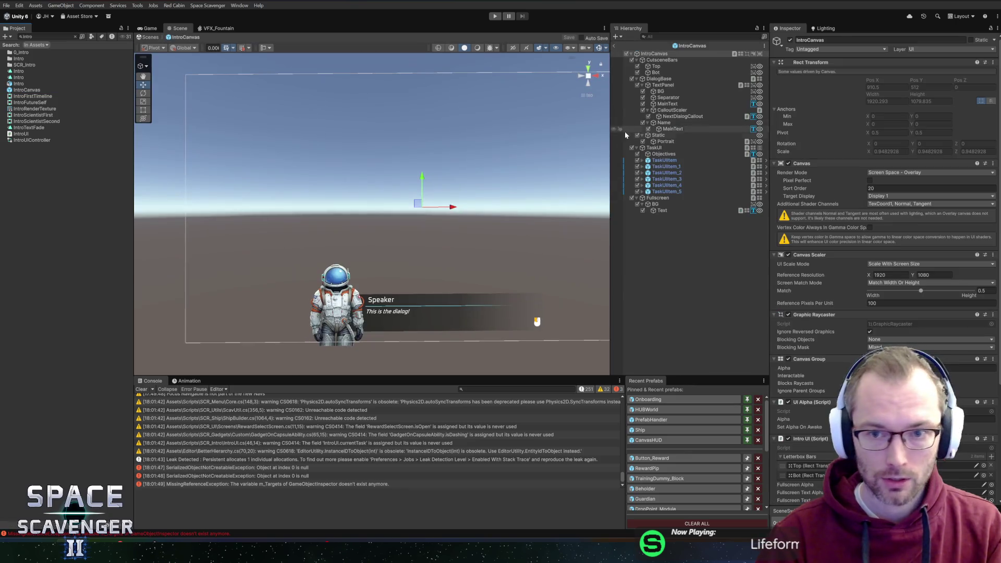
Step: Inspect the TaskUI object and its TaskUIItem objective entries in the prefab
scroll(815, 226, "down", 1)
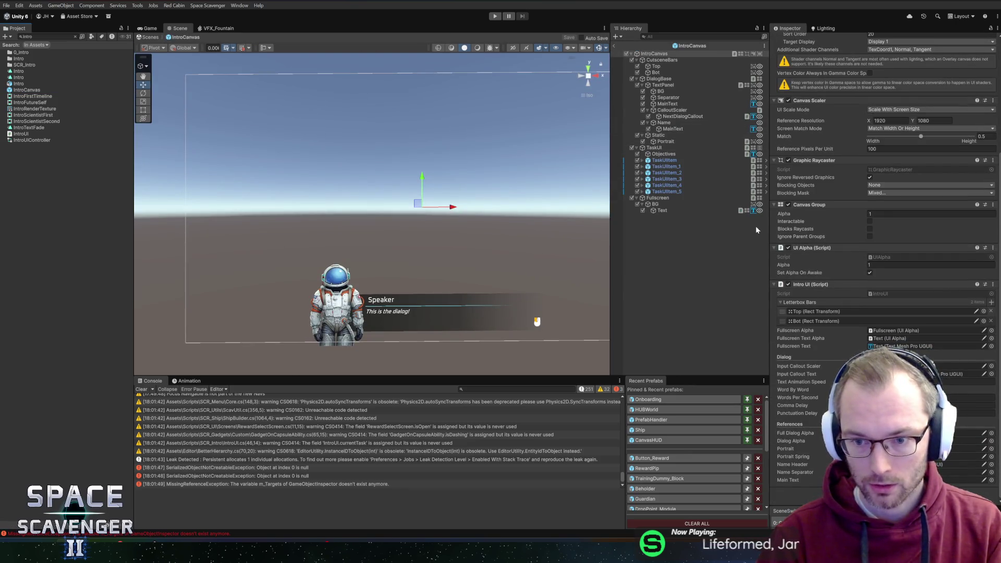
left_click_drag(769, 229, 719, 229)
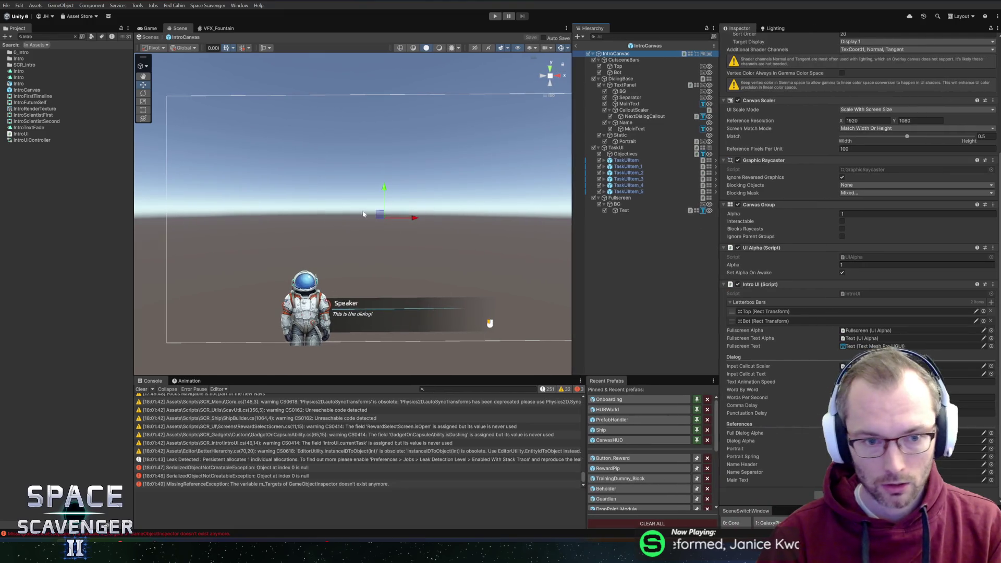
scroll(364, 214, "down", 2)
left_click(623, 149)
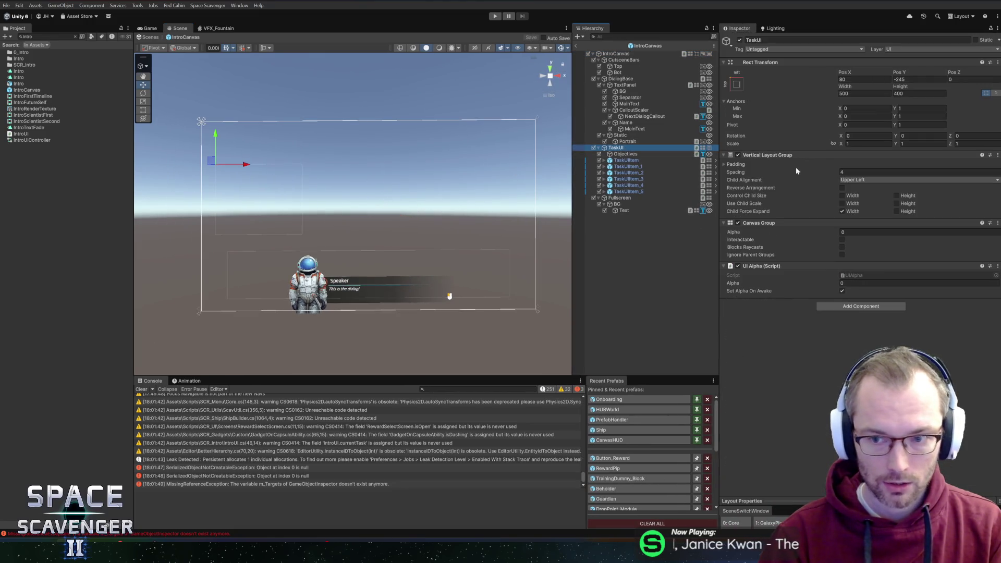
left_click(883, 232)
type("1")
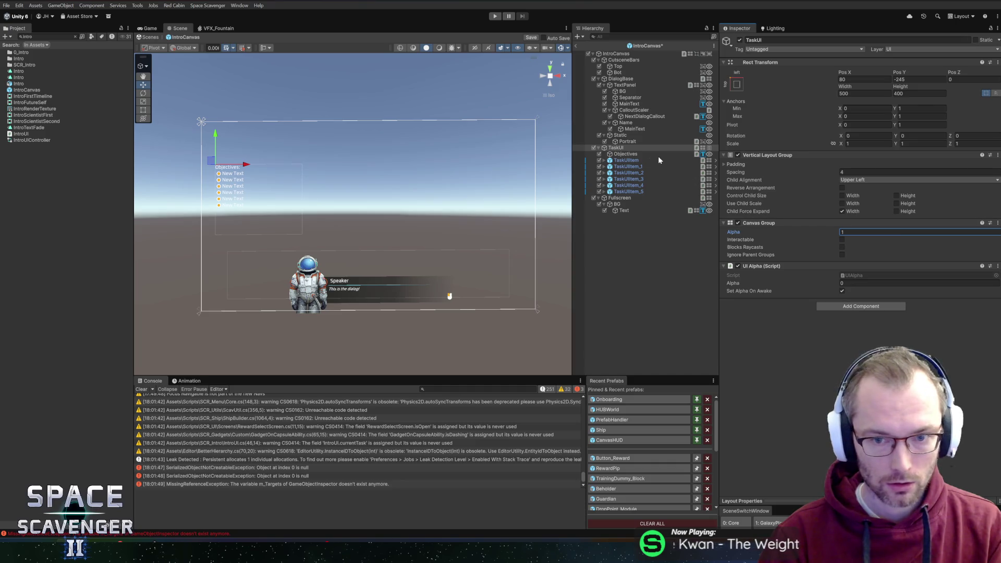
left_click(630, 161)
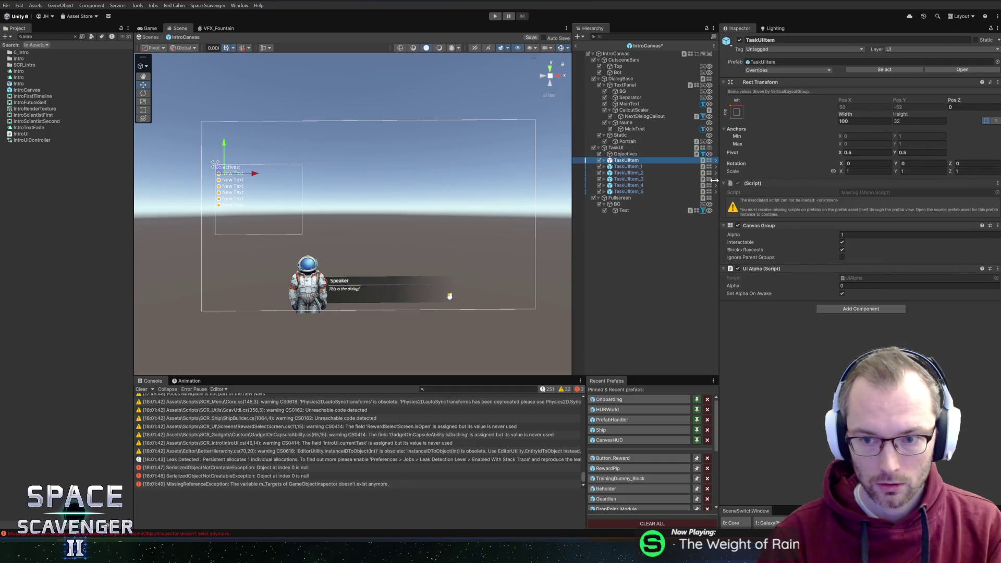
key("Up")
key("Down")
key("Down")
key("Up")
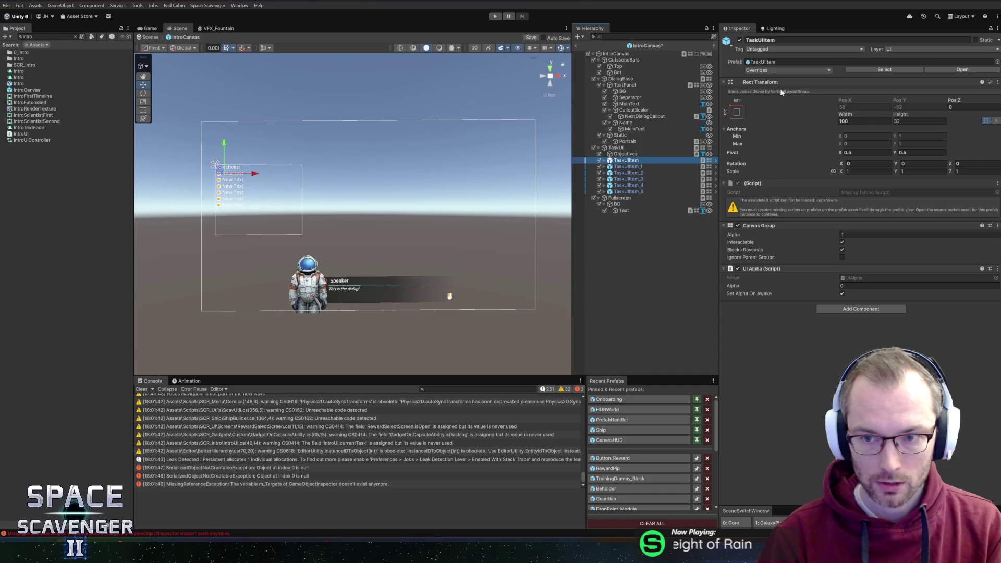
Step: Delete the TaskUI object along with its objectives children
left_click(863, 70)
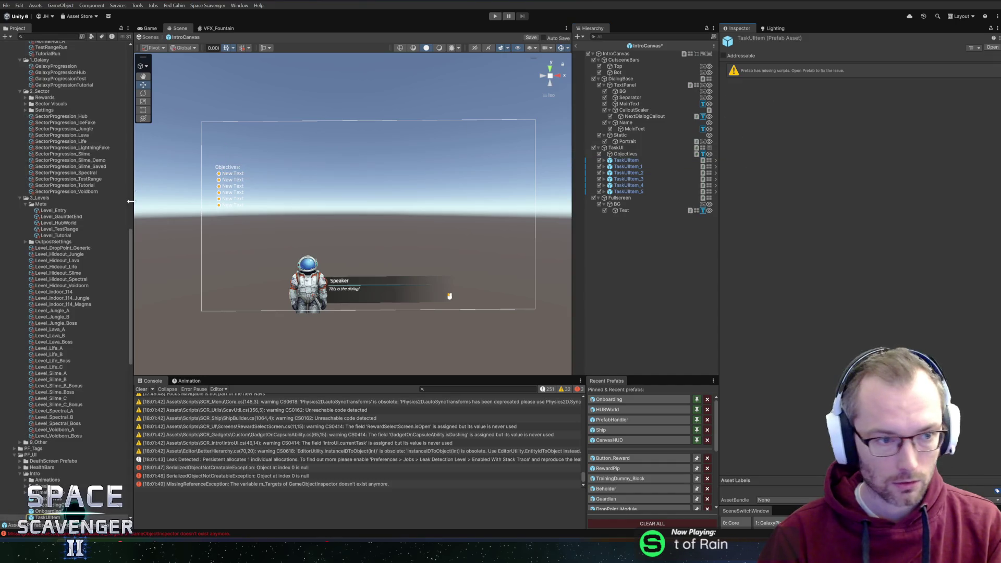
left_click(470, 229)
key("Delete")
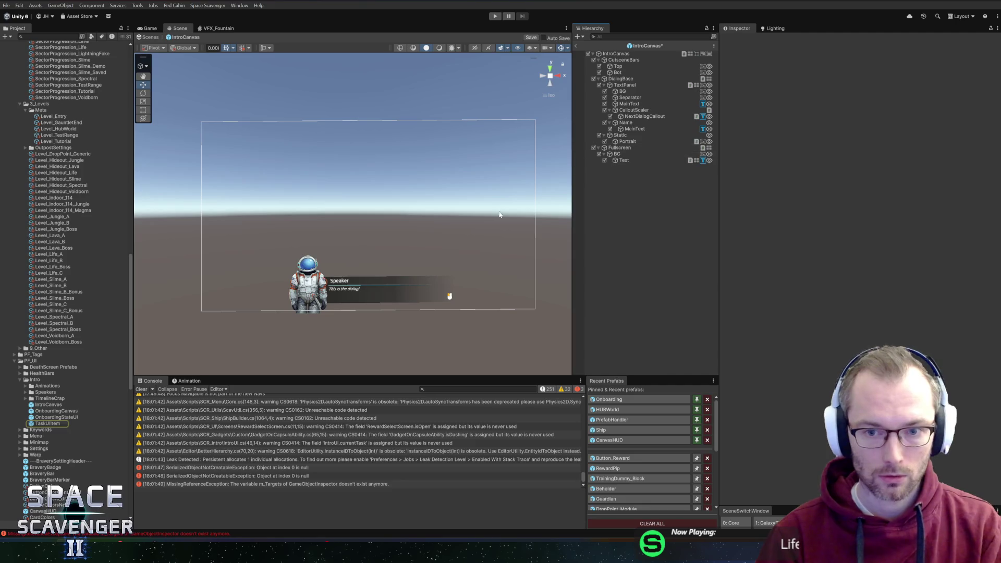
Step: Delete the TaskUIItem.prefab asset from the Project window
left_click(50, 424)
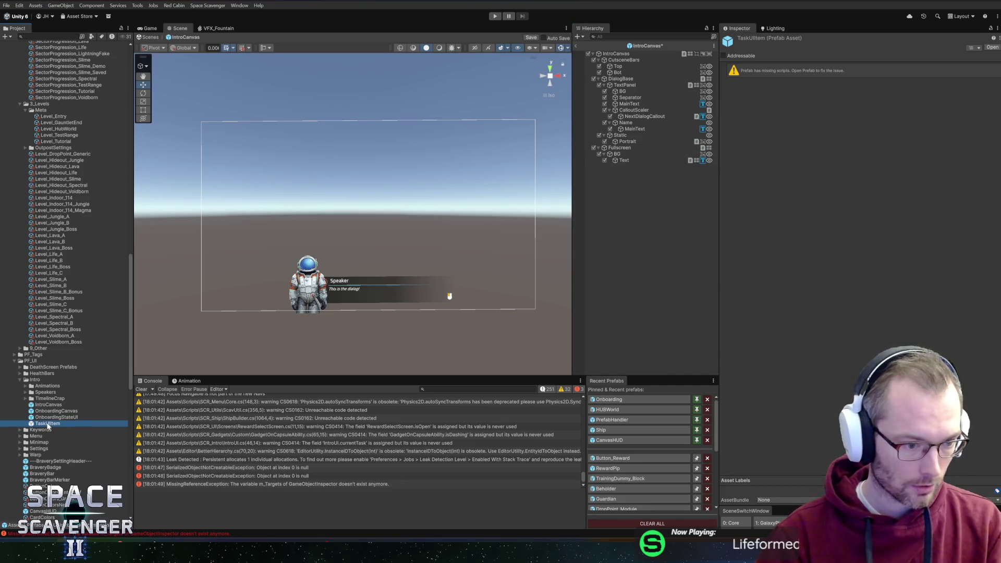
key("Delete")
left_click(516, 282)
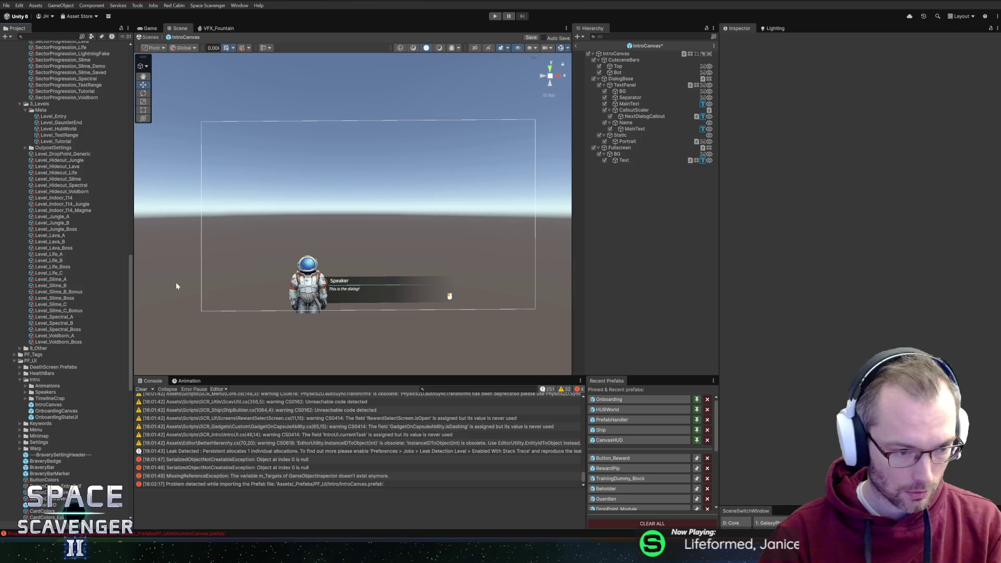
Step: Review the remaining dialog objects: BG, Text, Portrait, Static, Name and MainText
left_click(648, 153)
left_click(641, 160)
left_click(636, 152)
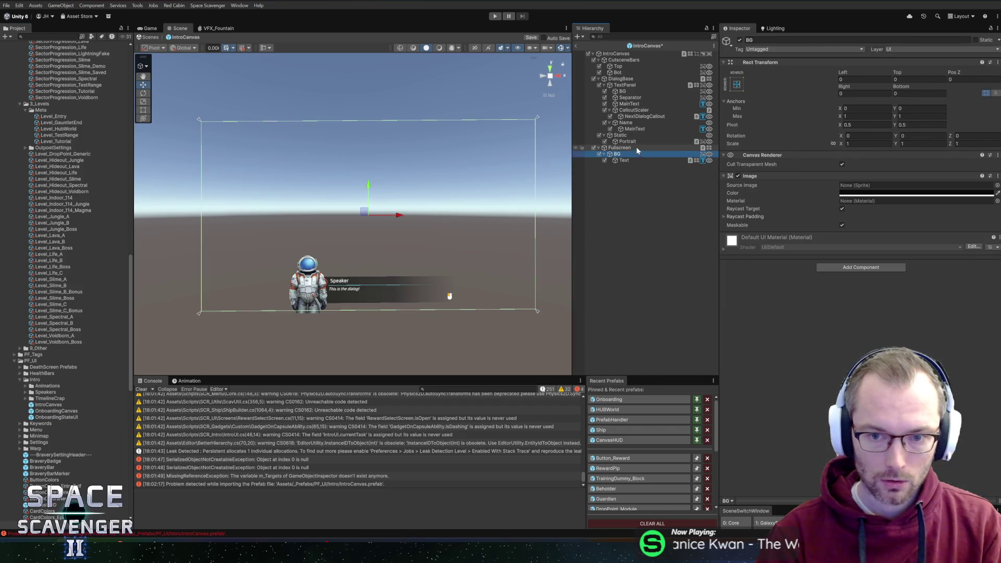
left_click(636, 140)
left_click(634, 136)
left_click(630, 155)
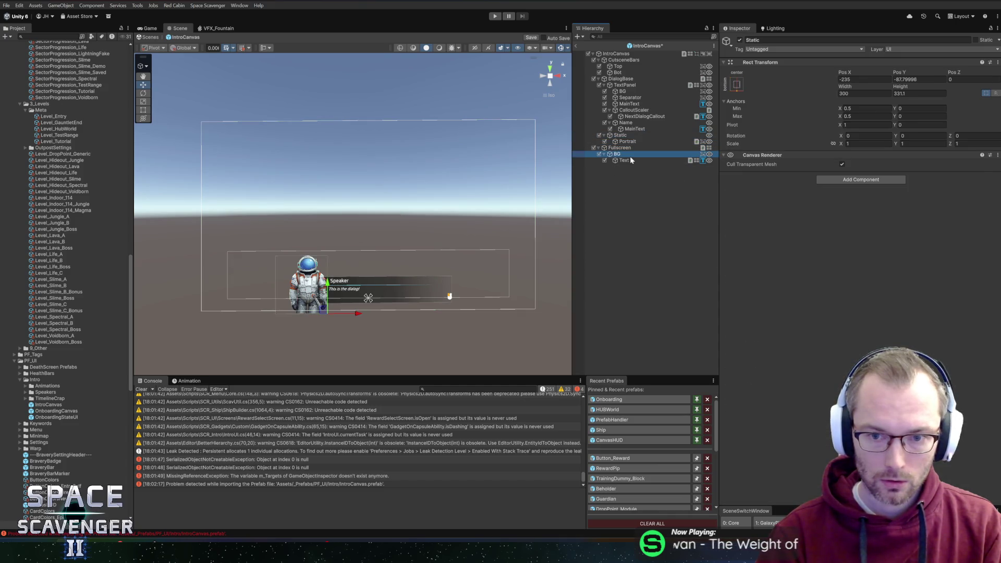
left_click(630, 161)
left_click(628, 149)
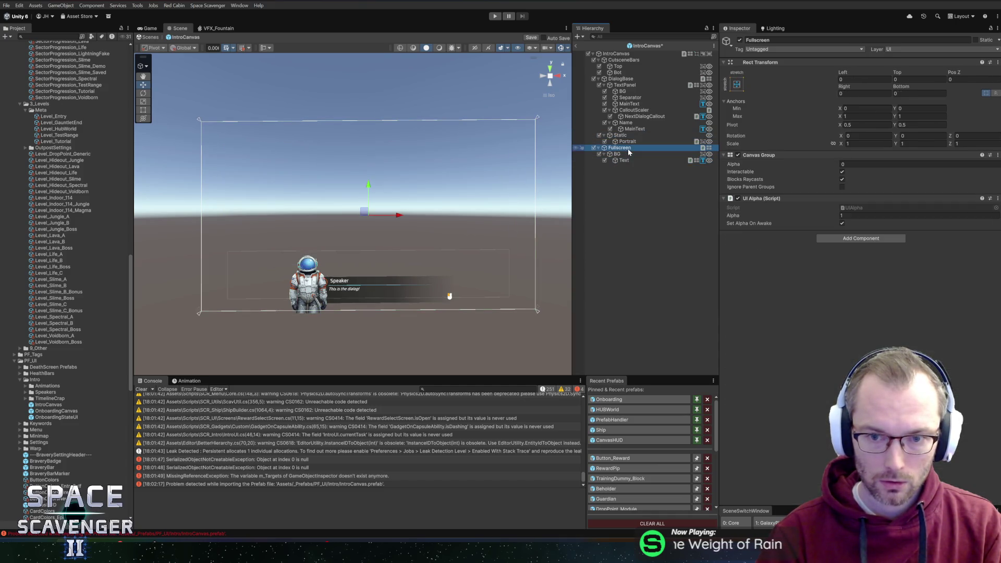
left_click(628, 123)
left_click(632, 129)
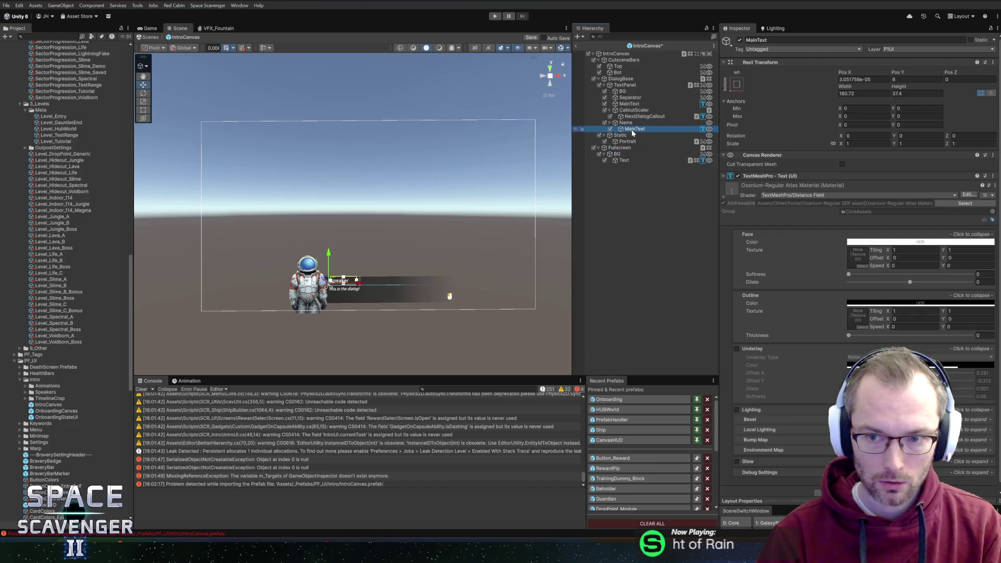
left_click(625, 122)
left_click(629, 104)
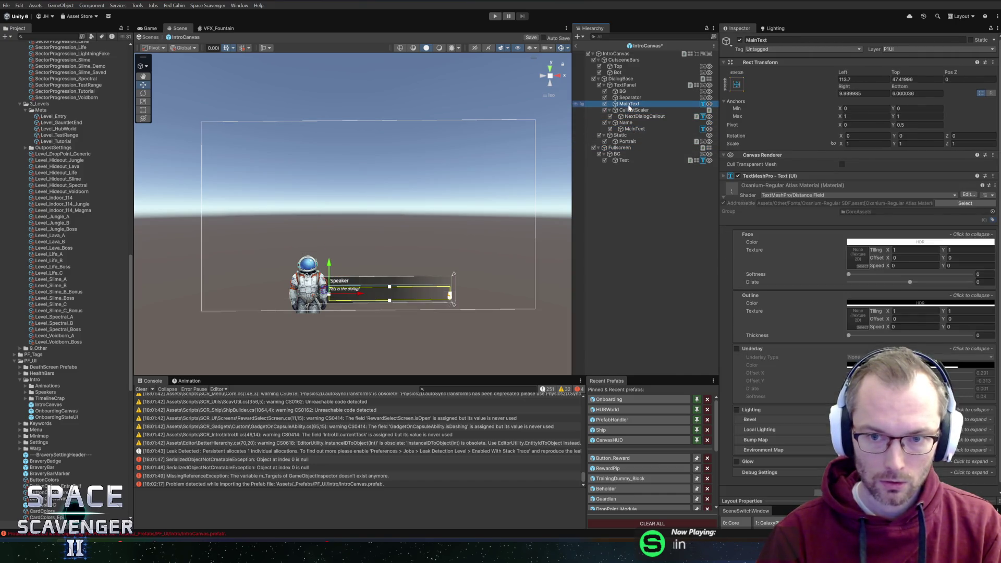
Step: Save the IntroCanvas prefab and return to the Core scene
key("ctrl+s")
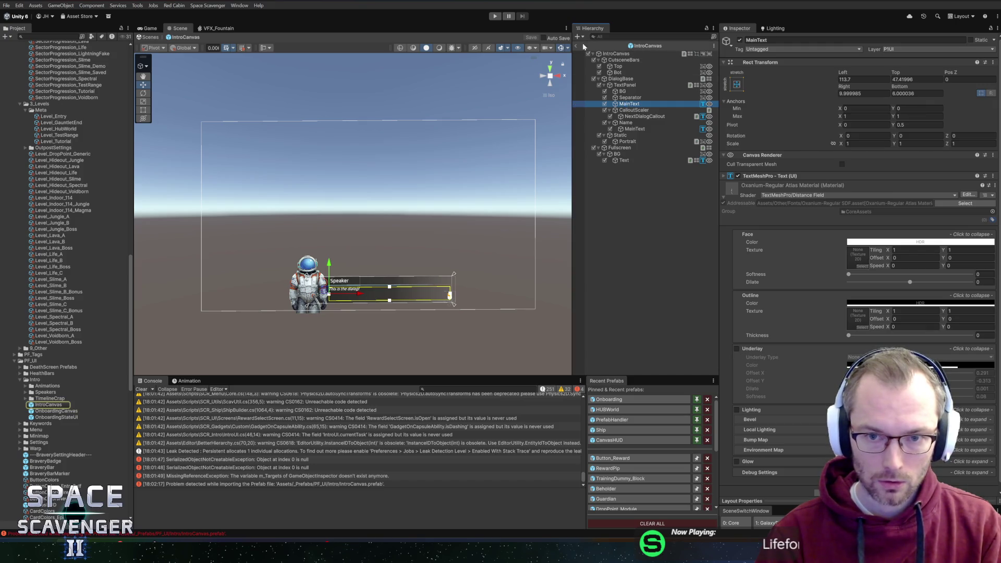
left_click(577, 46)
left_click(48, 405)
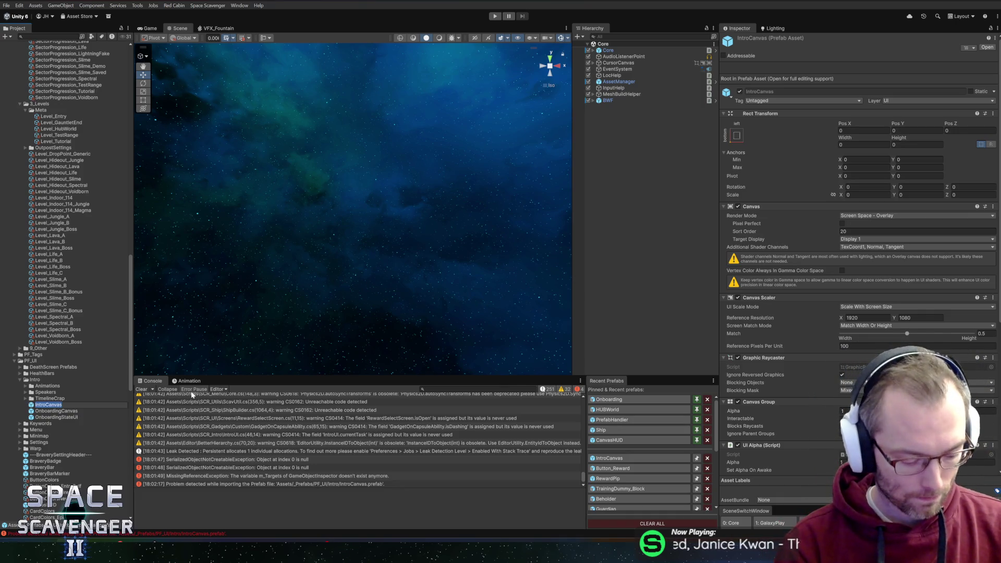
Step: Rename the IntroCanvas prefab to DialogCanvas and clear the console
key("F2")
type("Dialog")
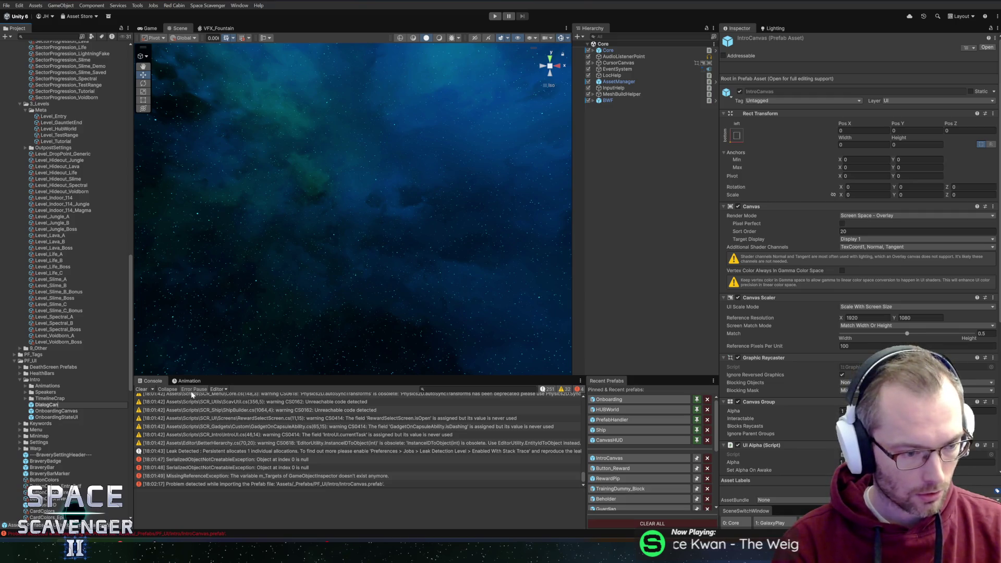
key("Return")
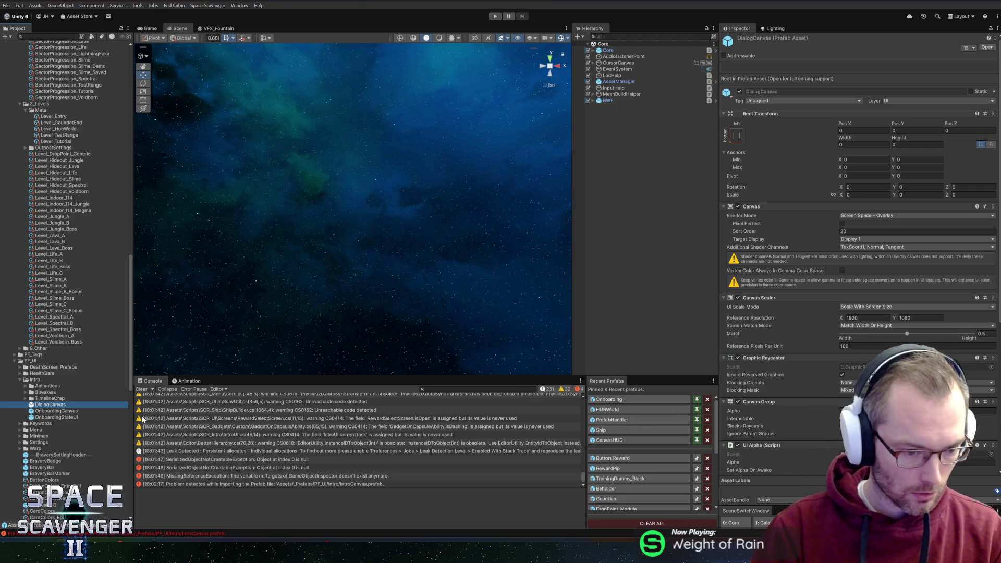
left_click(142, 389)
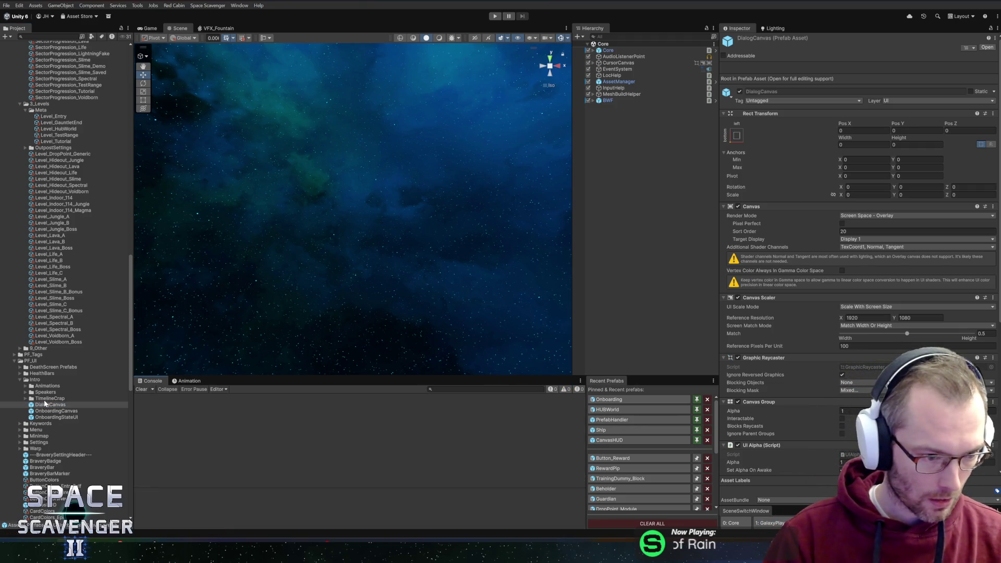
Step: Open the DialogCanvas prefab and edit its Intro UI script in Rider
double_click(45, 404)
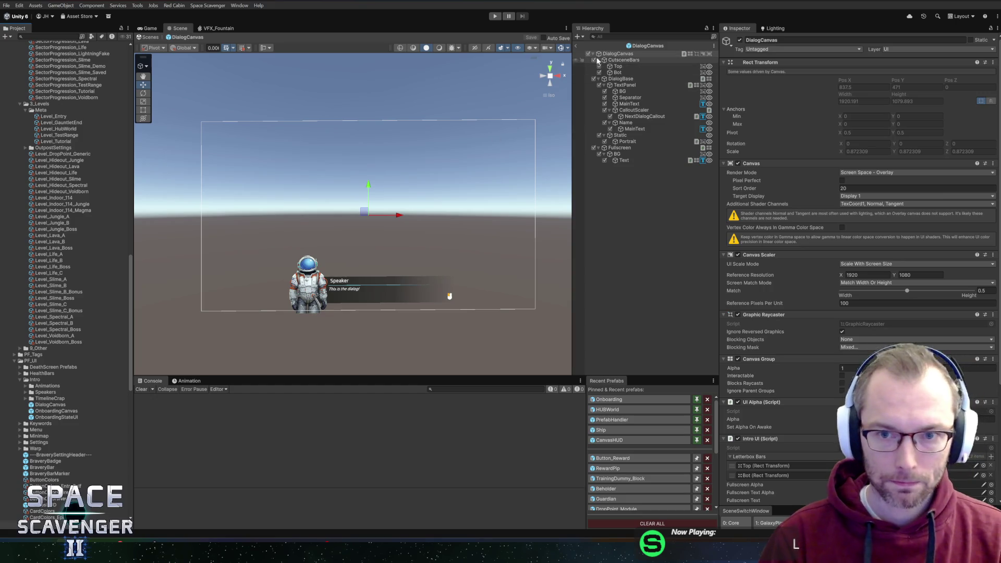
left_click(579, 59)
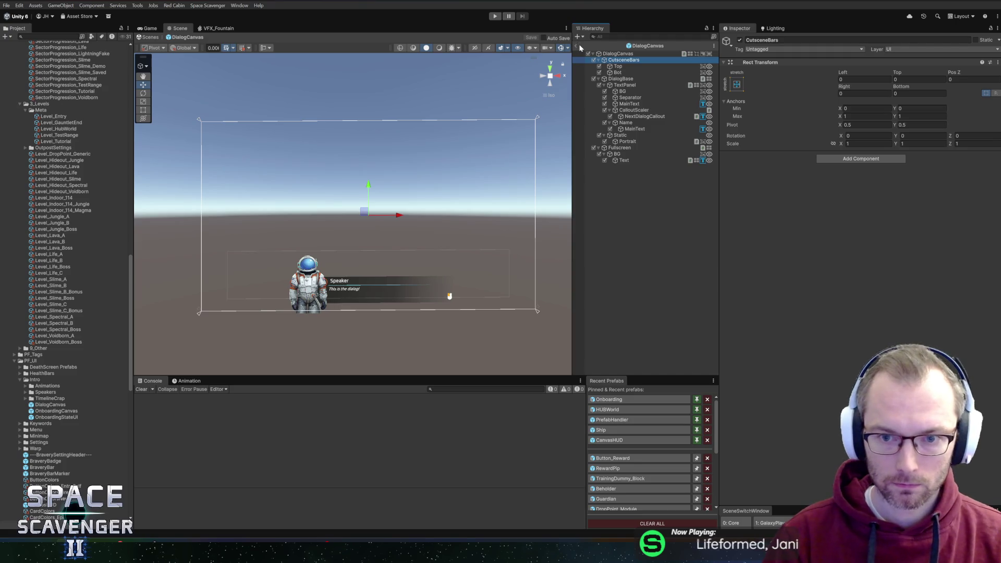
left_click(600, 53)
scroll(784, 228, "down", 5)
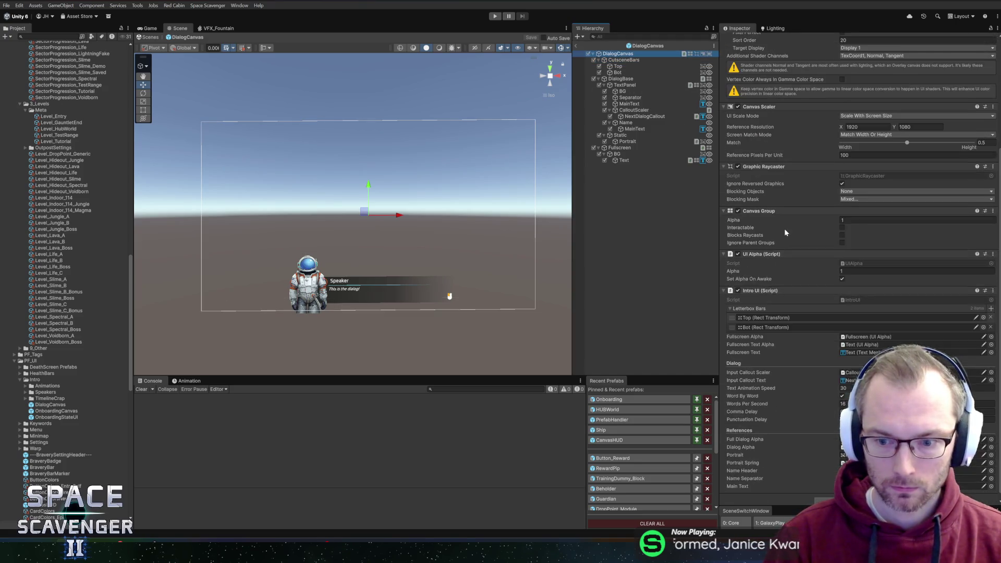
right_click(771, 285)
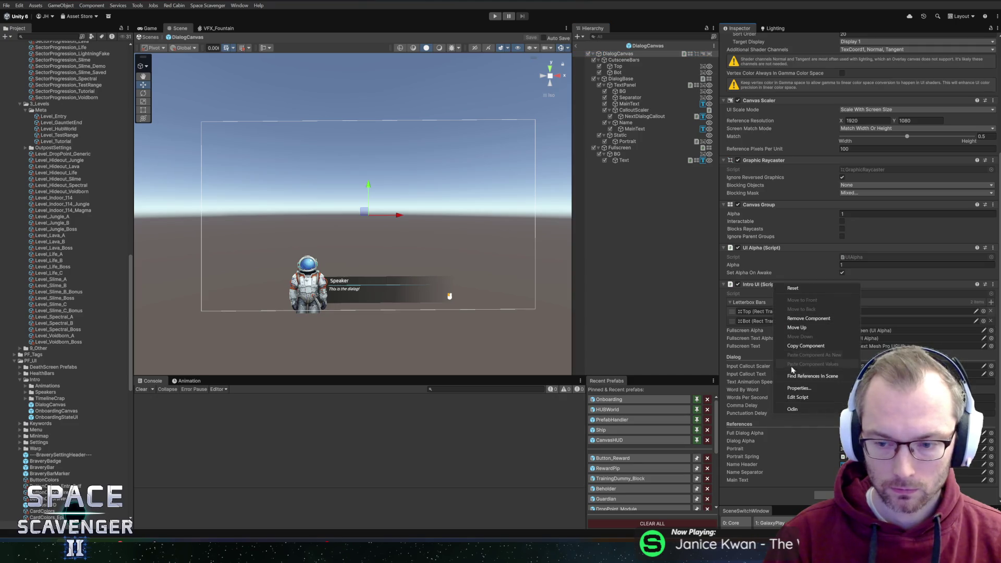
left_click(788, 399)
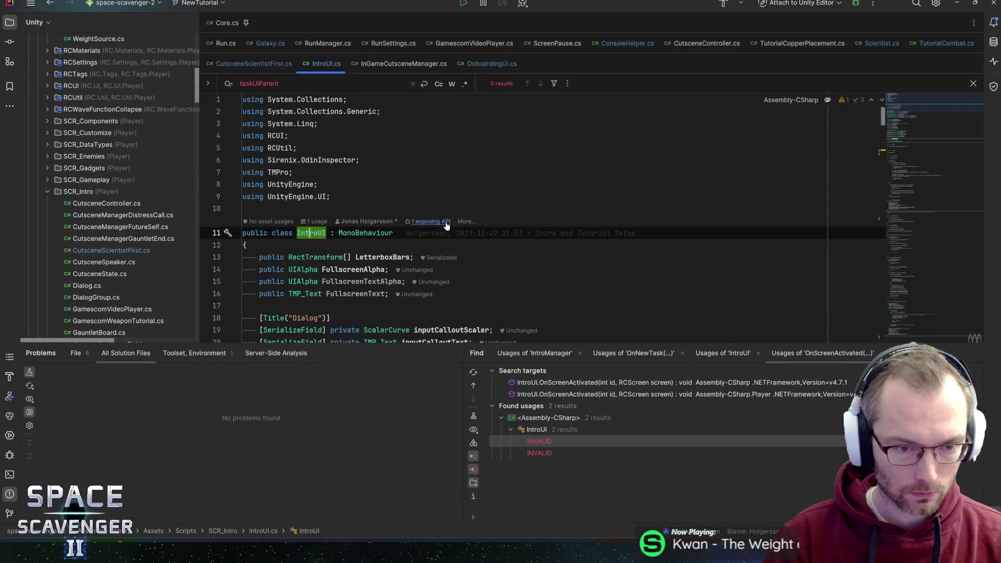
Step: Rename the IntroUI class to DialogUI, including its related symbols
key("ctrl+r")
type("r")
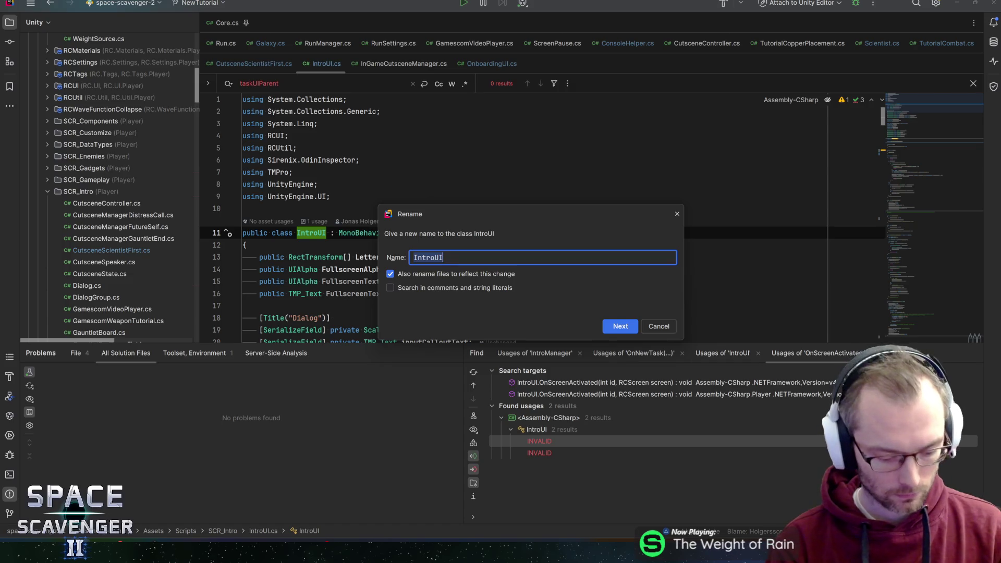
type("DialogUI")
key("Return")
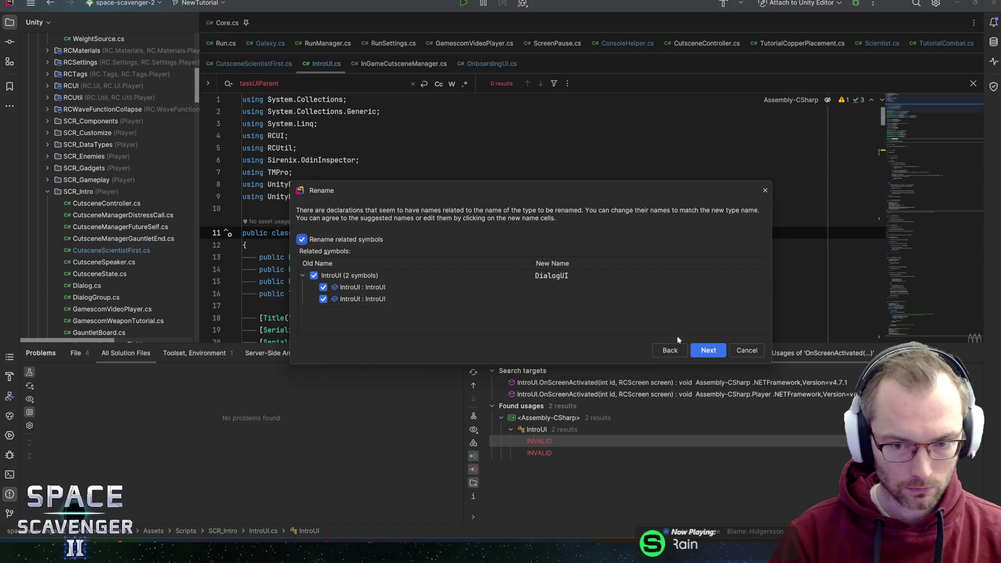
left_click(708, 351)
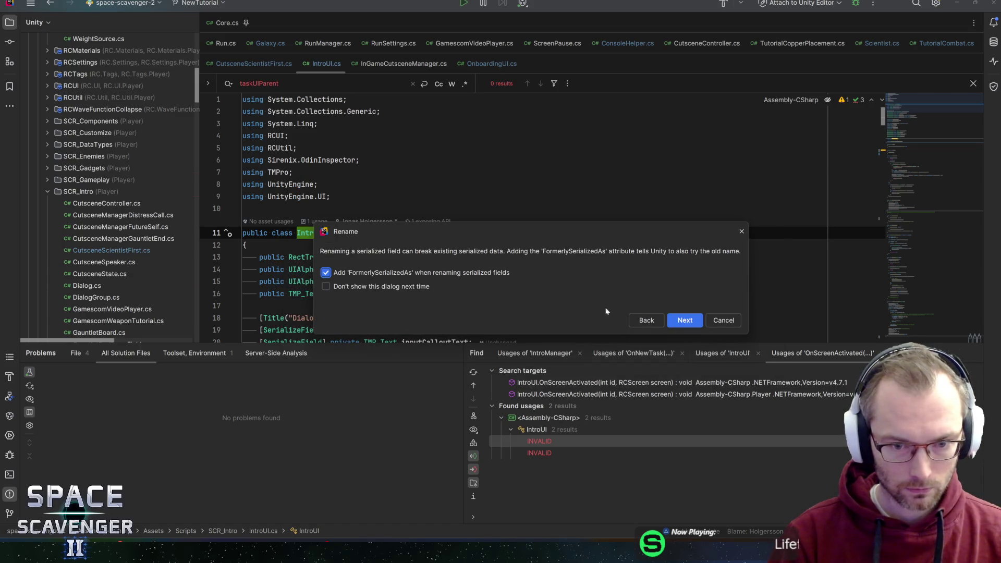
Step: Apply the rename keeping FormerlySerializedAs("IntroUI") and check the DialogUI field on line 16
left_click(687, 322)
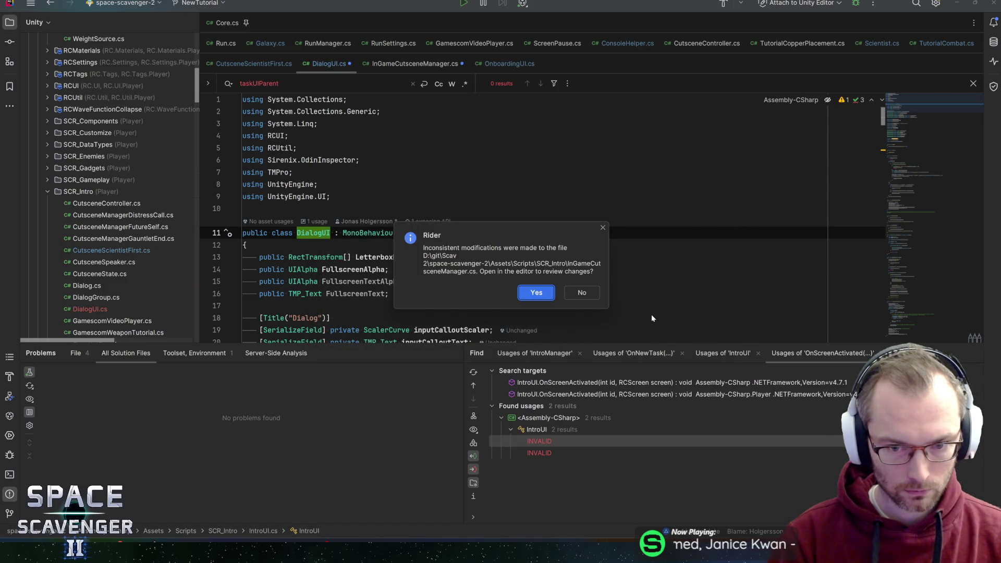
left_click(528, 301)
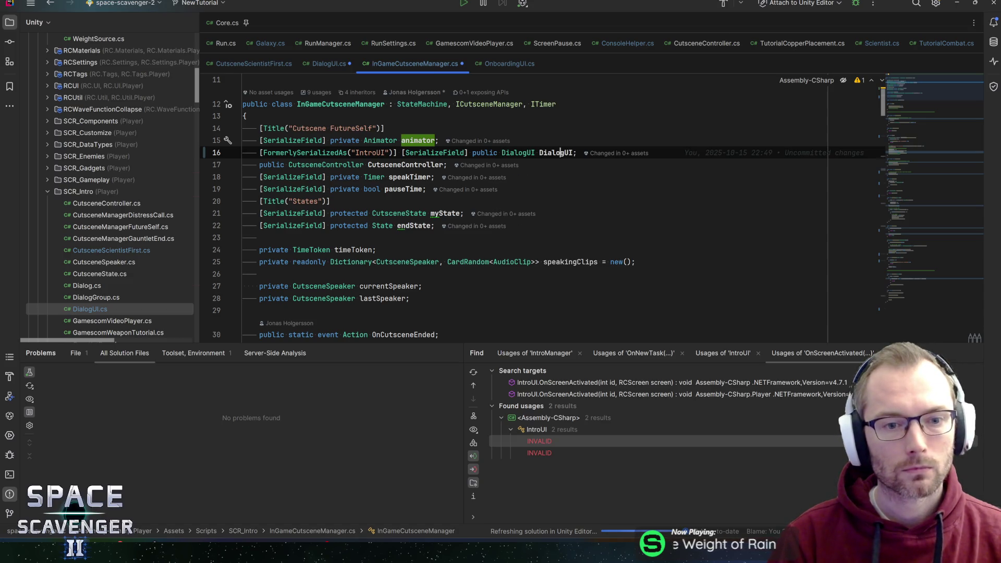
left_click(556, 153)
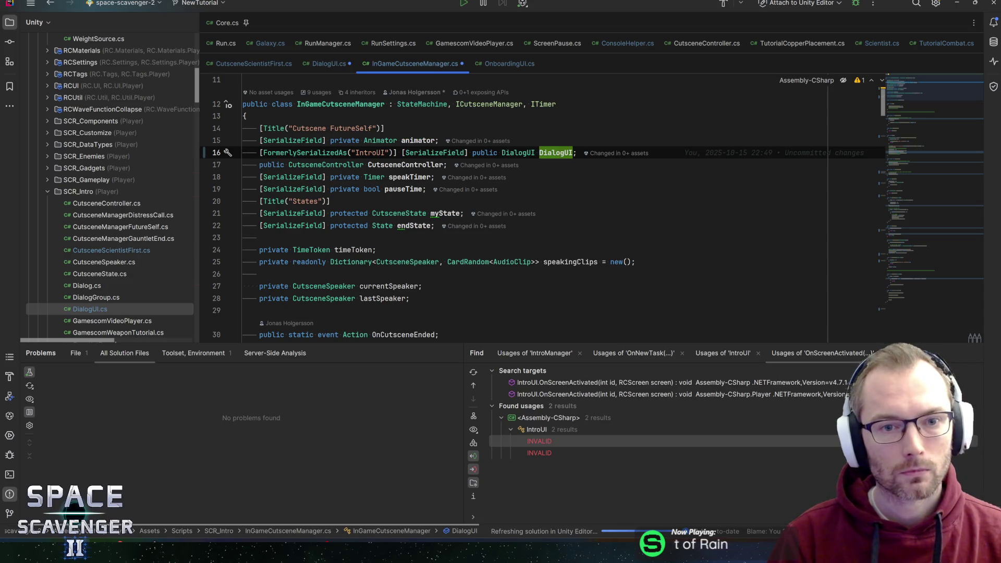
Step: Save both scripts and list all 14 usages of the DialogUI field
key("ctrl+s")
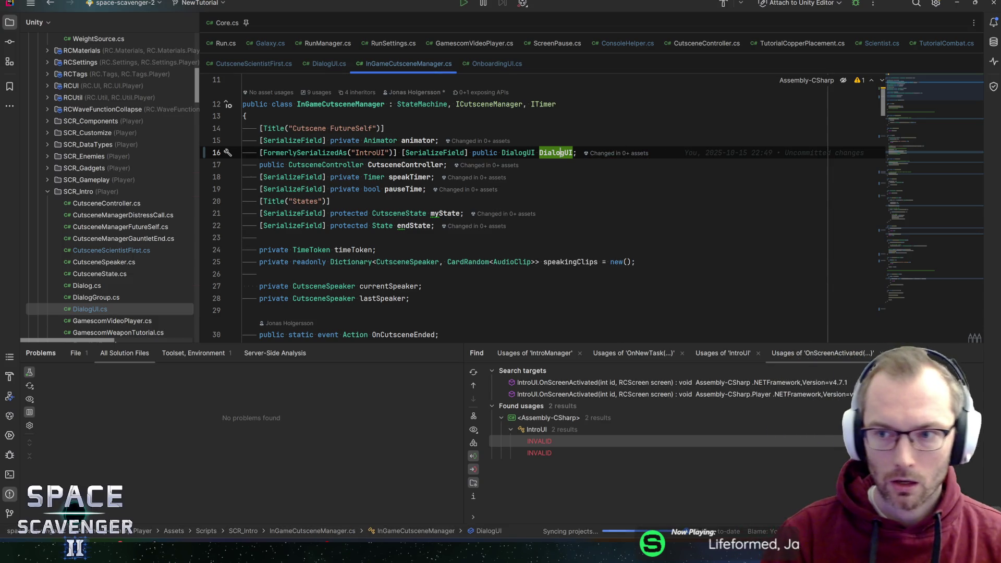
scroll(923, 128, "down", 4)
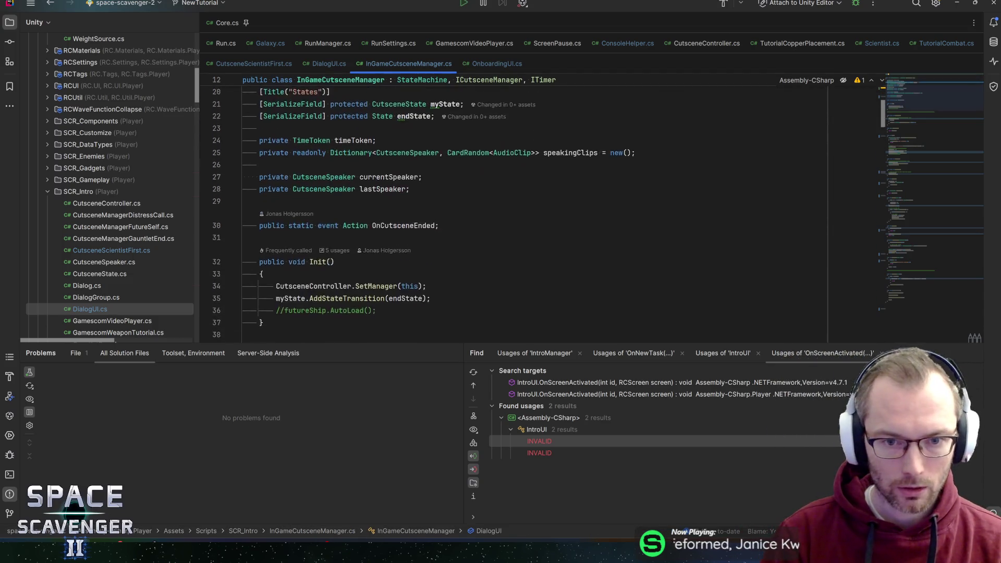
scroll(922, 128, "up", 4)
scroll(922, 128, "down", 7)
scroll(921, 284, "down", 10)
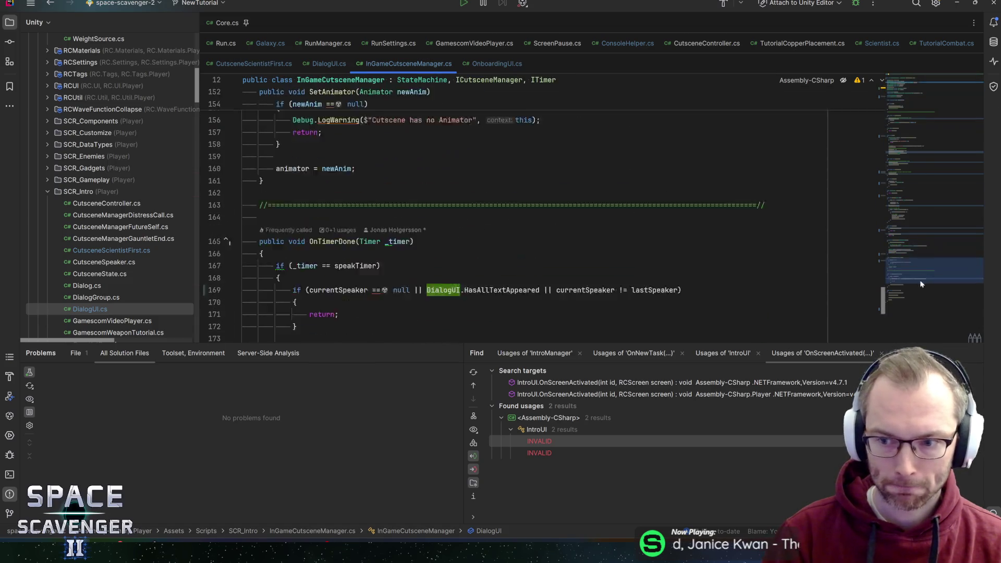
key("F12")
scroll(592, 213, "up", 2)
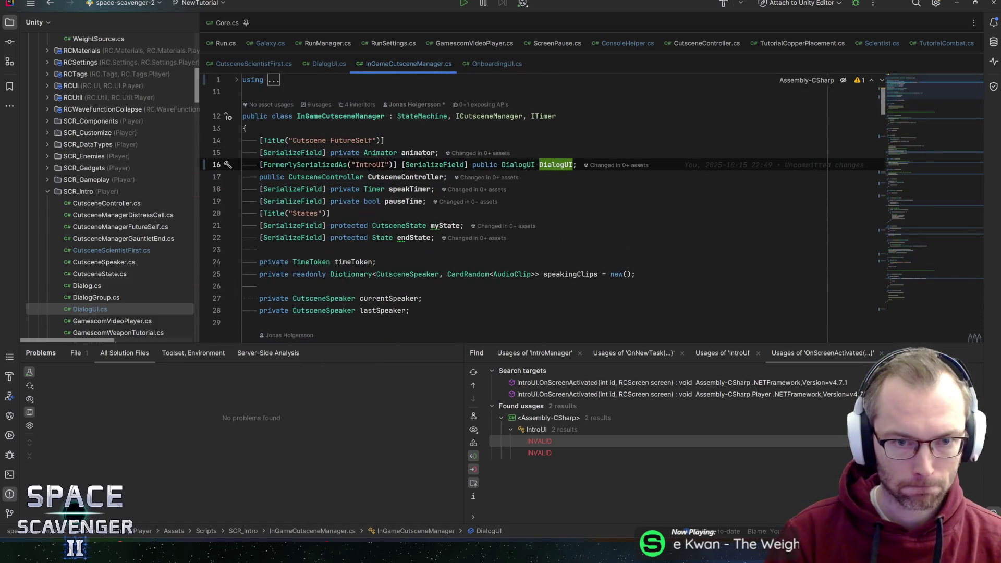
key("shift+F12")
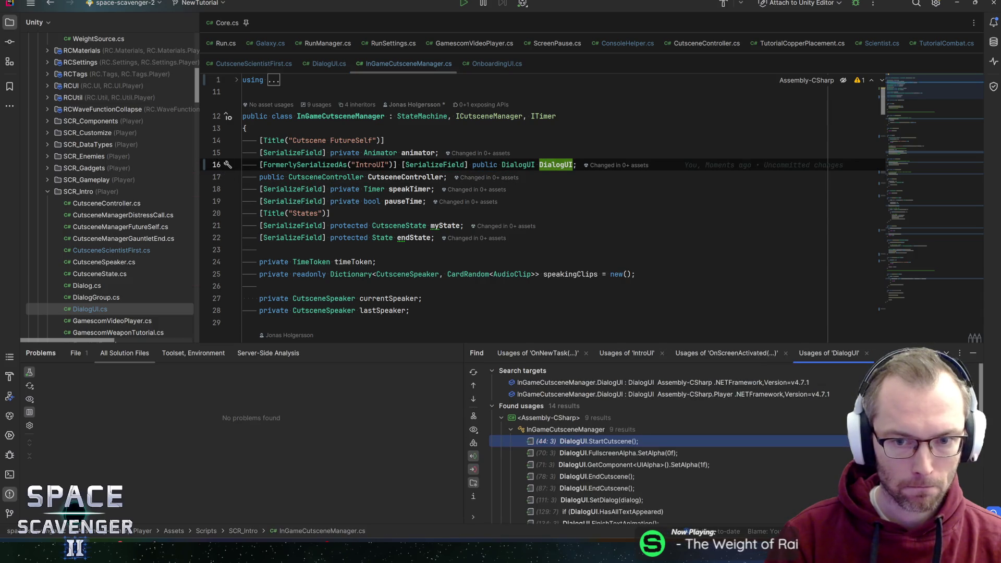
Step: Let Unity recompile, recheck InGameCutsceneManager's fields, then start Play mode
key("alt+Tab")
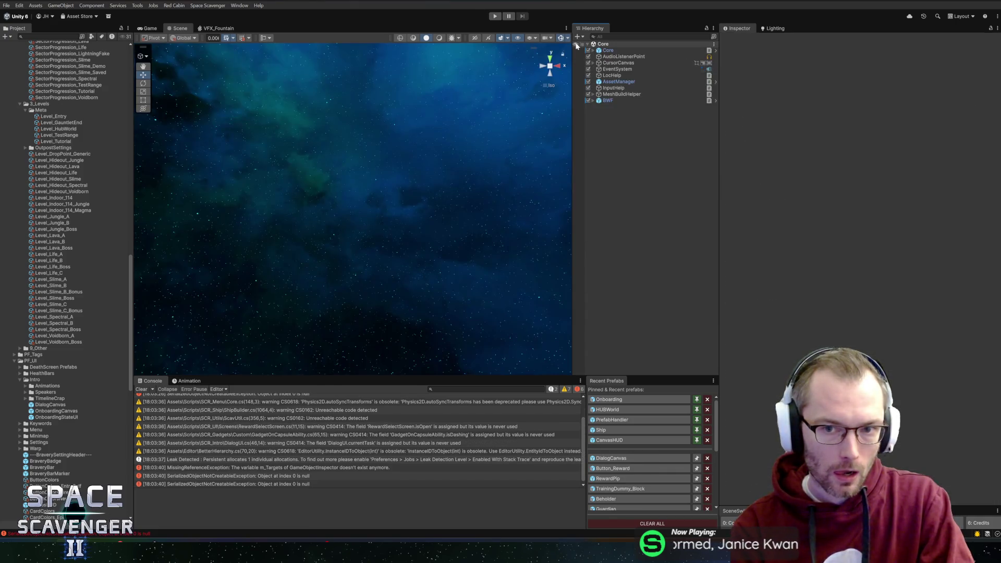
key("alt+Tab")
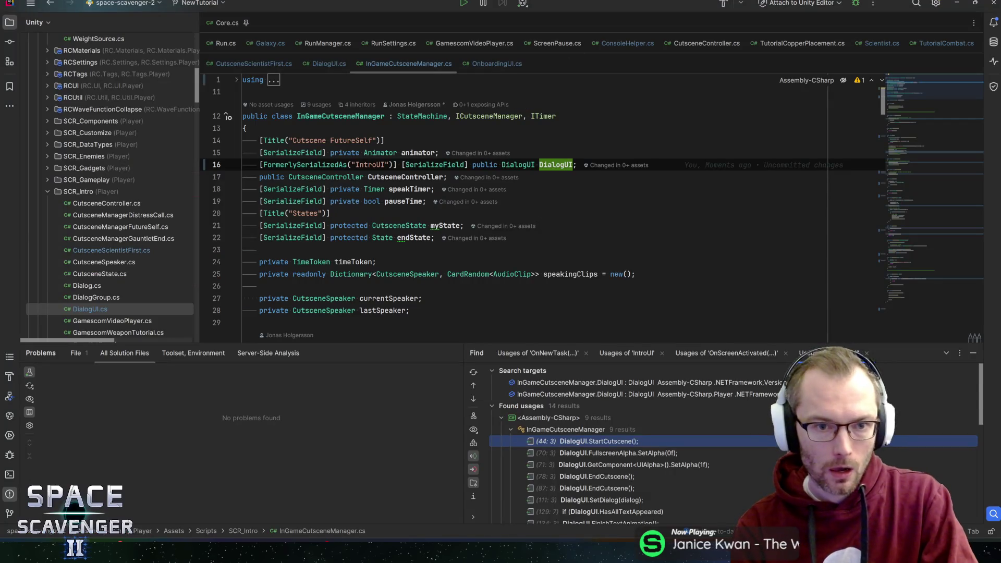
left_click(308, 116)
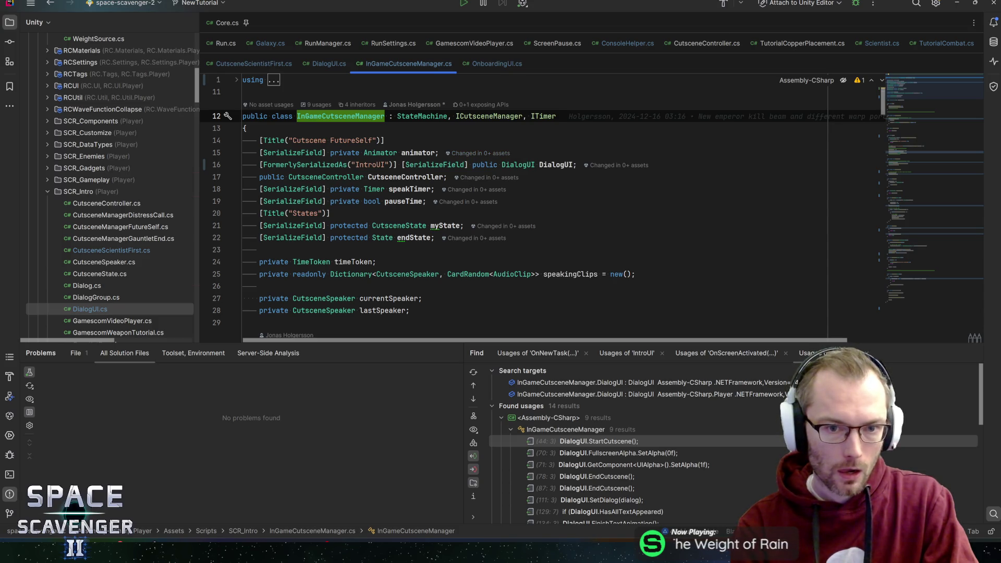
left_click(566, 165)
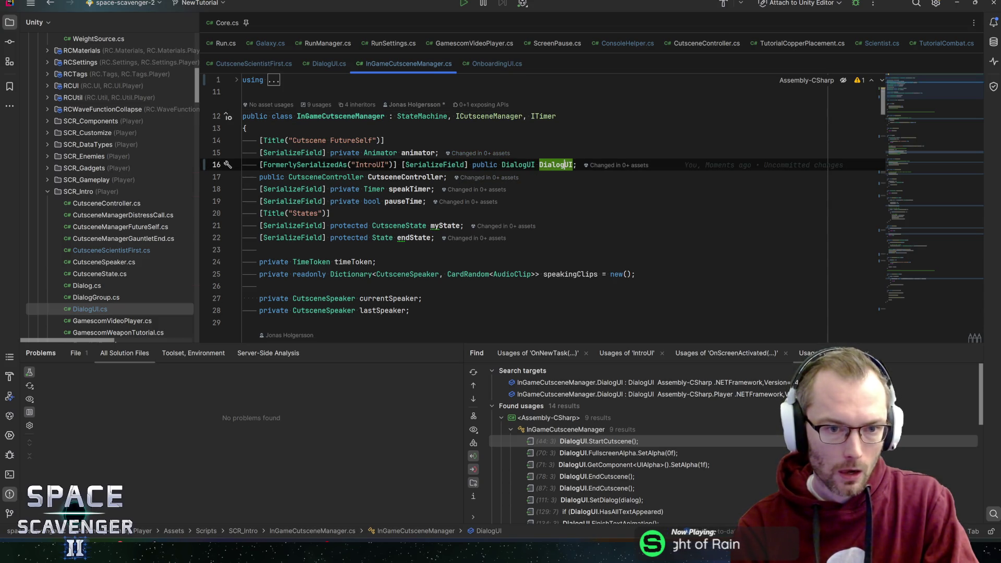
left_click(392, 177)
key("alt+Tab")
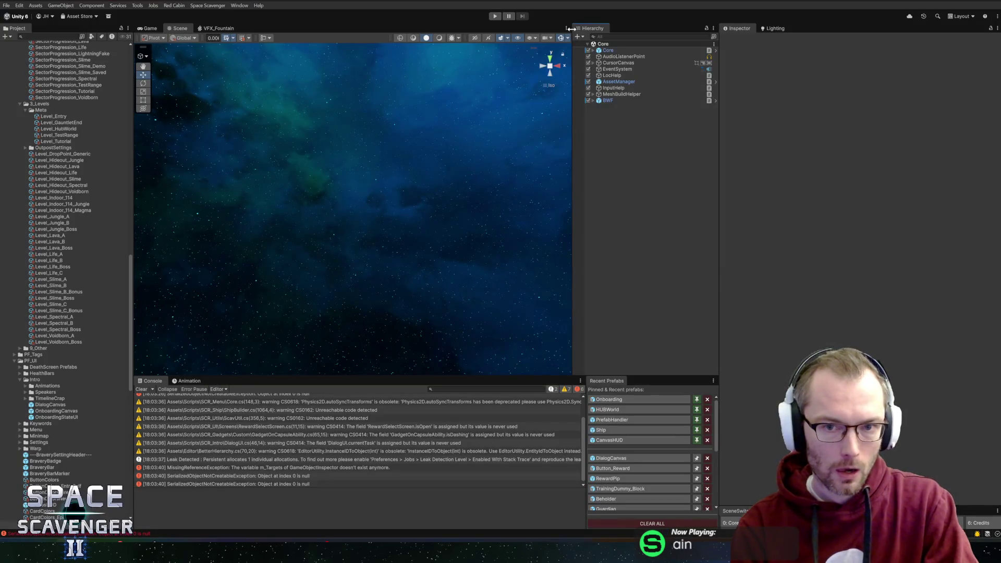
left_click(500, 17)
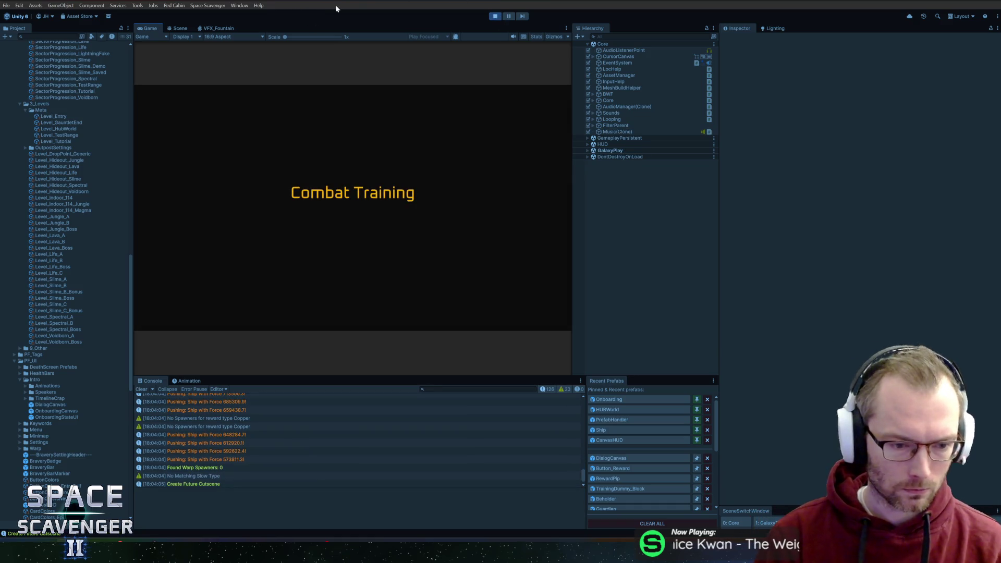
Step: Stop the play-test and open the CanvasHUD prefab from Recent Prefabs
left_click(496, 17)
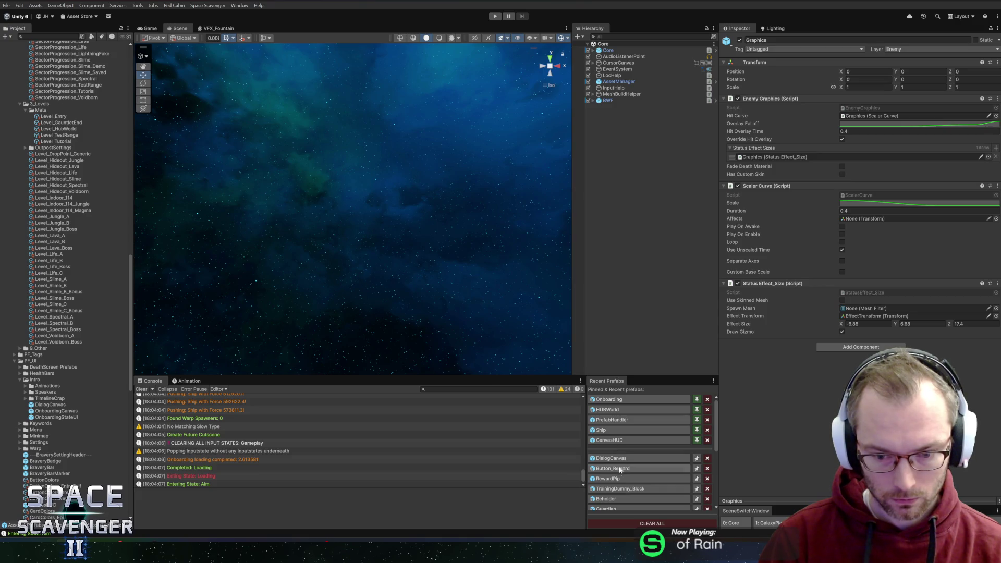
scroll(631, 484, "down", 3)
scroll(632, 484, "down", 2)
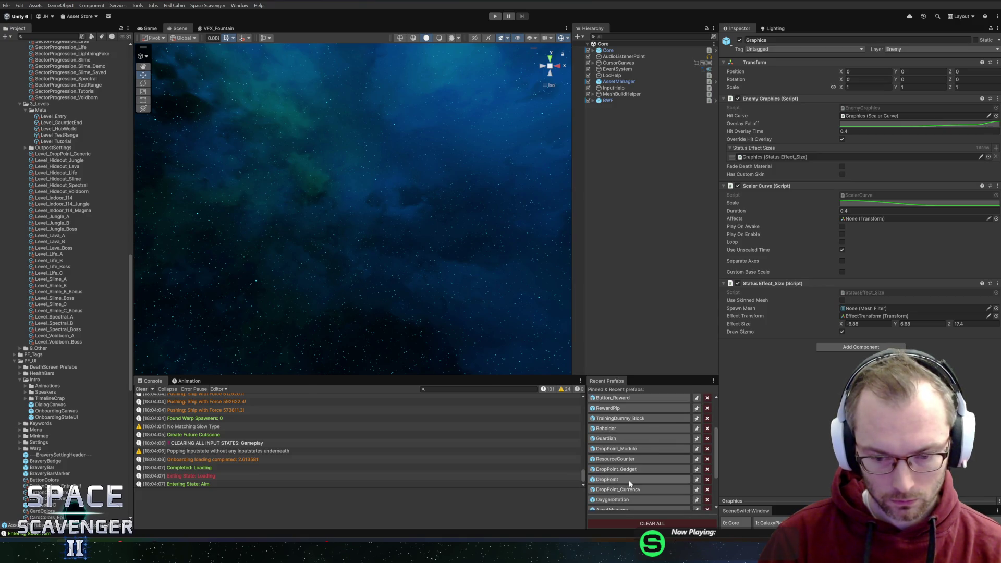
scroll(655, 452, "down", 2)
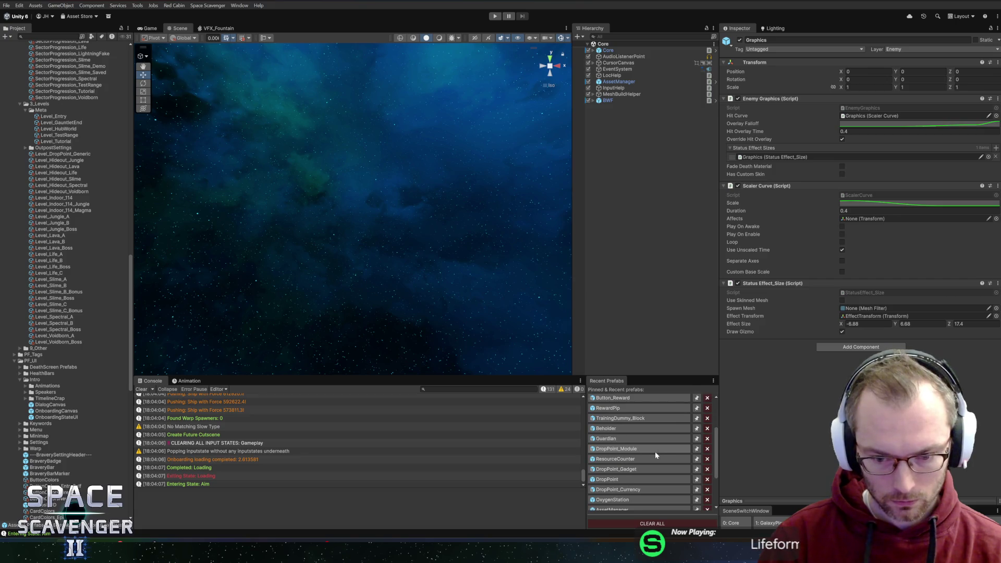
scroll(655, 451, "up", 8)
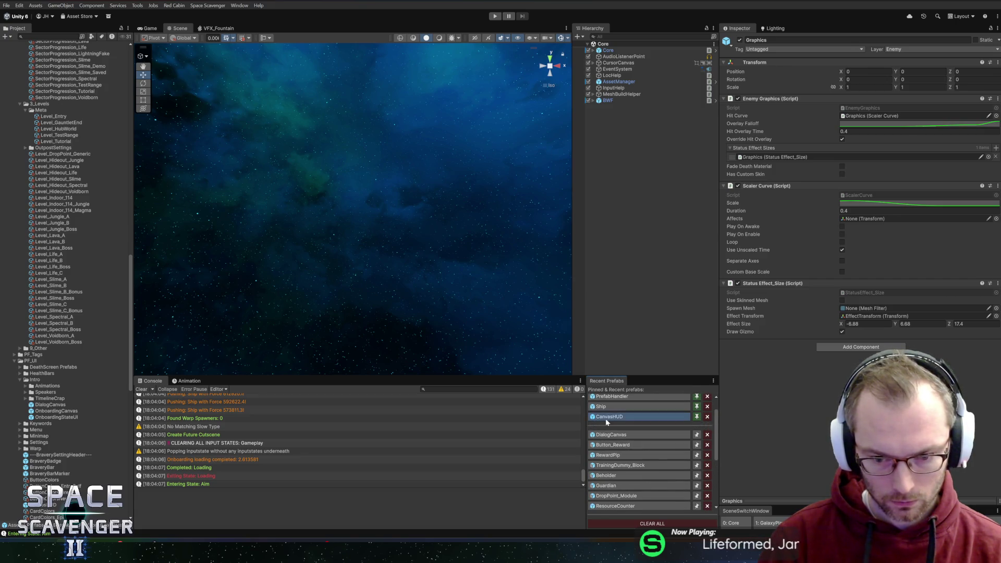
left_click(606, 418)
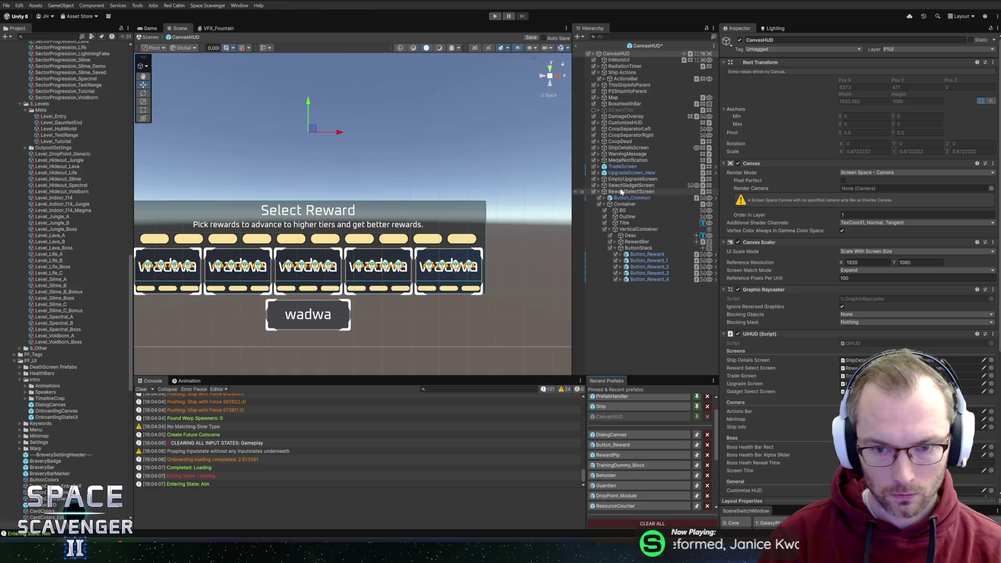
Step: Open the OnboardingCanvas prefab, saving the pending CanvasHUD changes
left_click(599, 192)
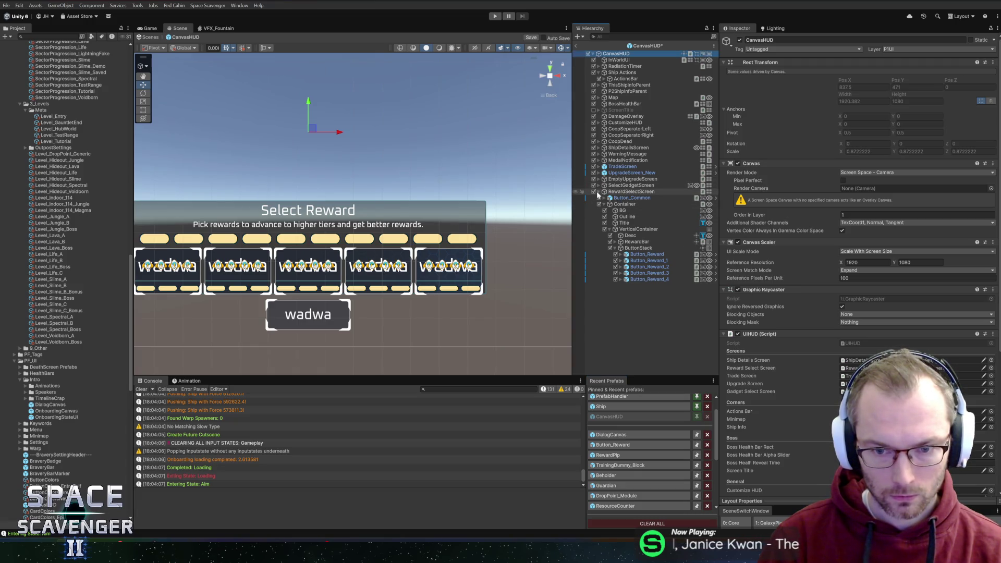
scroll(643, 488, "down", 5)
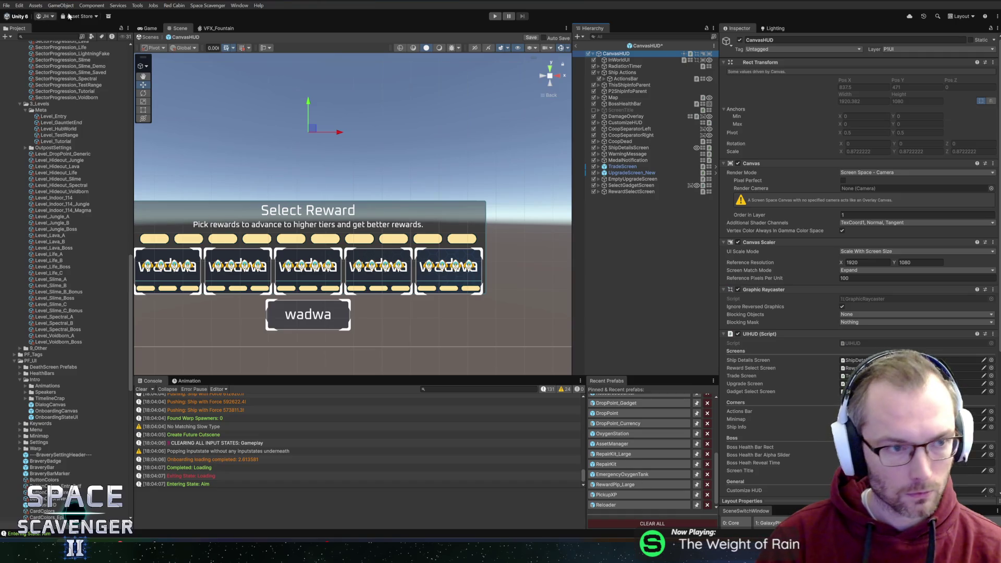
left_click(52, 412)
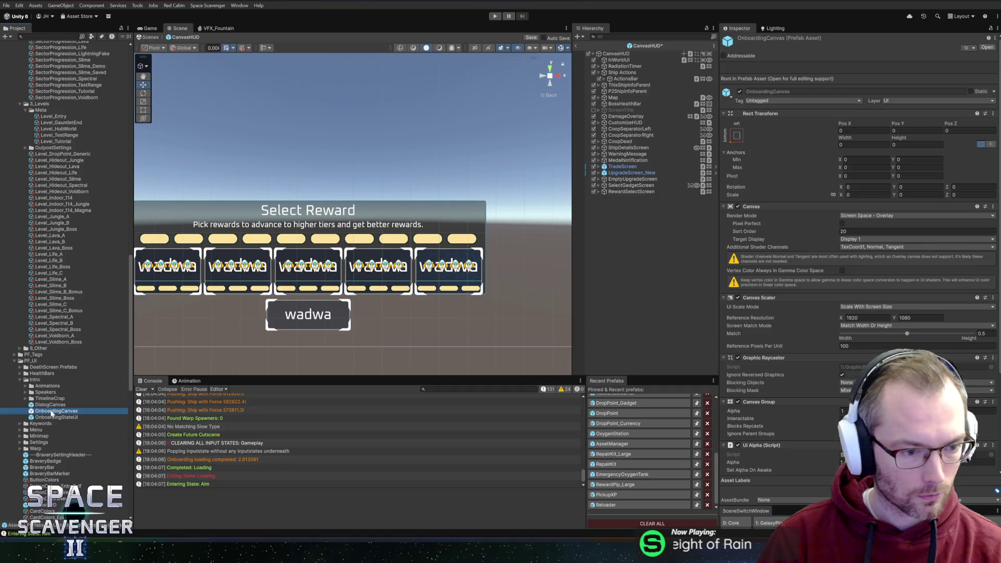
double_click(51, 413)
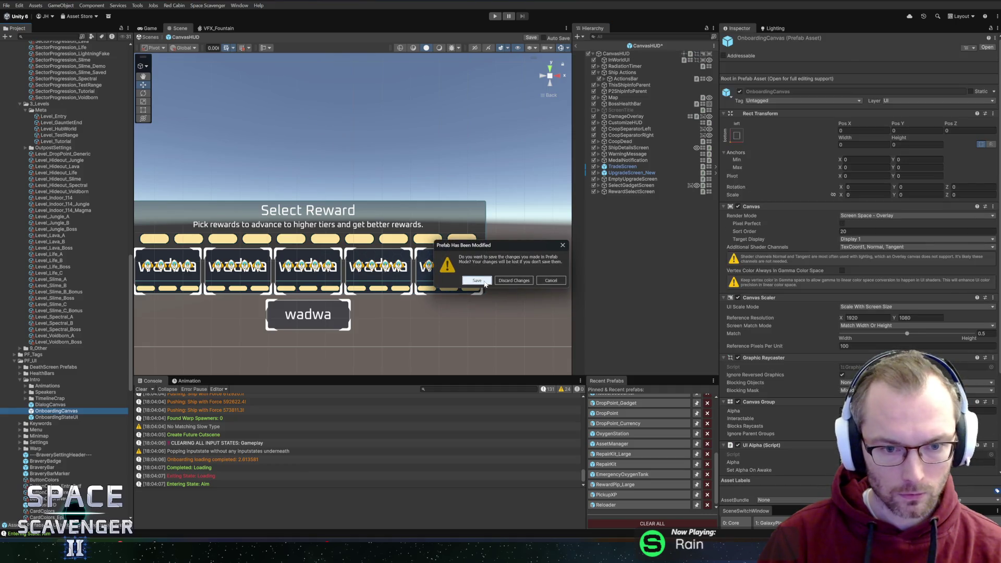
left_click(499, 281)
Step: Set the Objectives text's Pos Y to 10 and exit prefab mode
left_click(626, 85)
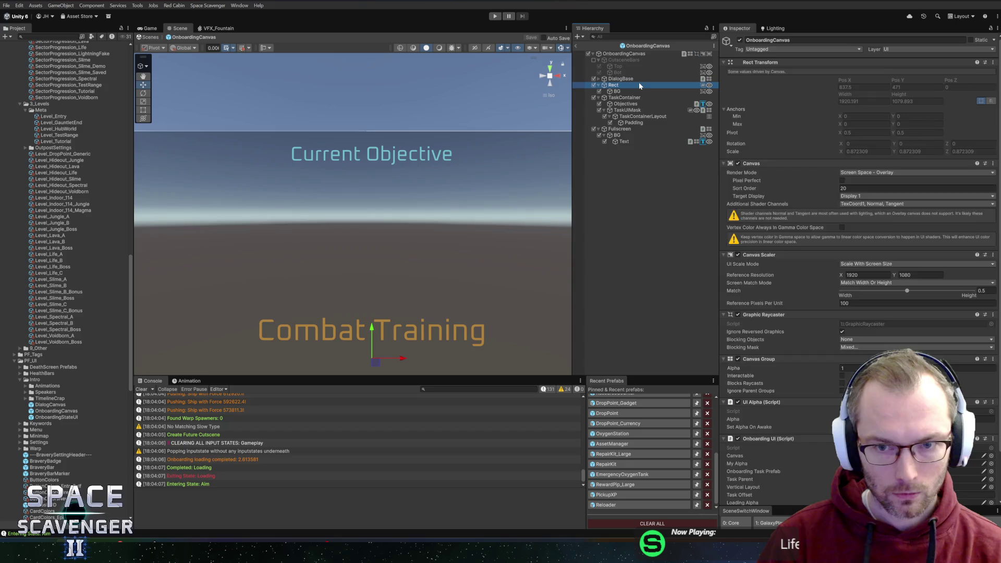
left_click(629, 105)
left_click(627, 131)
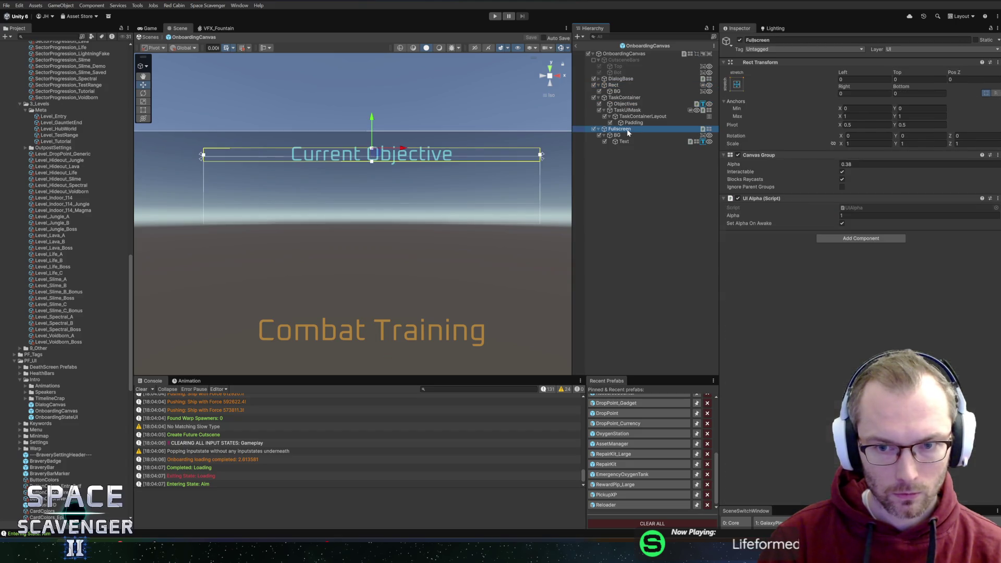
left_click(634, 117)
left_click(633, 111)
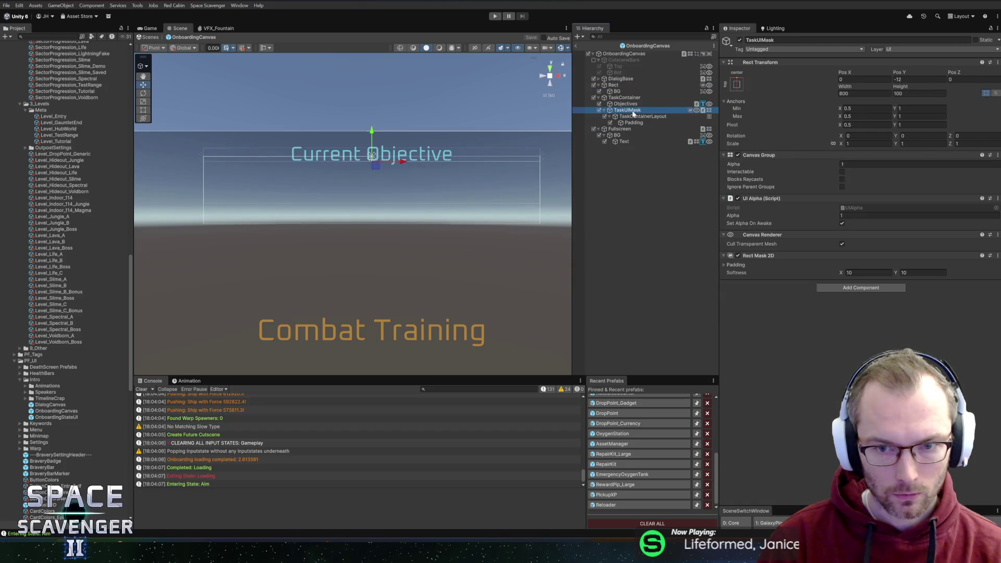
left_click(631, 104)
left_click(917, 79)
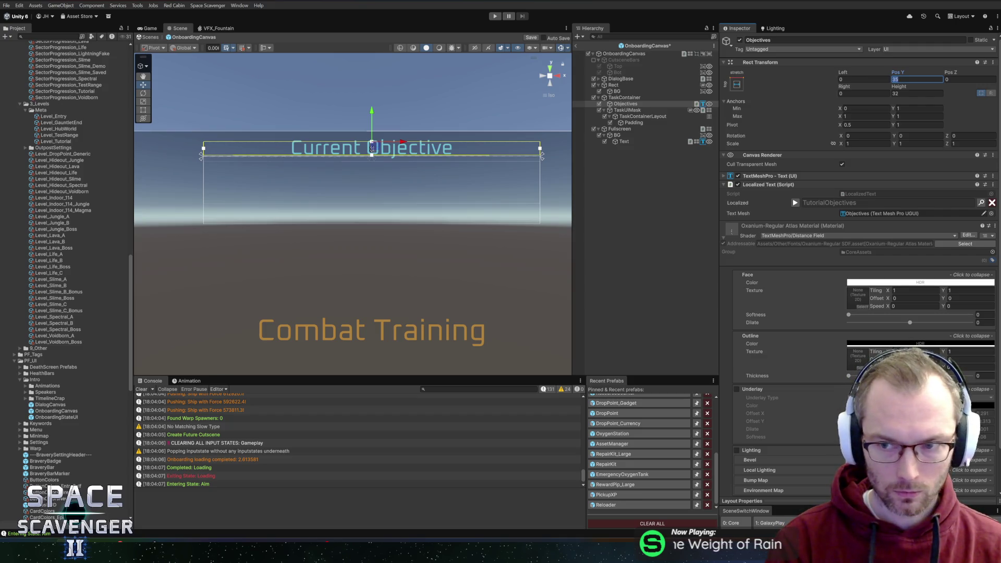
type("10")
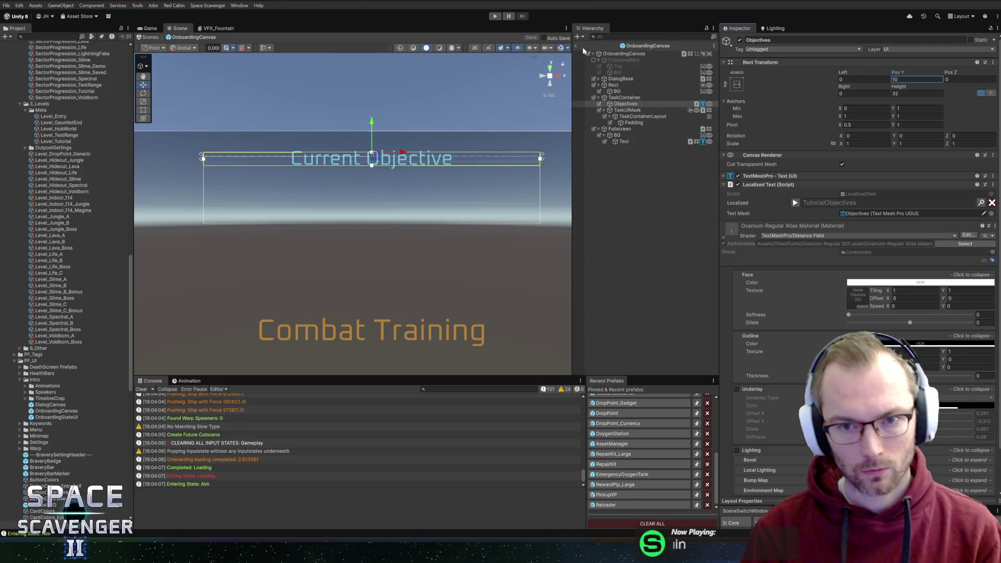
left_click(577, 46)
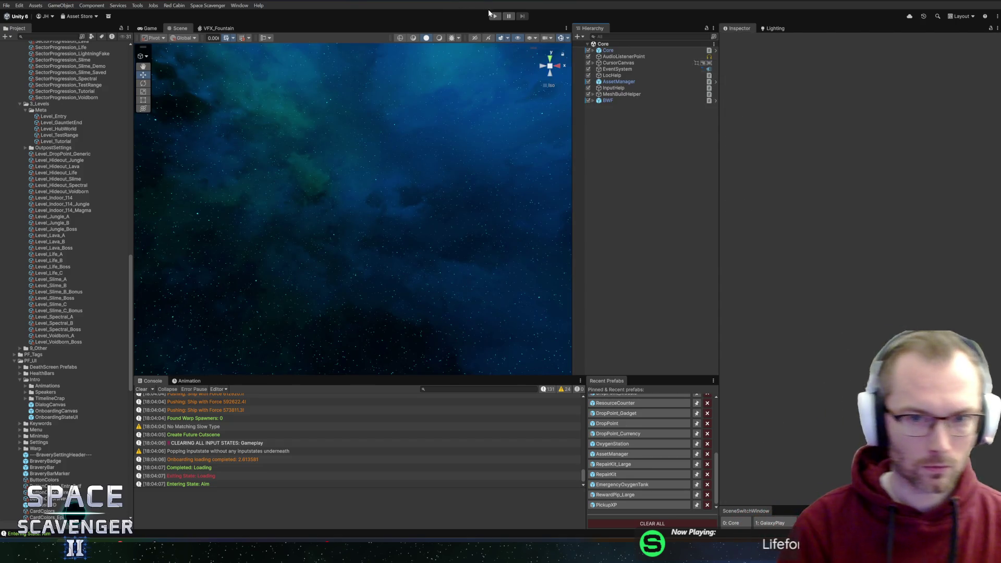
Step: Play the game and inspect the Objectives Rect Transform under TaskUIMask's TaskContainer
left_click(494, 16)
type("objective")
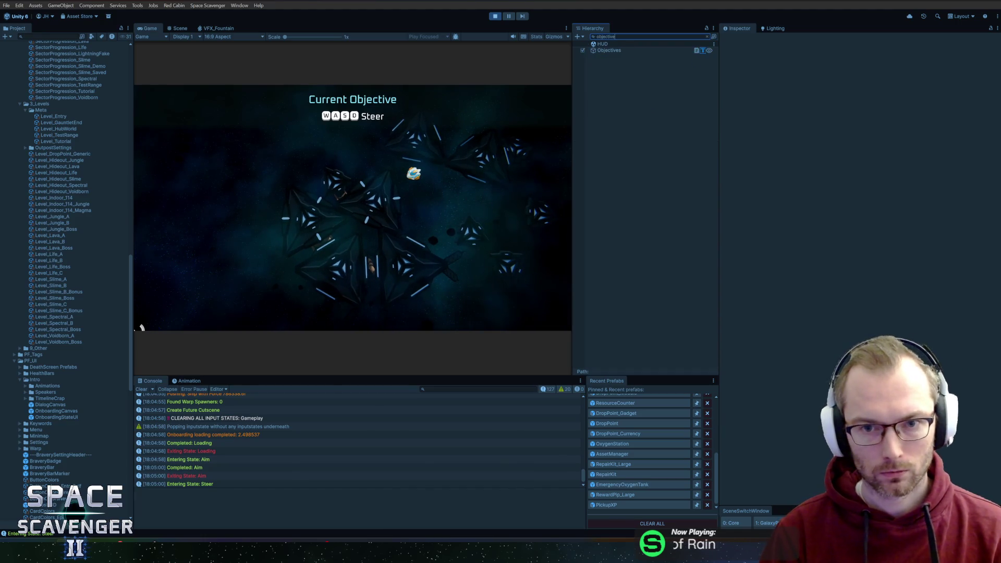
left_click(623, 51)
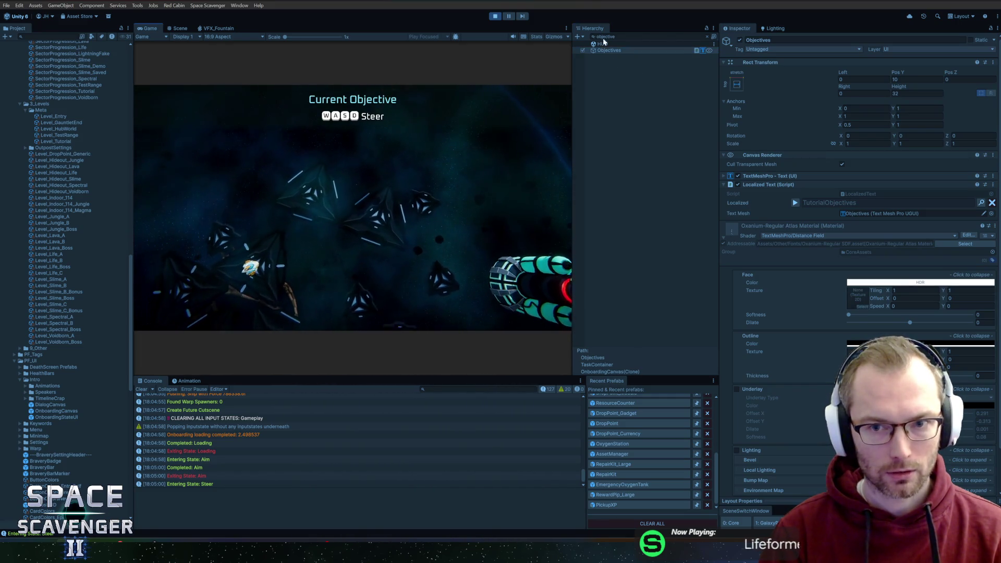
left_click(615, 51)
key("Escape")
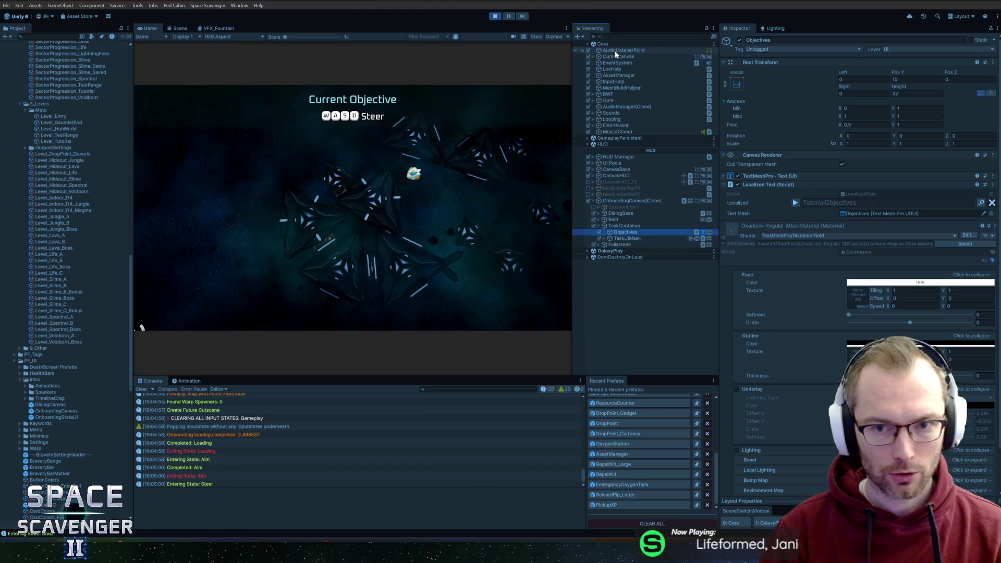
left_click(462, 201)
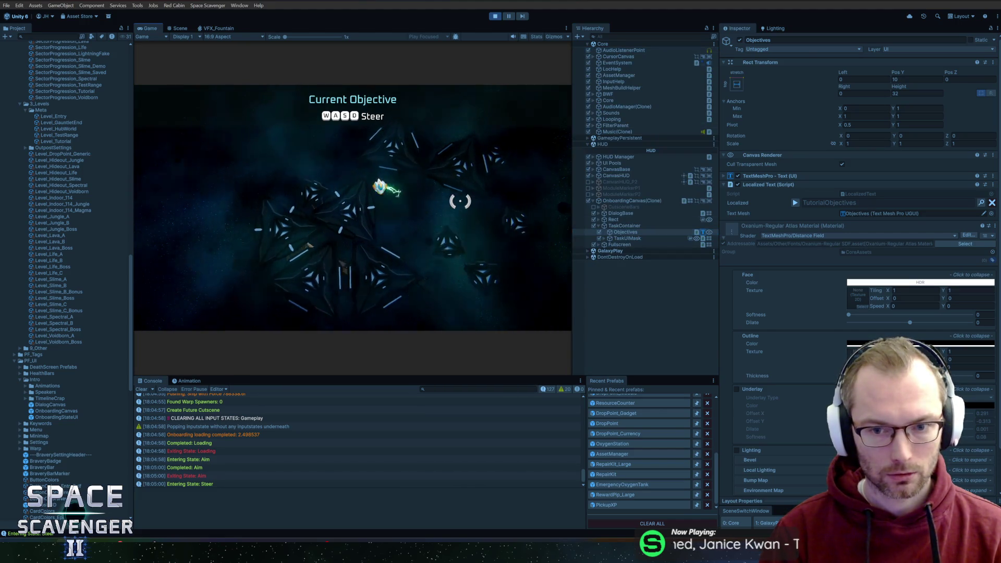
left_click(620, 233)
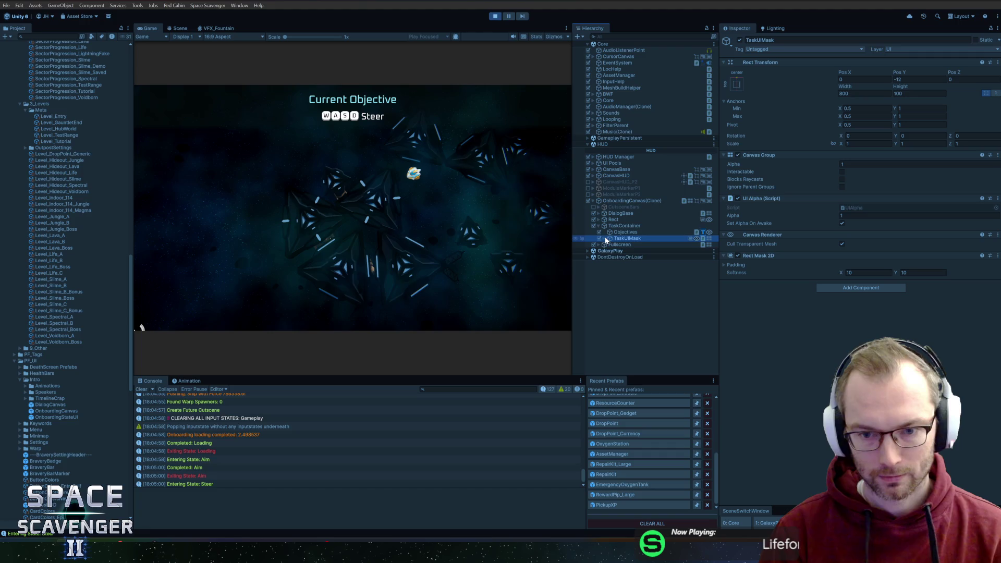
left_click(605, 239)
left_click(629, 228)
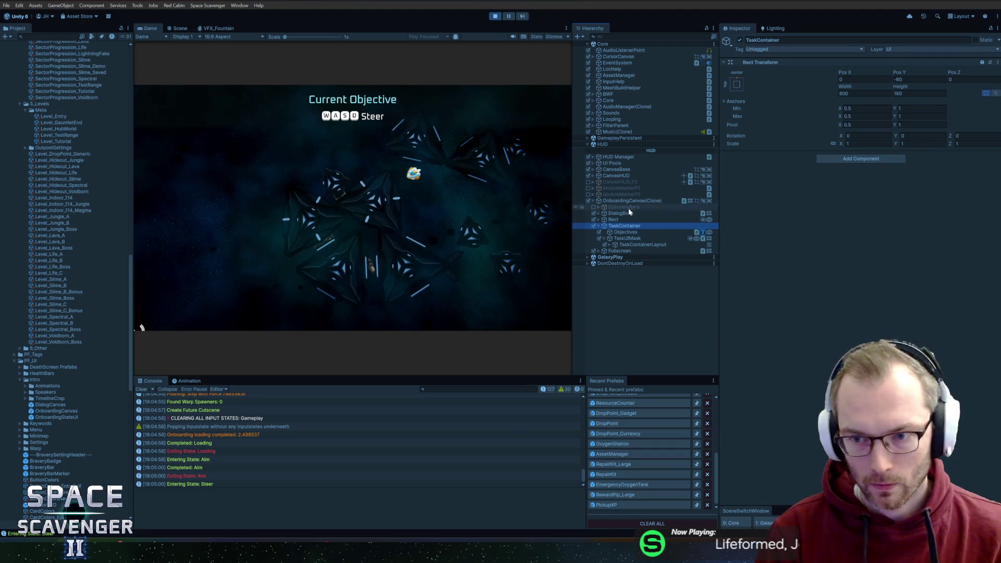
left_click(634, 233)
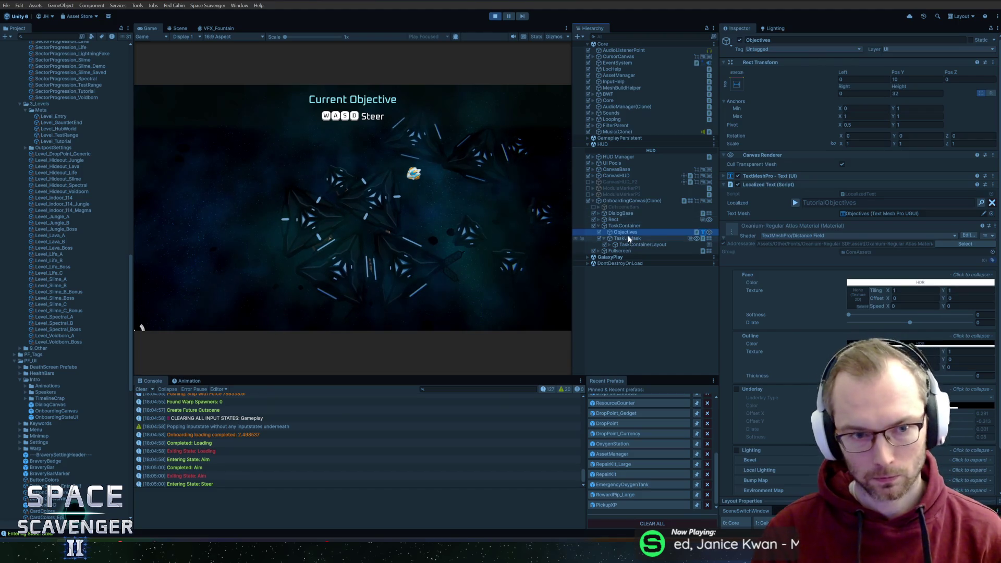
left_click(794, 203)
type("0")
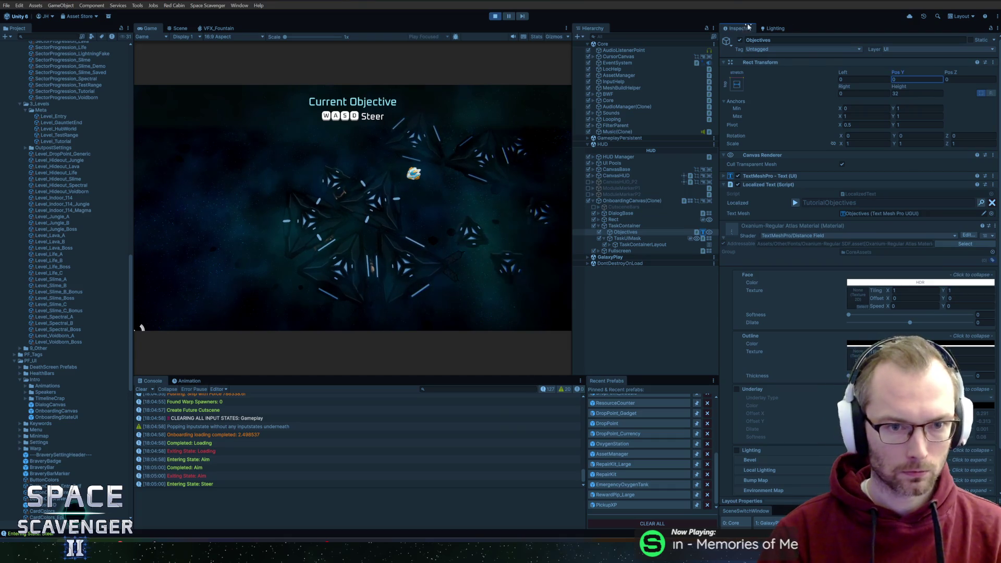
Step: Steer, scavenge the wreckage, and craft and attach the Laser Sword
left_click(280, 226)
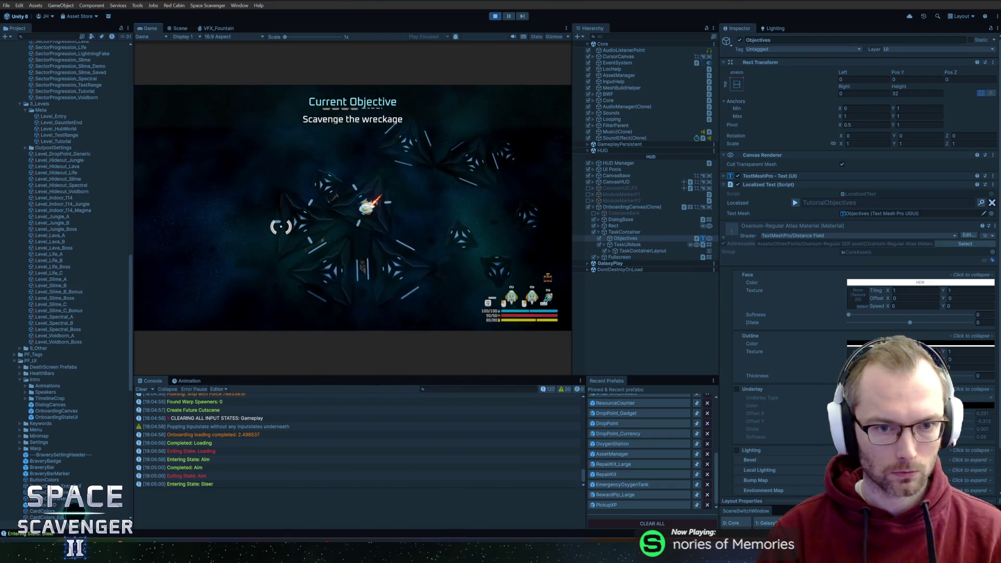
key("w")
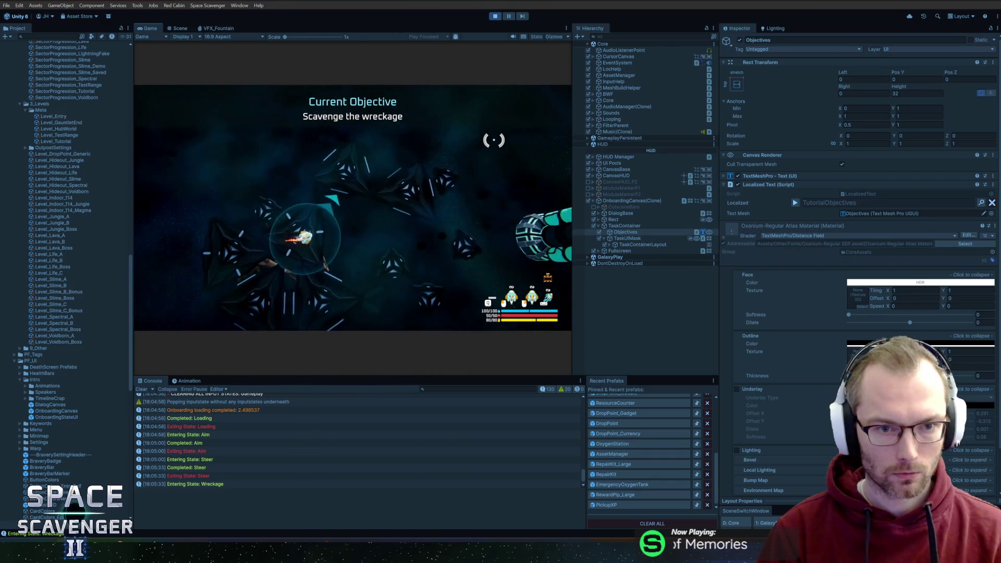
key("w")
left_click(368, 131)
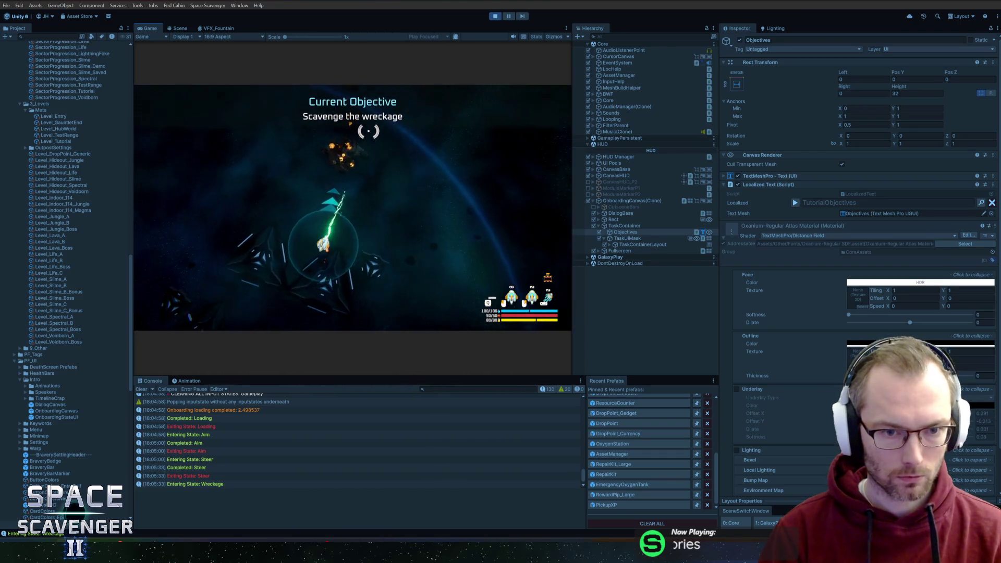
key("w")
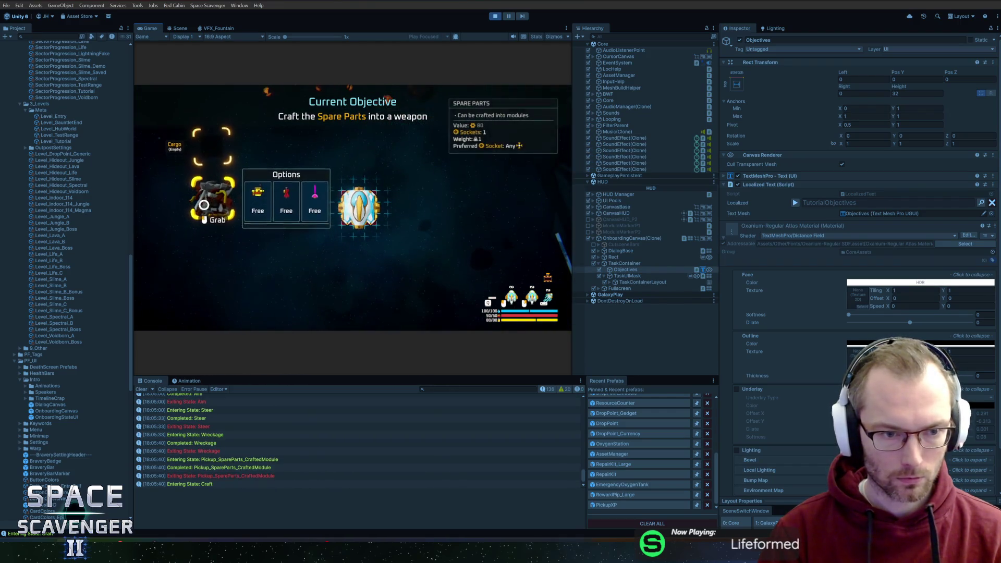
left_click(310, 204)
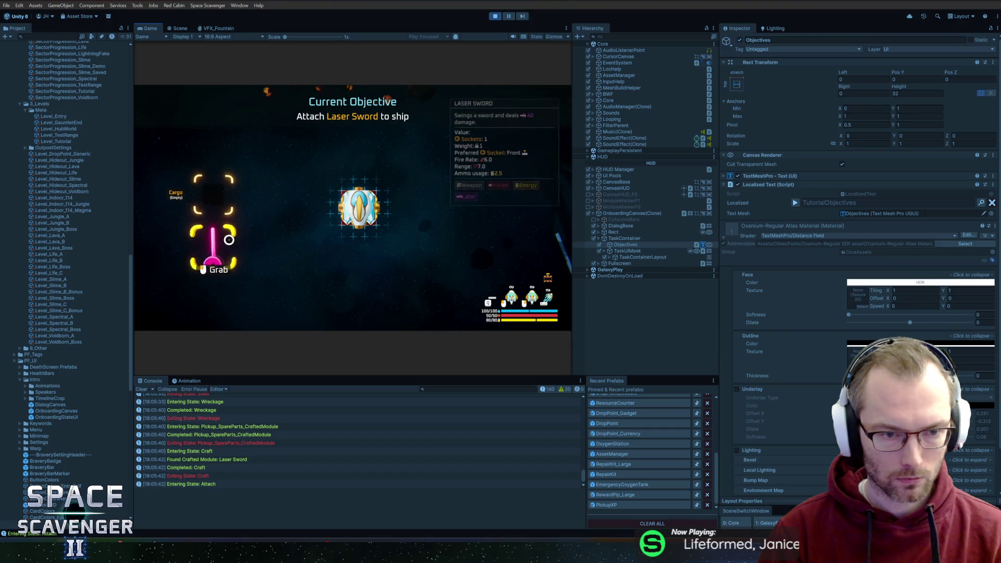
left_click_drag(229, 240, 359, 182)
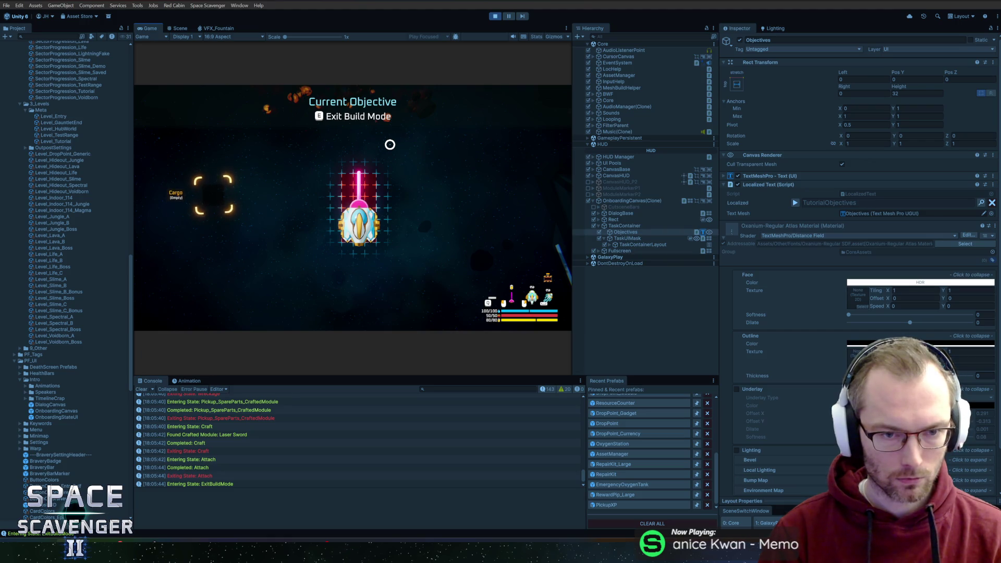
Step: Leave build mode and destroy the training dummy
key("e")
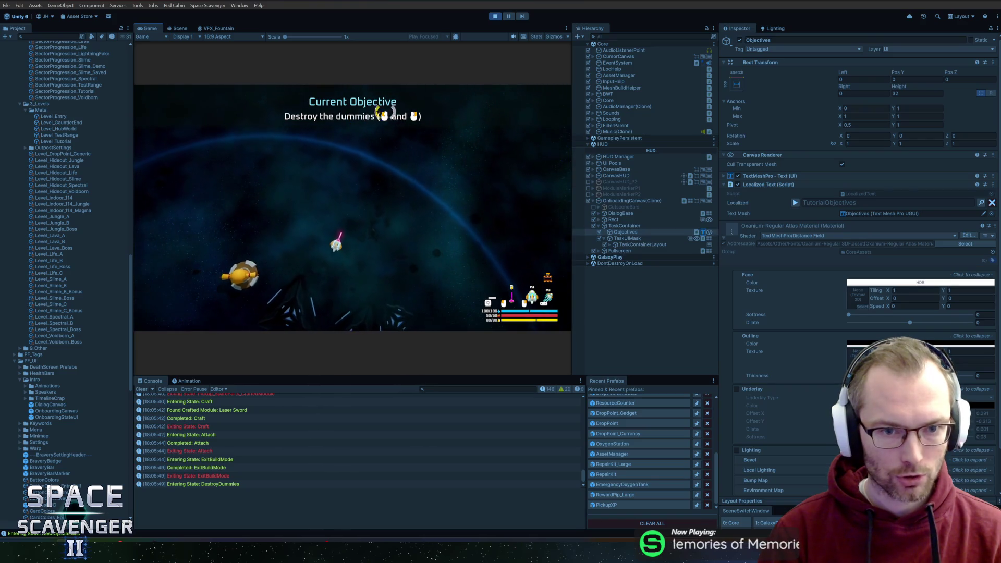
key("e")
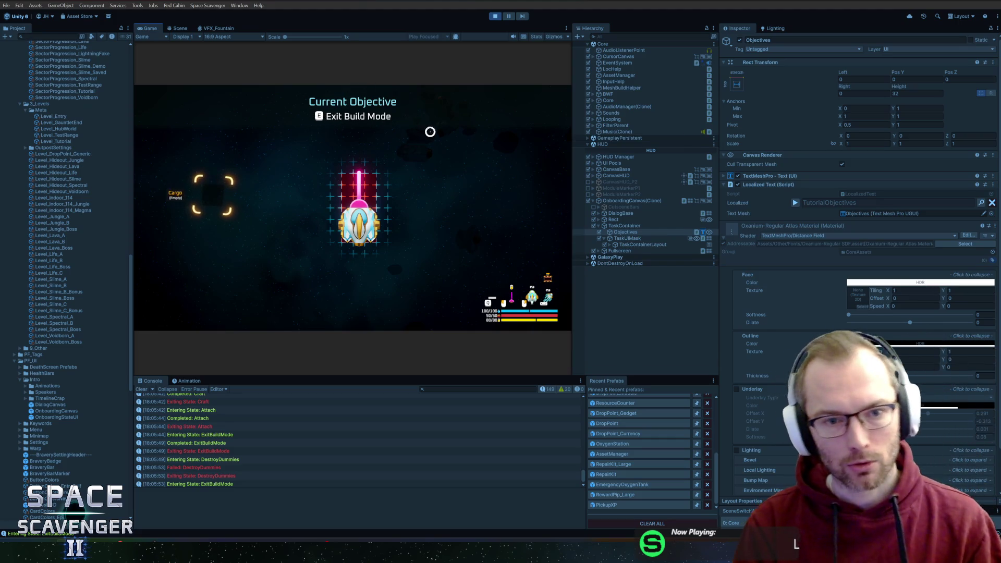
key("e")
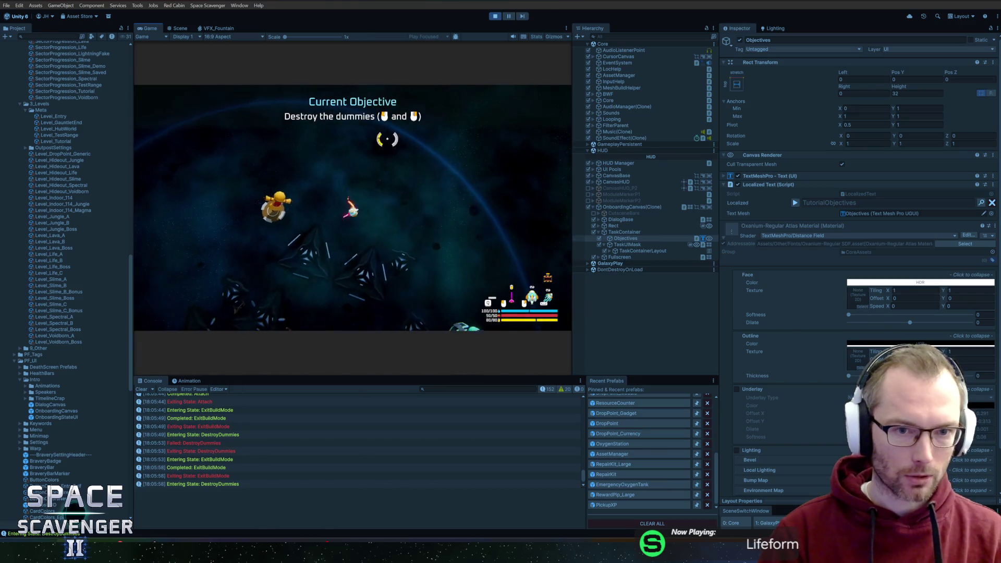
left_click(377, 168)
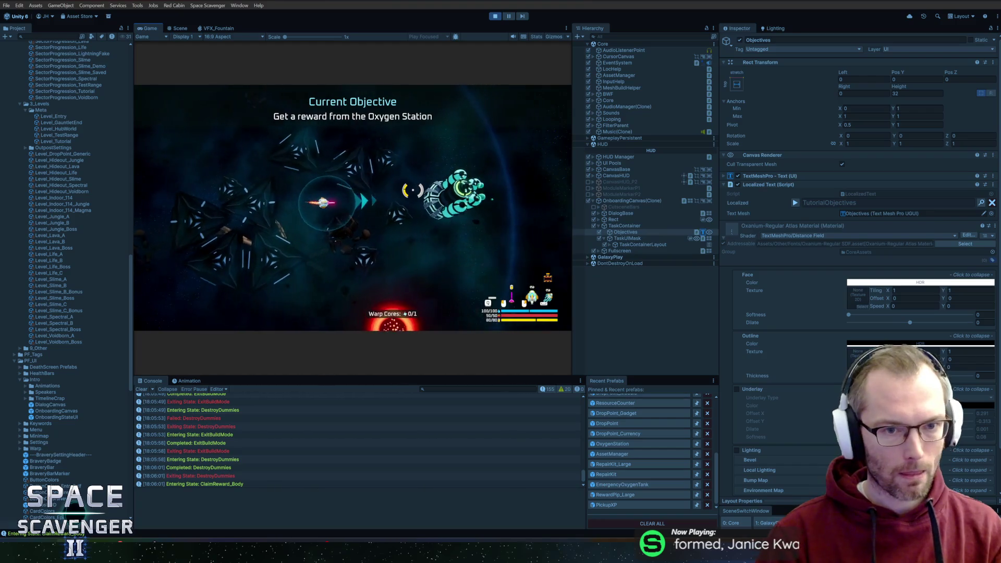
Step: Claim the Body reward at the Oxygen Station and place it
key("e")
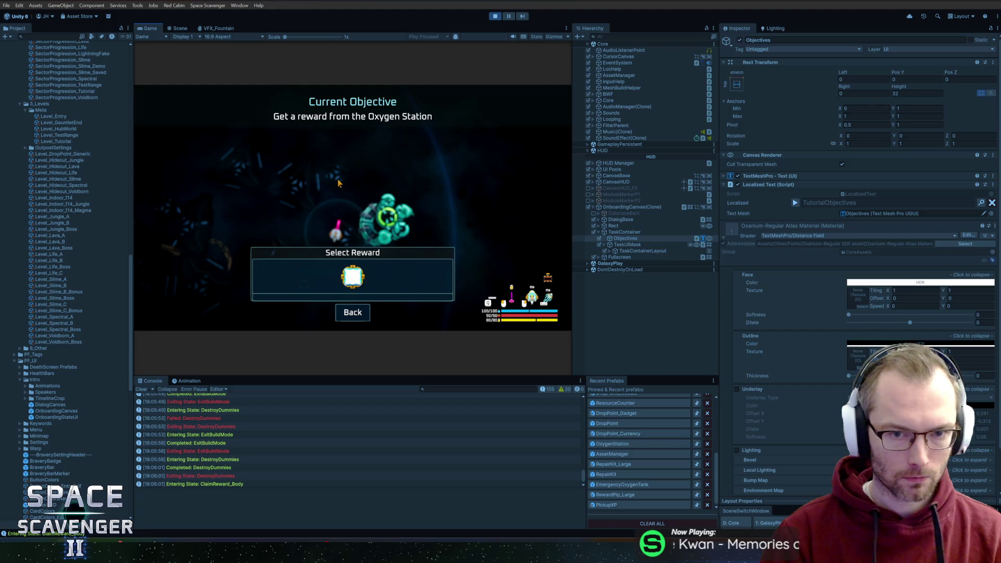
key("Escape")
key("w")
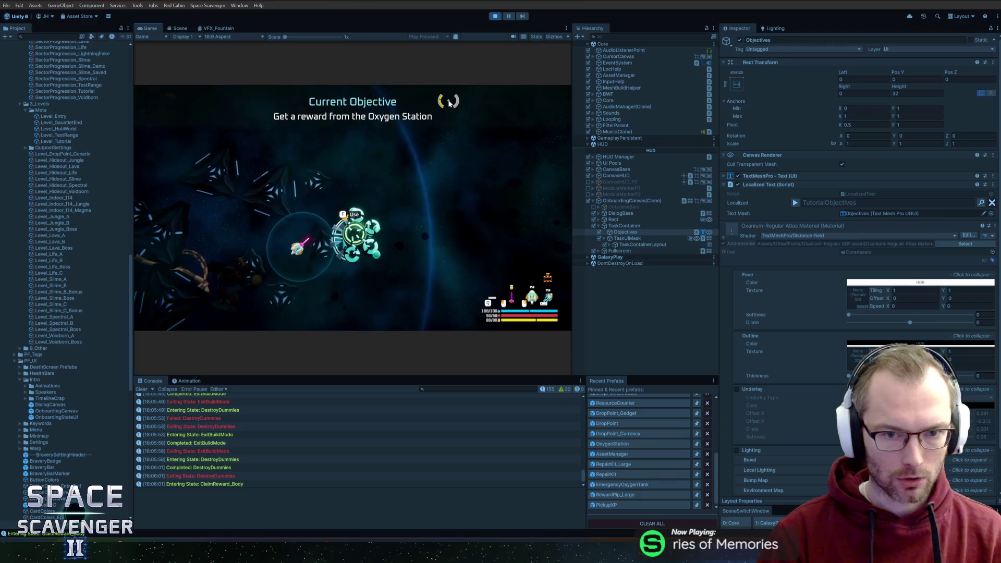
key("f")
left_click(391, 269)
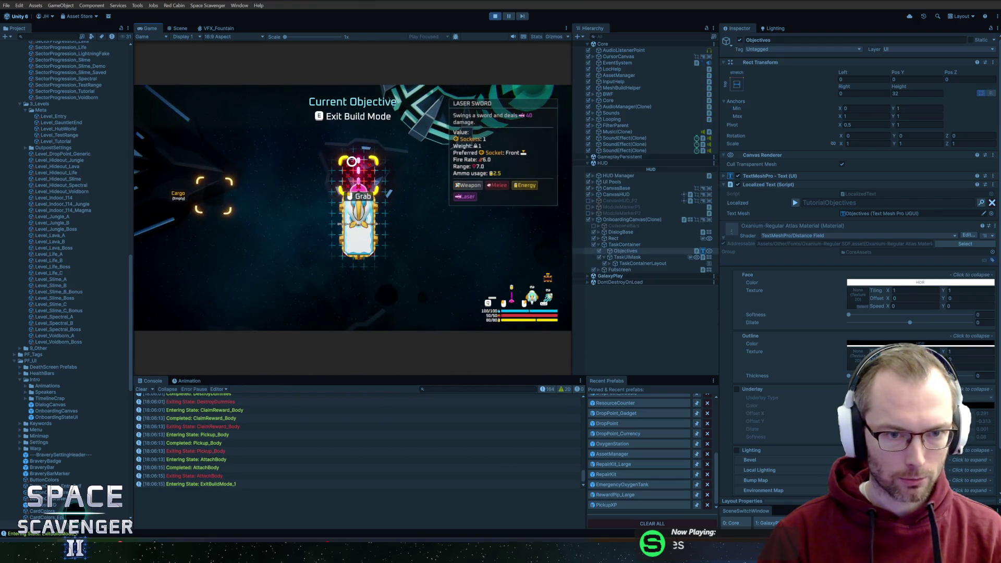
key("Tab")
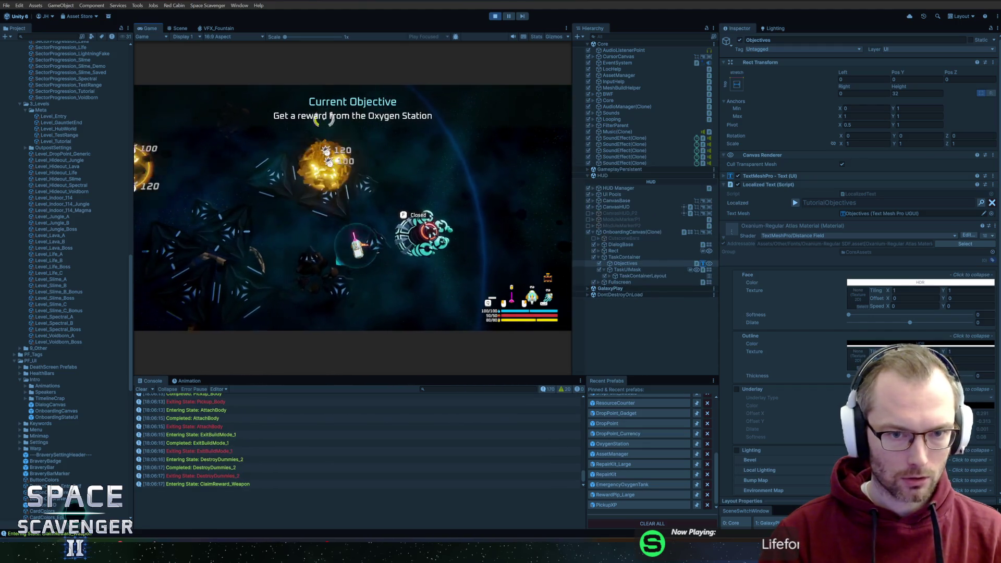
Step: Claim the Energy Pack, attach the side and solar modules, and destroy the last dummy
key("f")
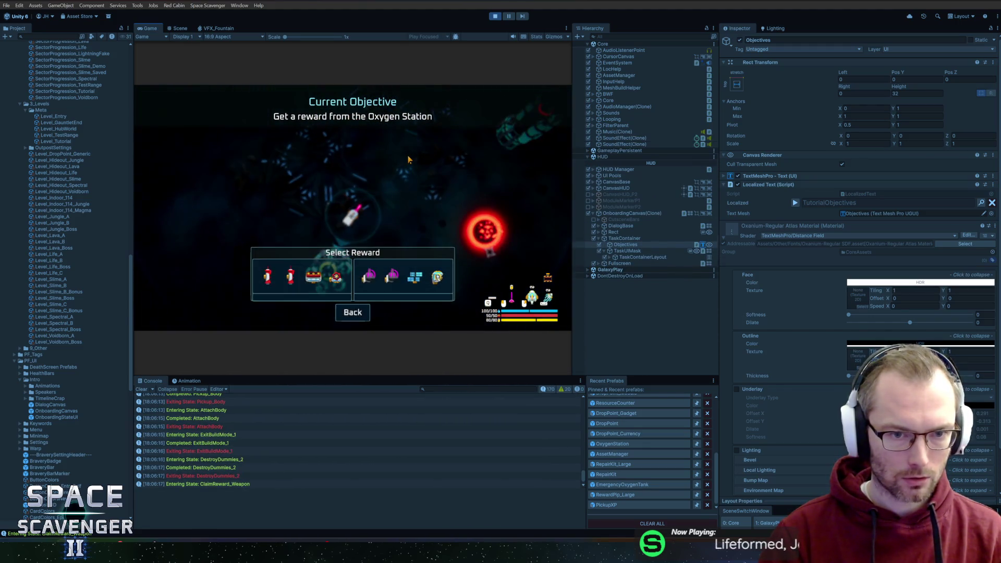
left_click(401, 288)
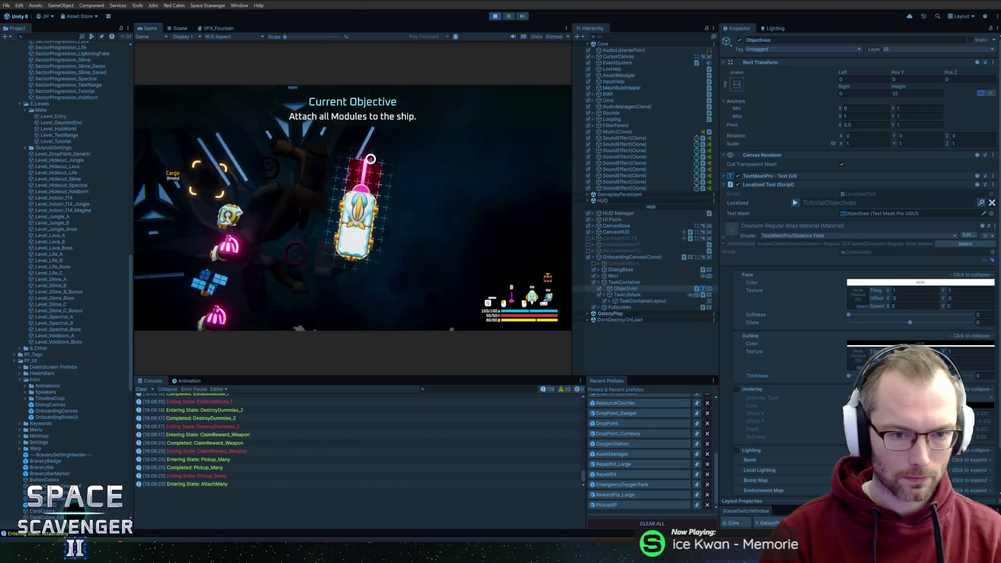
left_click(330, 230)
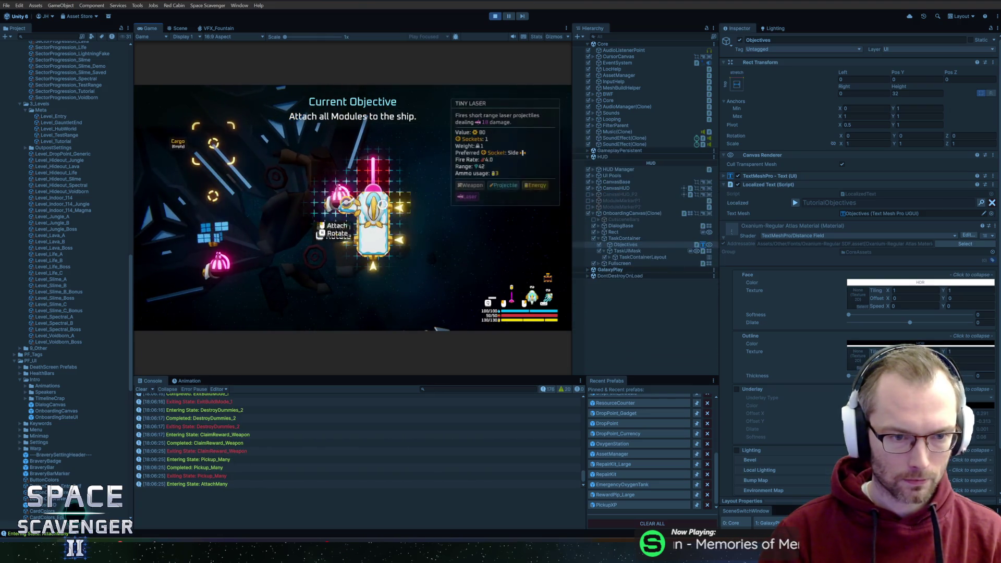
left_click(208, 193)
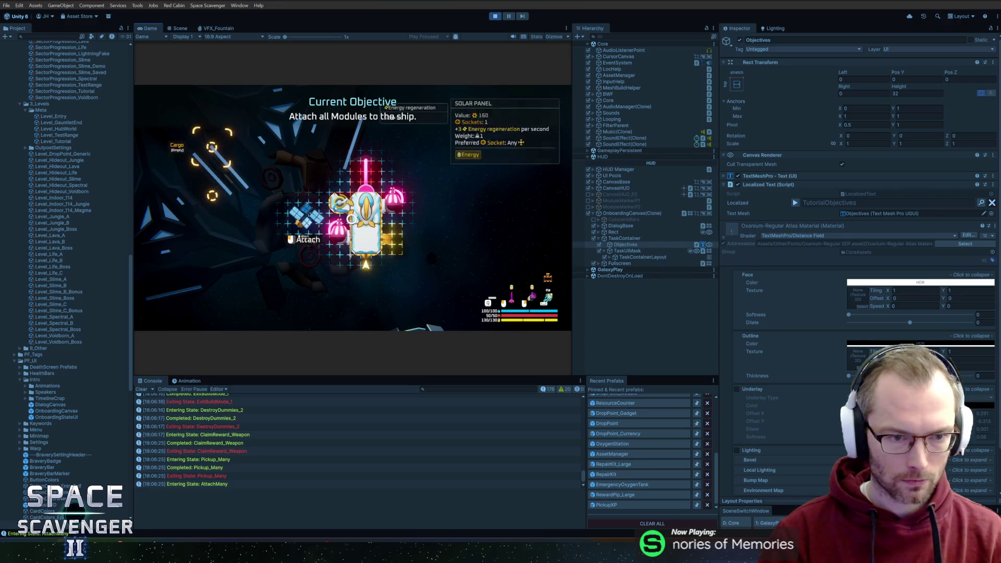
left_click(329, 219)
key("Tab")
left_click(368, 154)
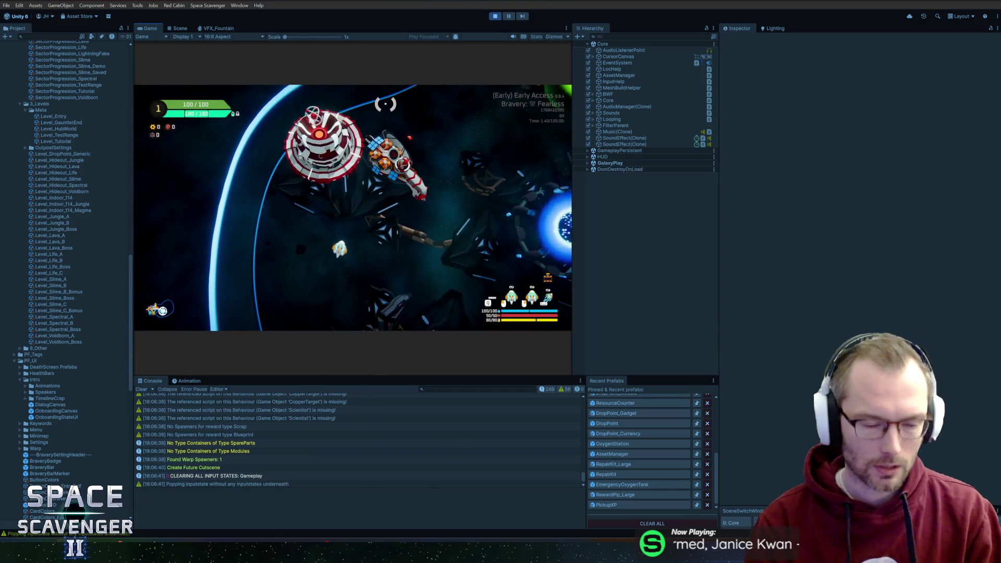
Step: Fly to the warp planet, start a Gauntlet Run choosing Bravery, then stop Play mode
key("d")
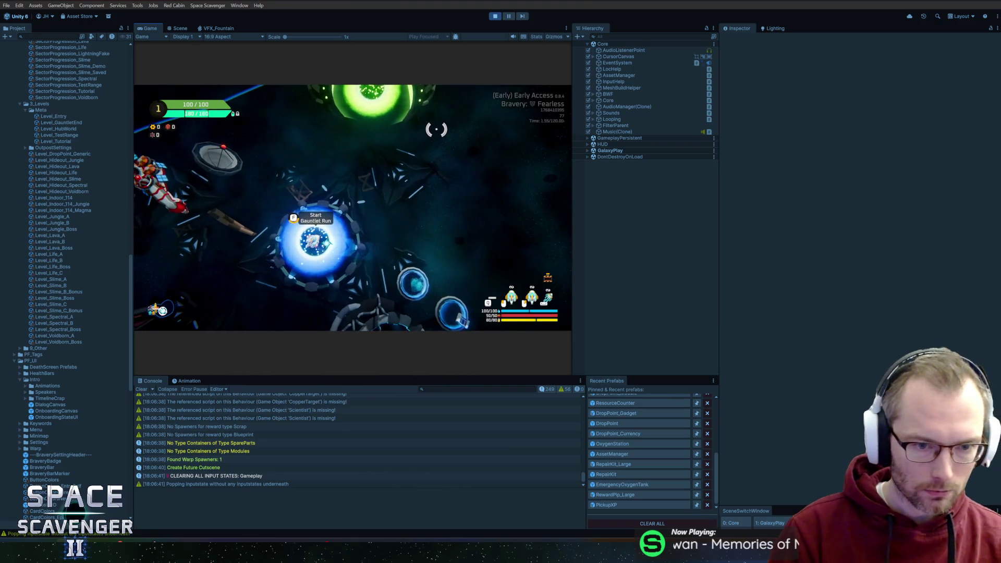
key("f")
left_click(443, 261)
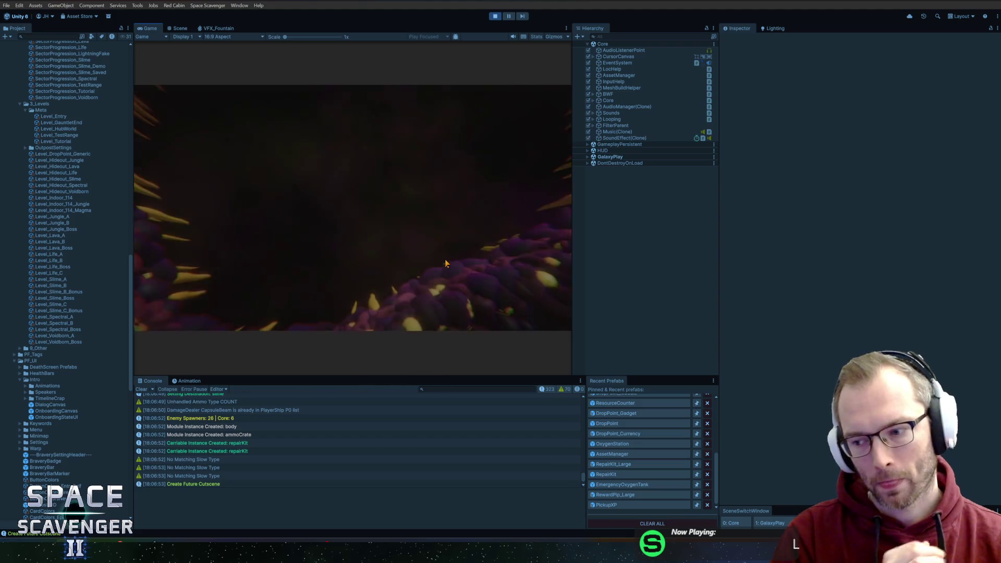
left_click(494, 17)
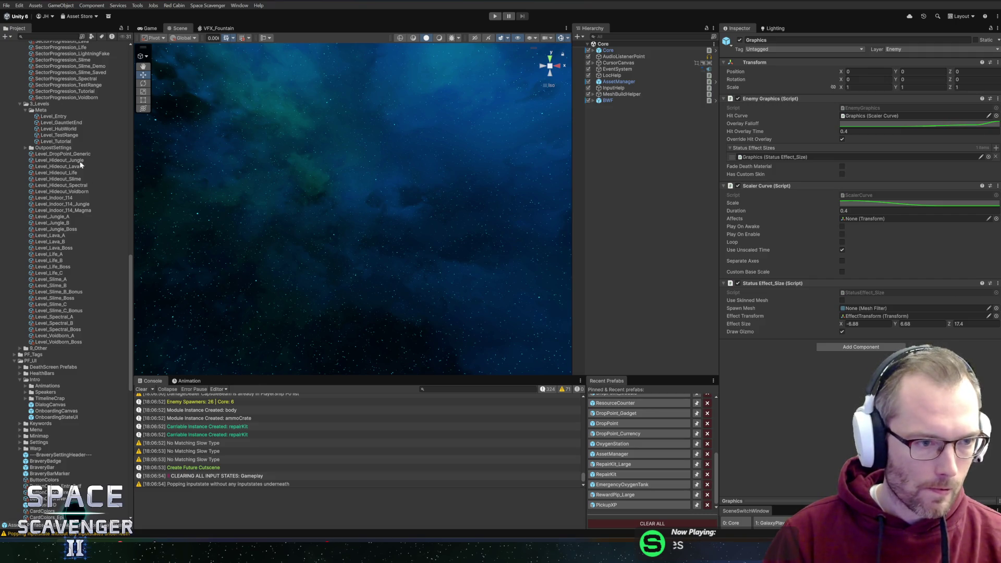
Step: Collapse the 3_Levels and PF_RunGeneration folders, enlarge the scene view, and clear the console
left_click(18, 104)
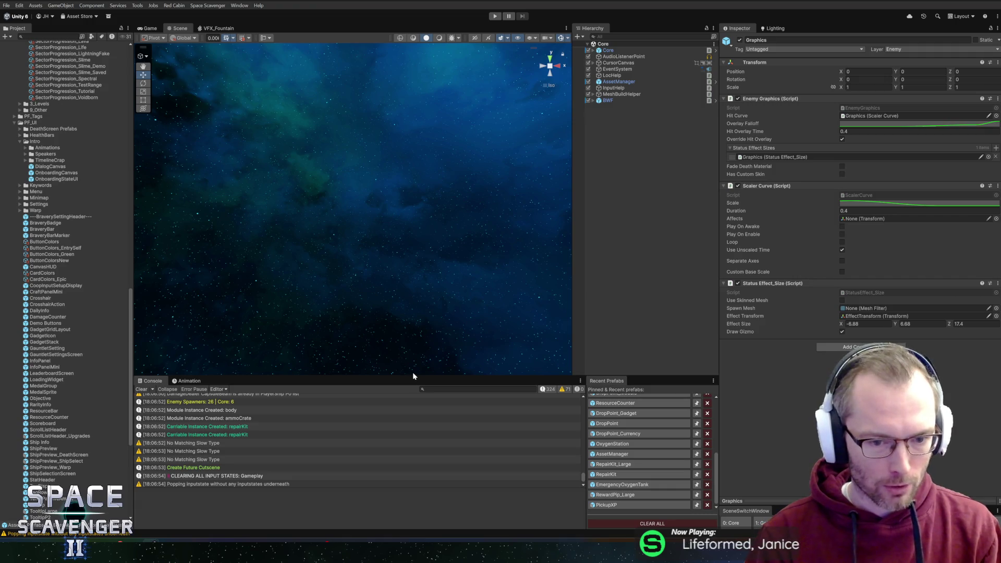
left_click_drag(414, 376, 416, 378)
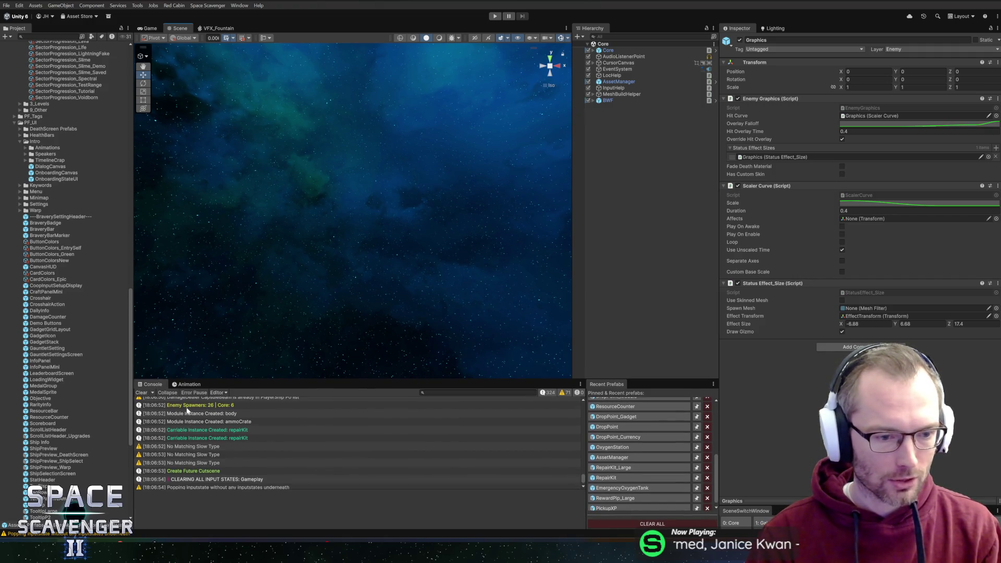
left_click(141, 392)
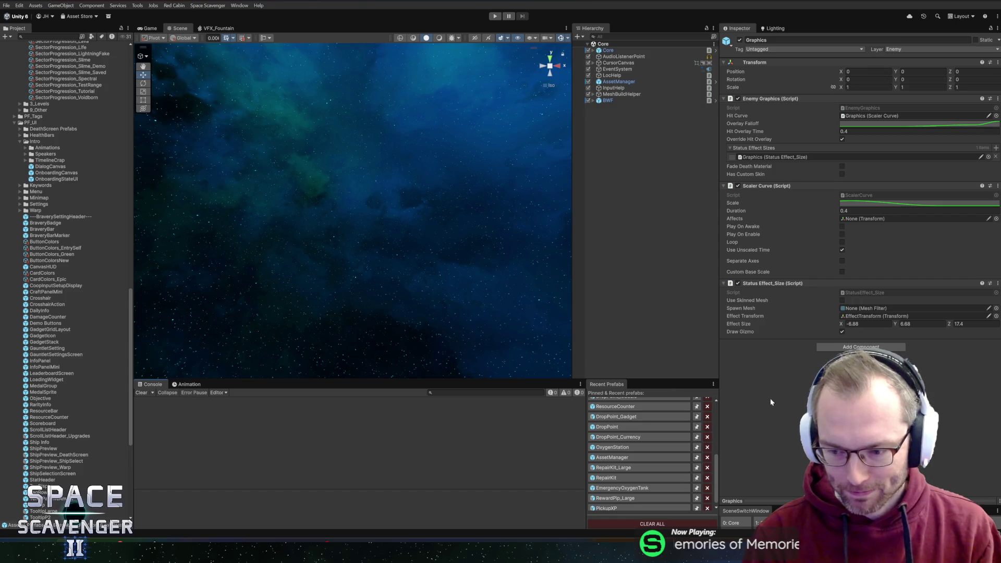
scroll(78, 240, "up", 15)
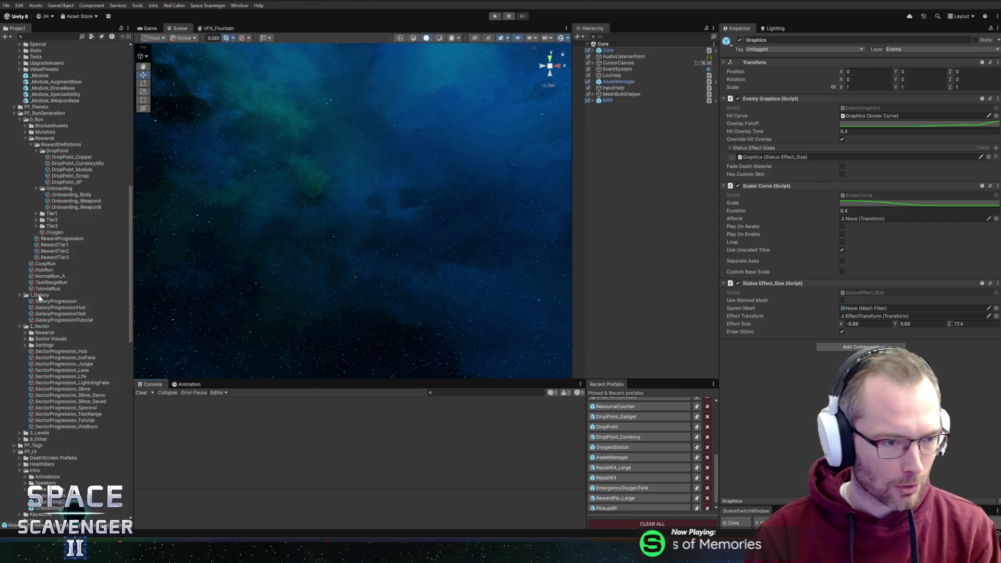
left_click(15, 231)
scroll(55, 263, "up", 10)
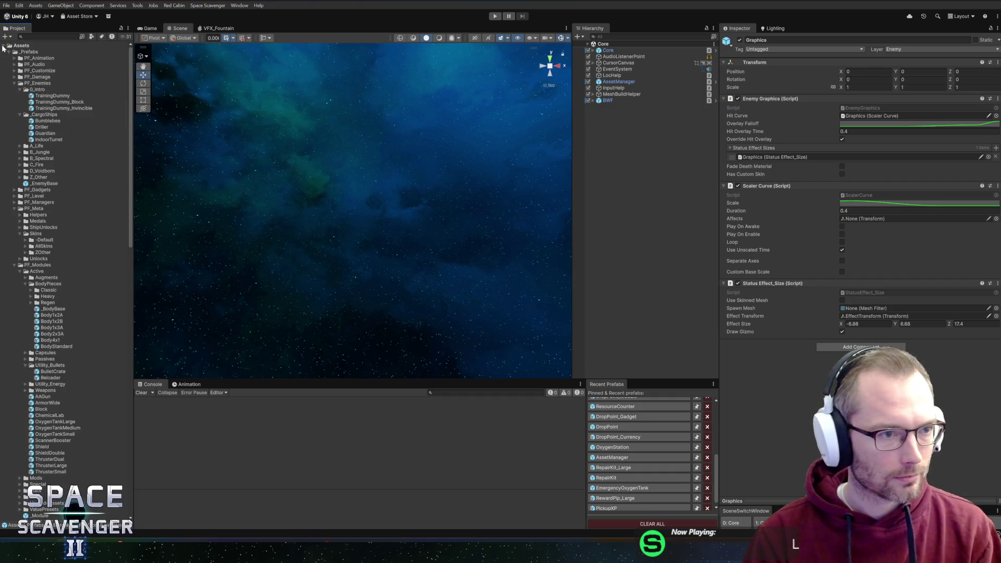
Step: Fold the Assets tree to top level and set Core's Start State to Hub
left_click(3, 45)
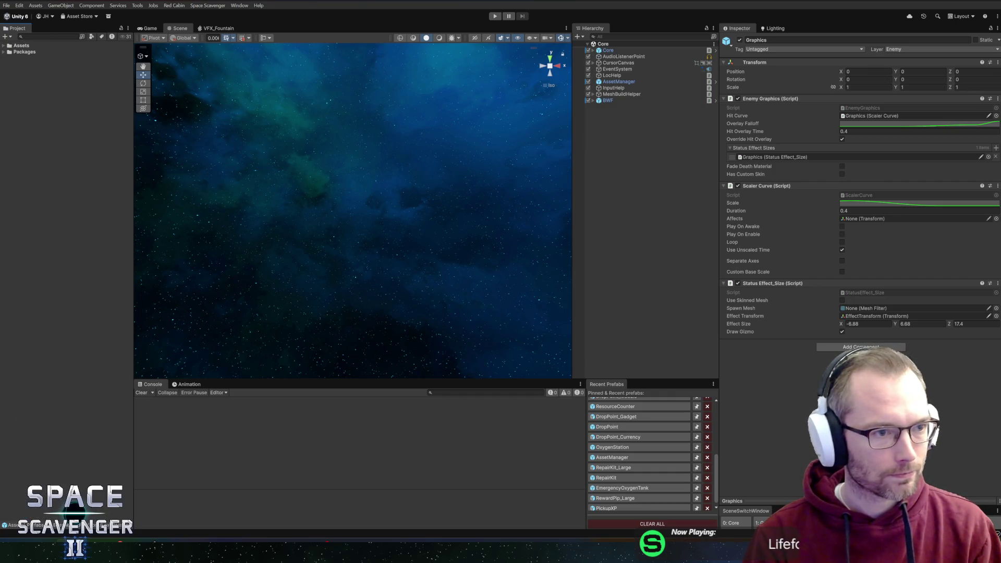
left_click(4, 46)
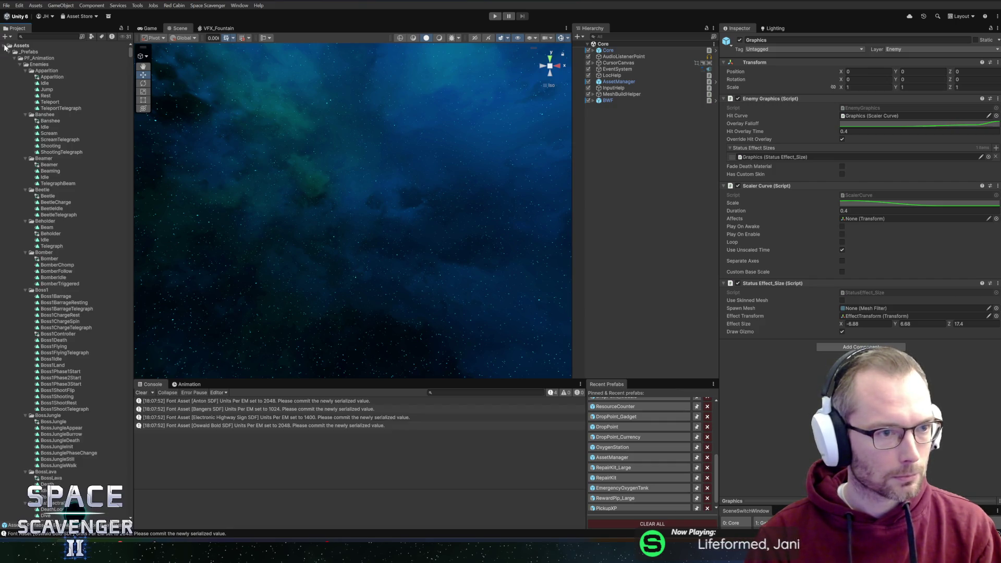
left_click(4, 46)
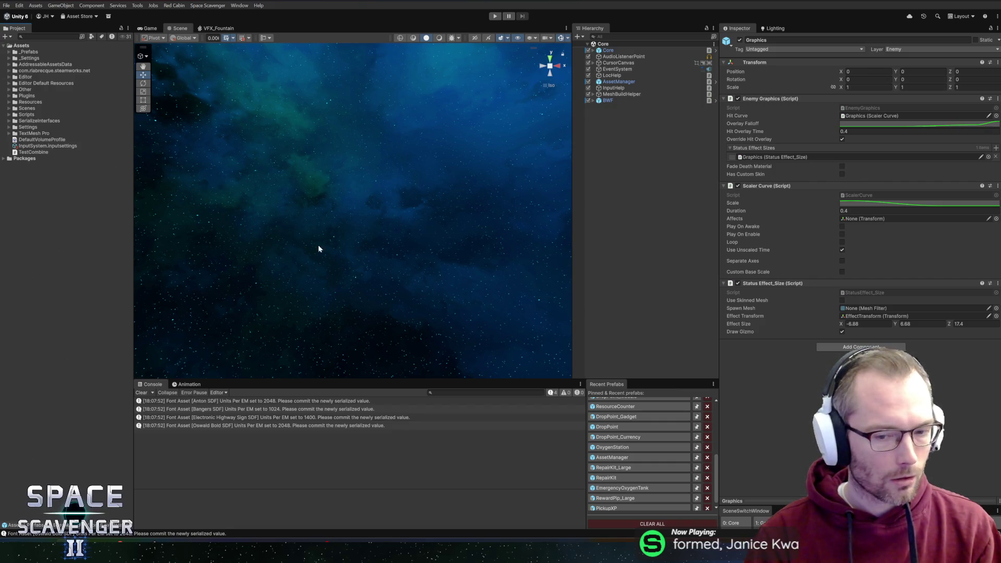
left_click(608, 50)
left_click(921, 143)
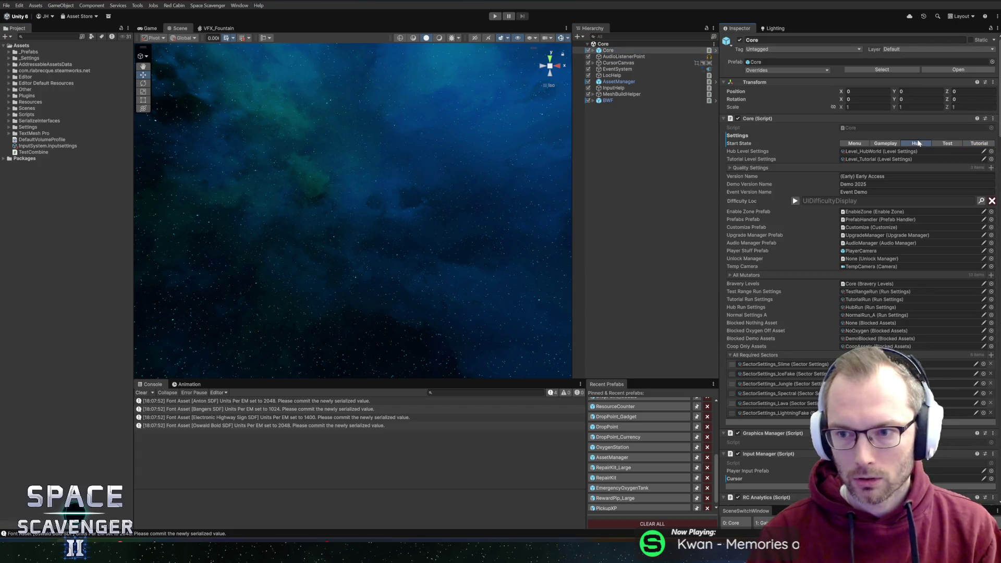
Step: Start Play mode and ping the objects behind the missing Scientist script warnings
left_click(495, 16)
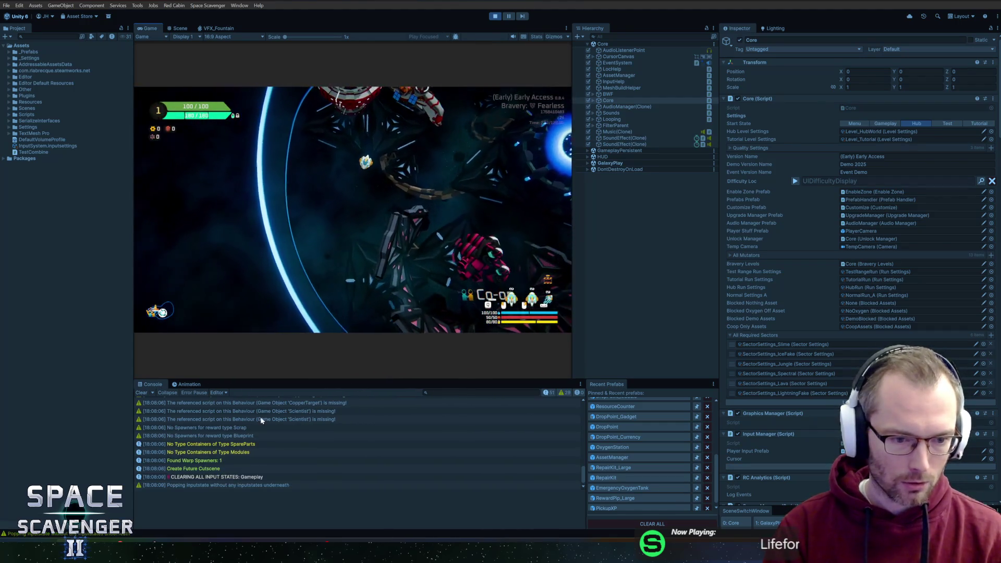
left_click(268, 412)
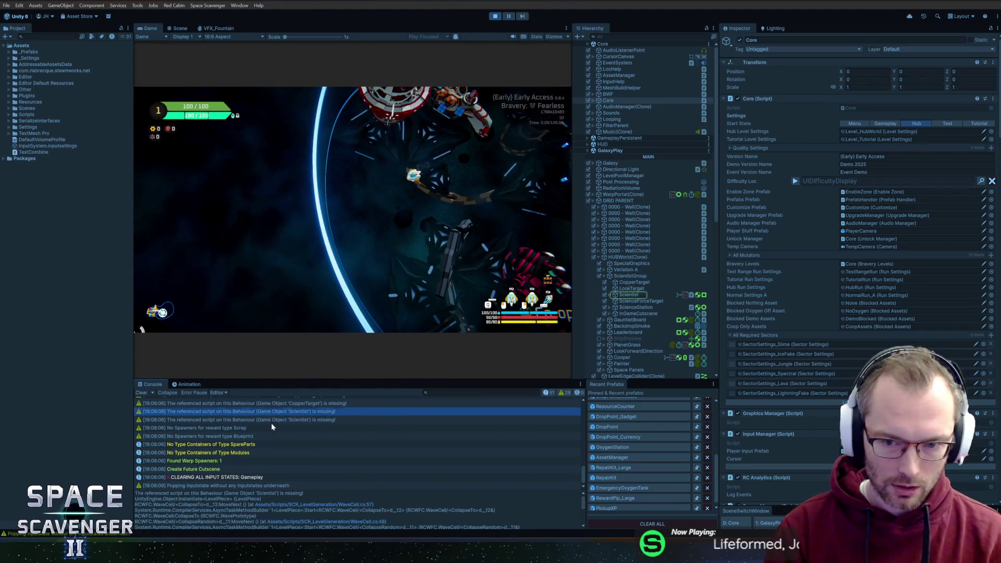
left_click(271, 421)
left_click(275, 412)
left_click(277, 420)
Step: Trace the remaining null-script warnings to their objects, then stop Play mode
scroll(274, 408, "up", 5)
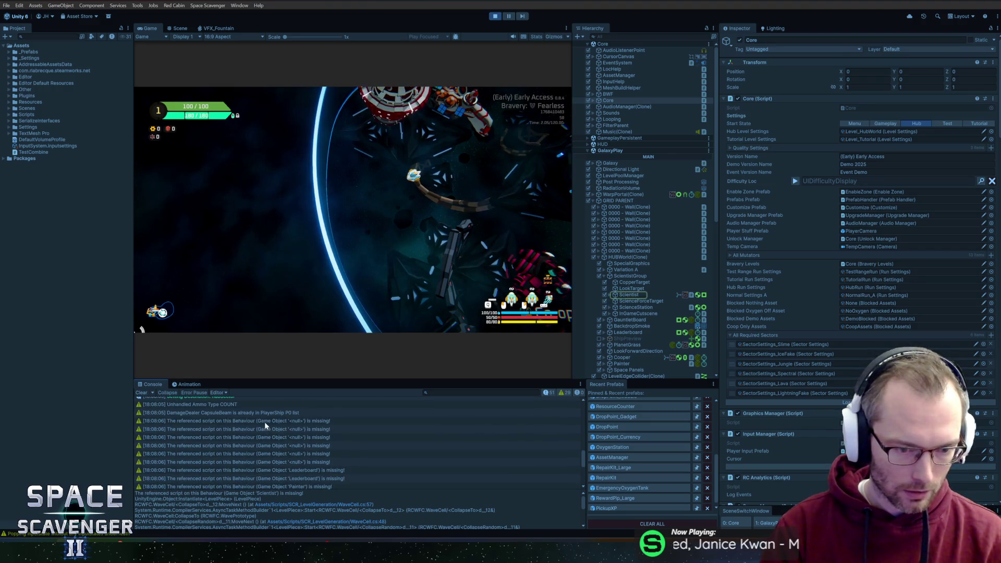
left_click(264, 420)
left_click(268, 430)
left_click(273, 437)
left_click(271, 446)
left_click(265, 431)
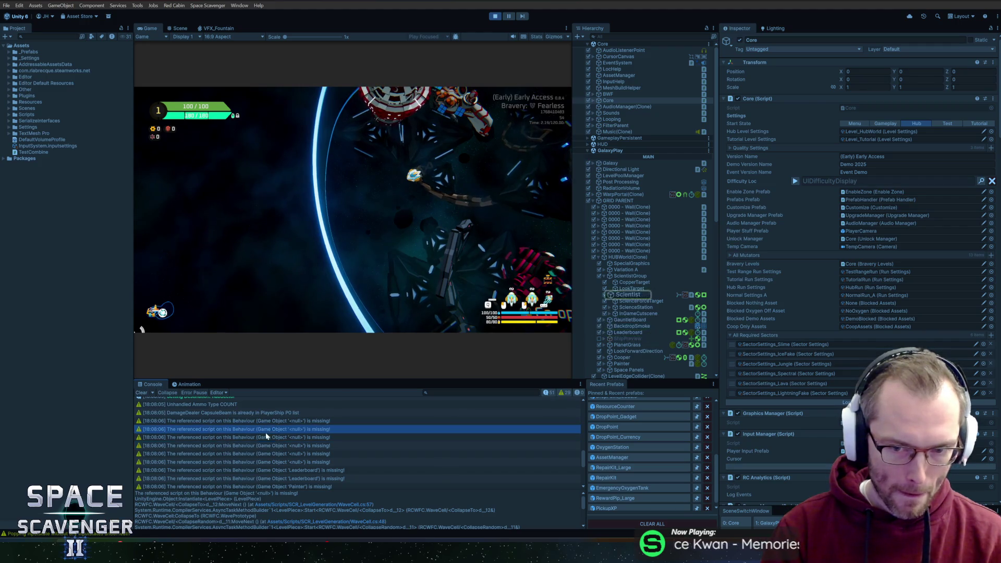
left_click(264, 421)
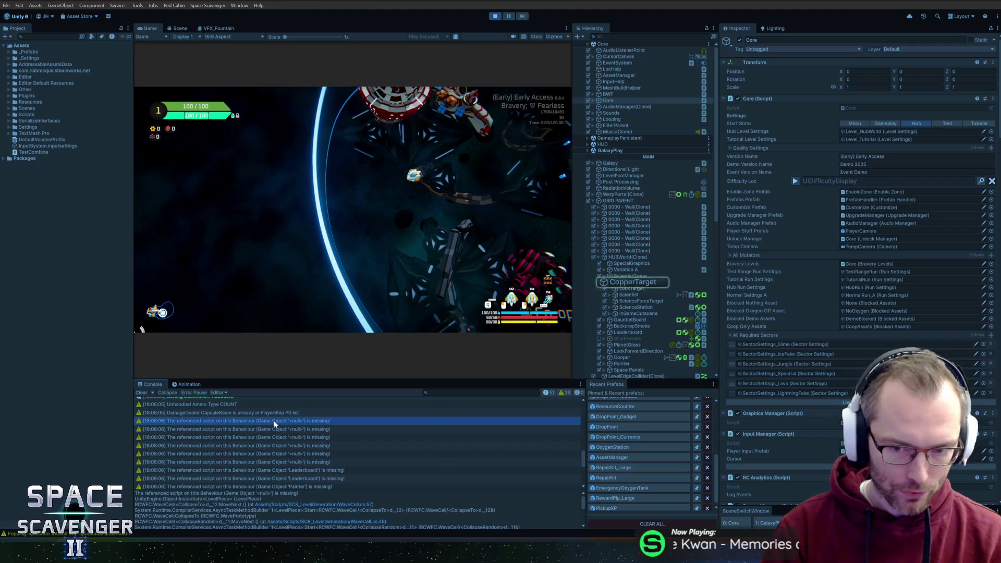
left_click(499, 17)
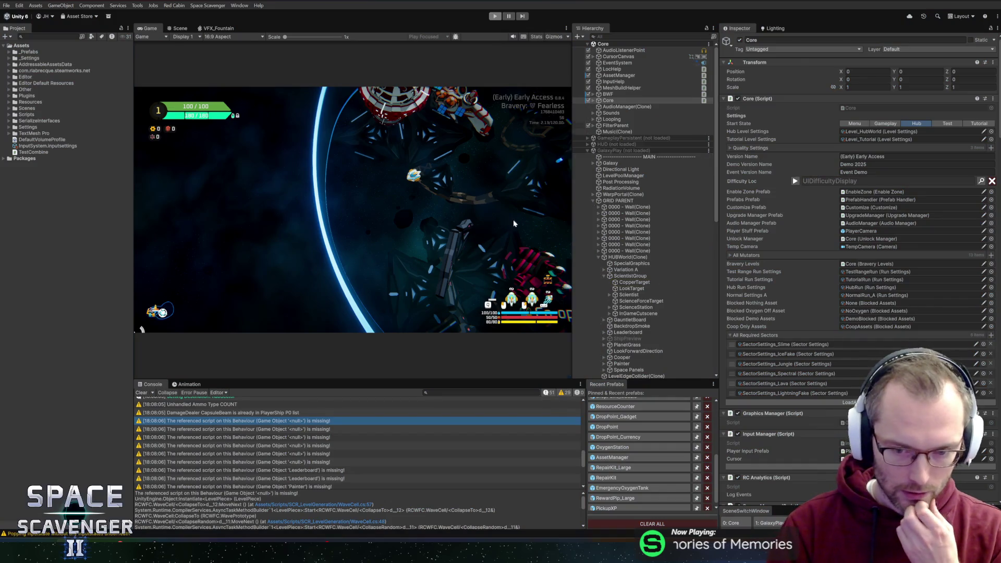
Step: Open the HUBWorld prefab and select CopperTarget under ScientistGroup
left_click(630, 413)
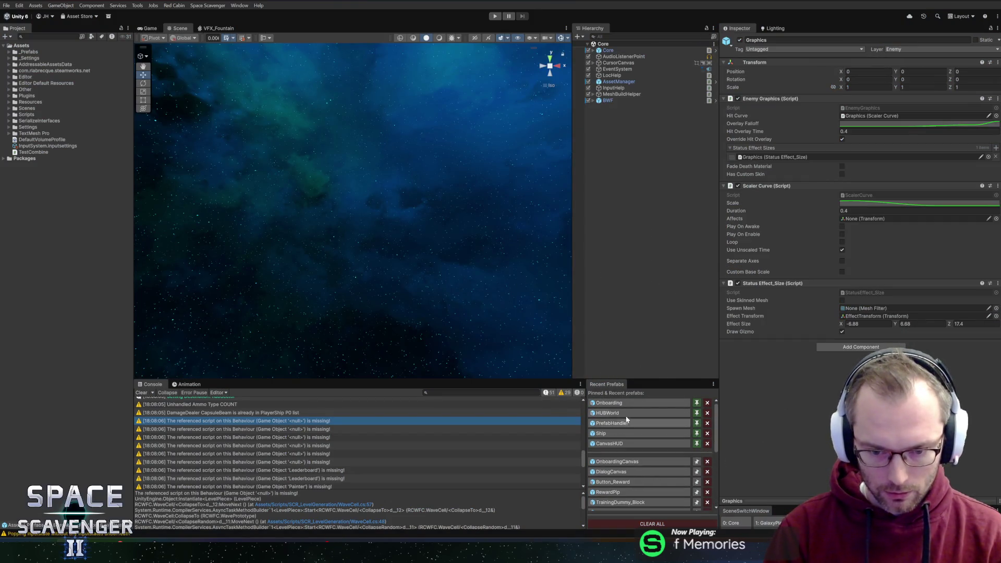
scroll(376, 230, "up", 3)
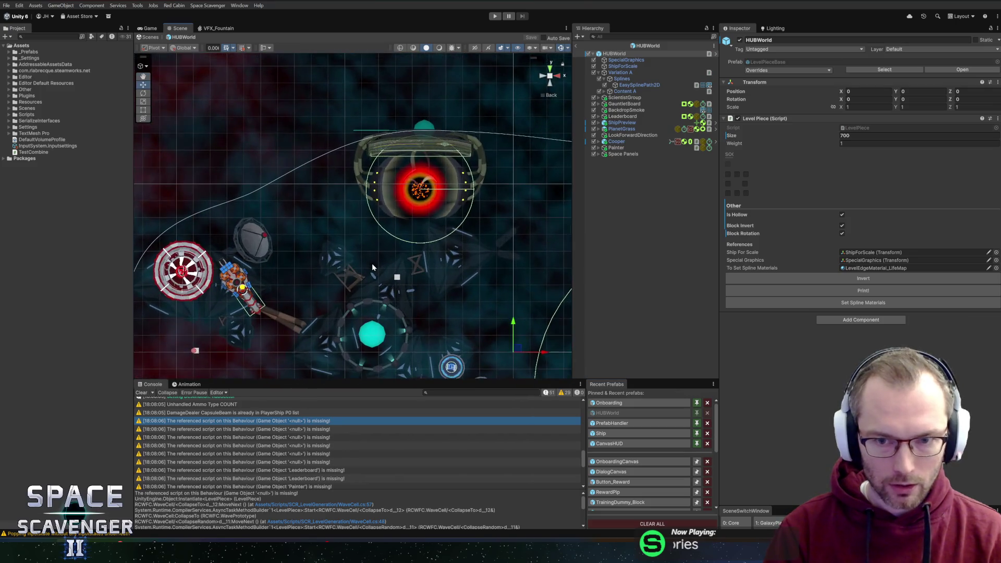
left_click(622, 116)
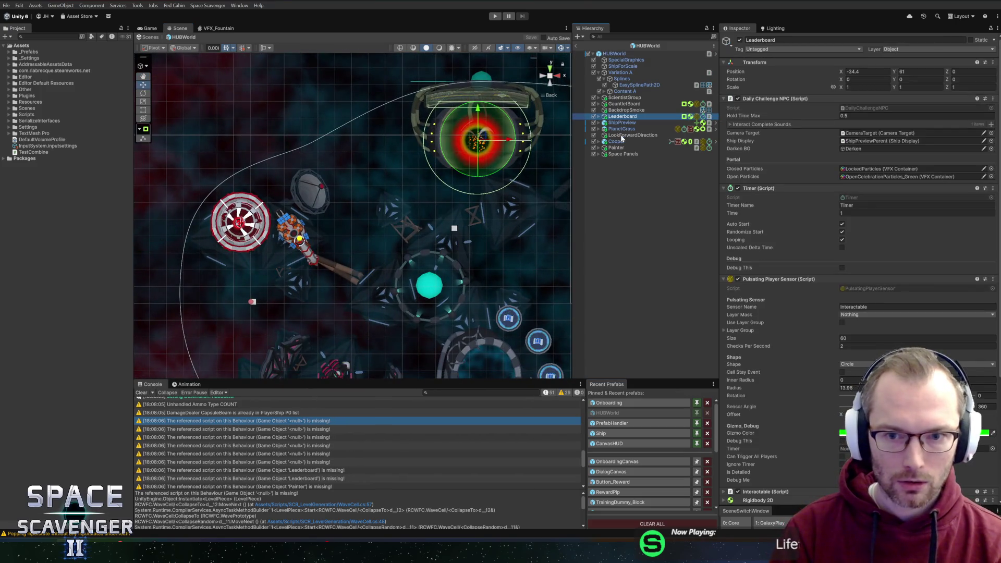
left_click(624, 98)
left_click(599, 98)
left_click(629, 104)
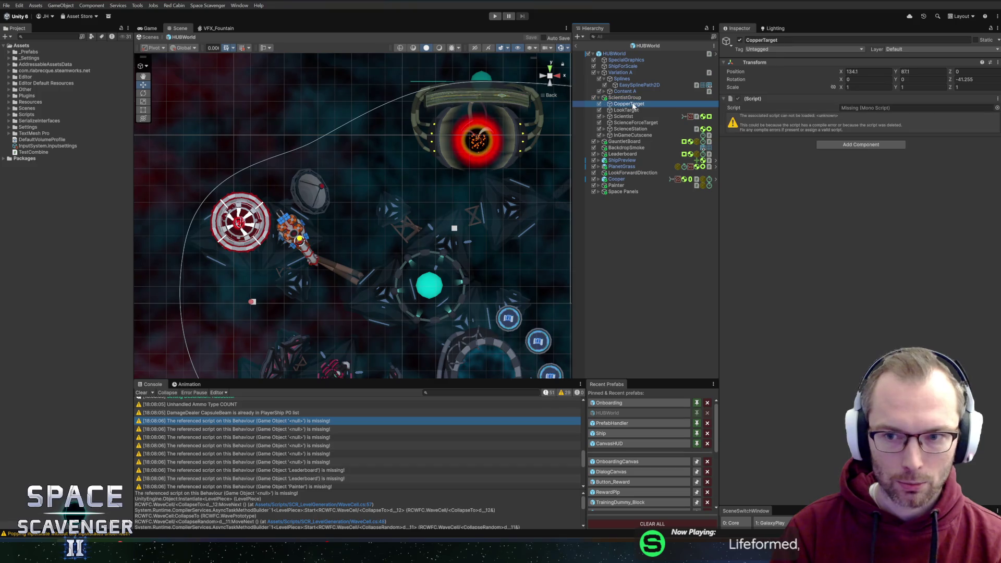
Step: Frame CopperTarget in the Scene view and delete it
scroll(426, 246, "down", 3)
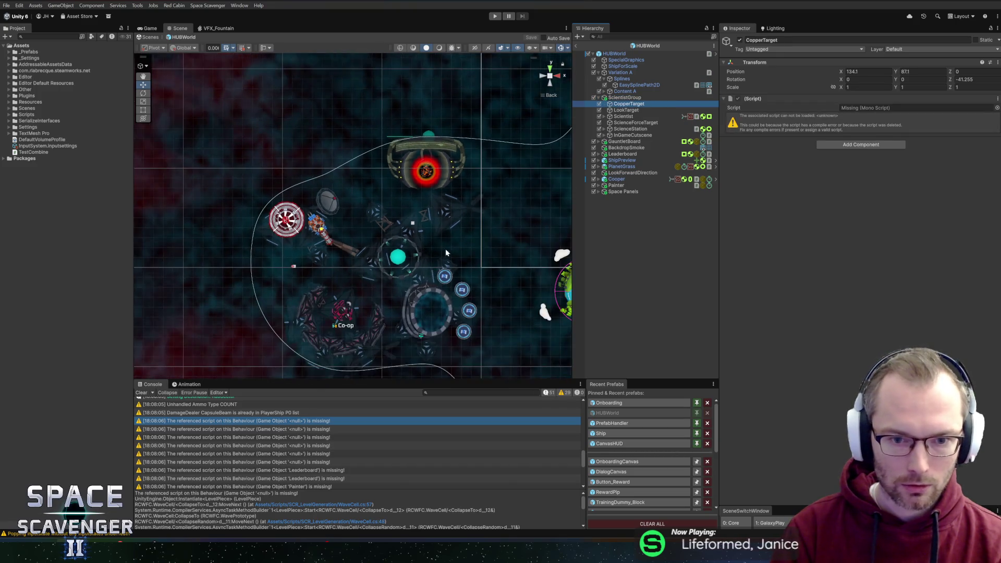
left_click_drag(495, 249, 263, 212)
key("f")
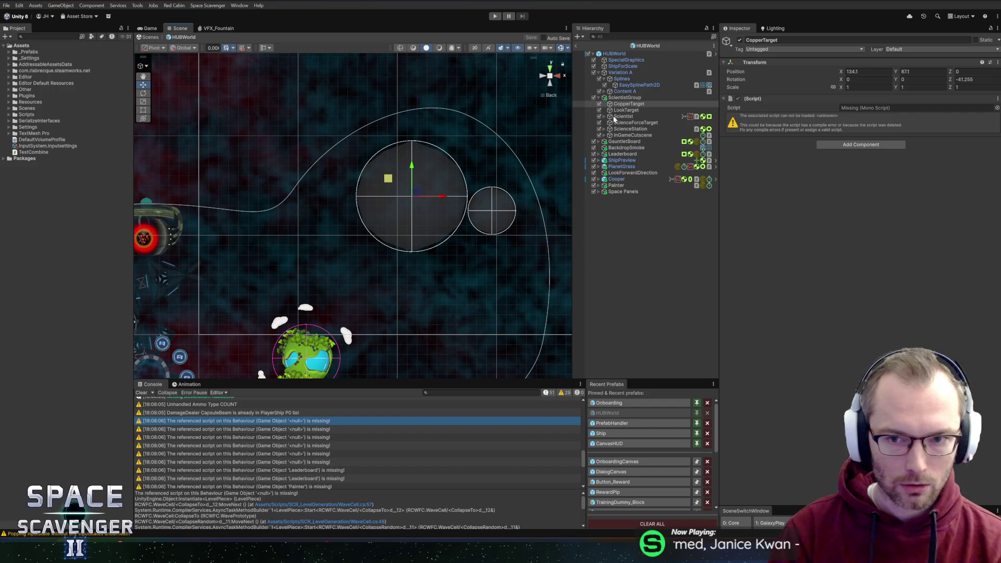
key("Delete")
Step: Inspect the LookTarget and ScientistGroup objects in the hierarchy
left_click(637, 104)
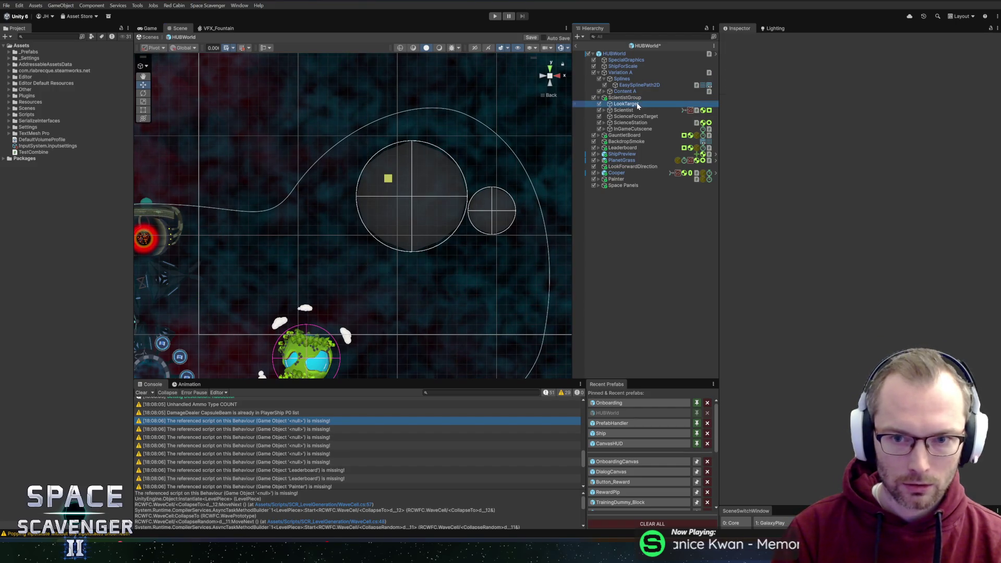
key("f")
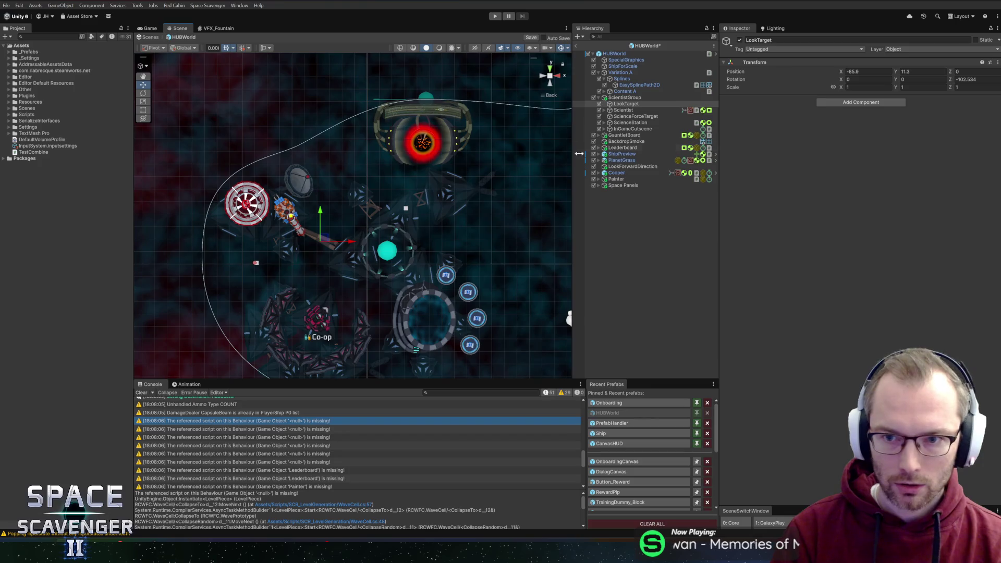
left_click(624, 110)
left_click(629, 105)
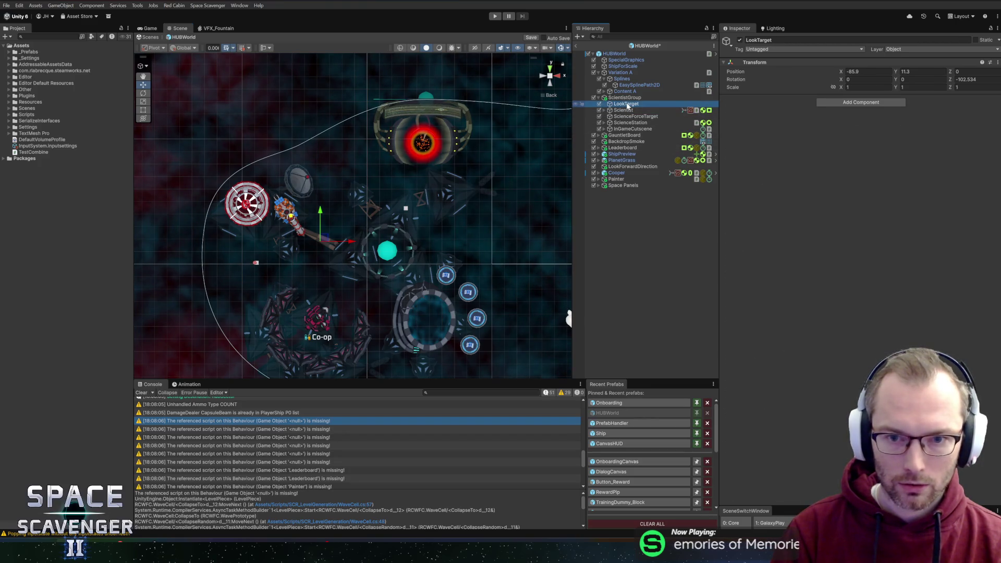
scroll(340, 232, "up", 2)
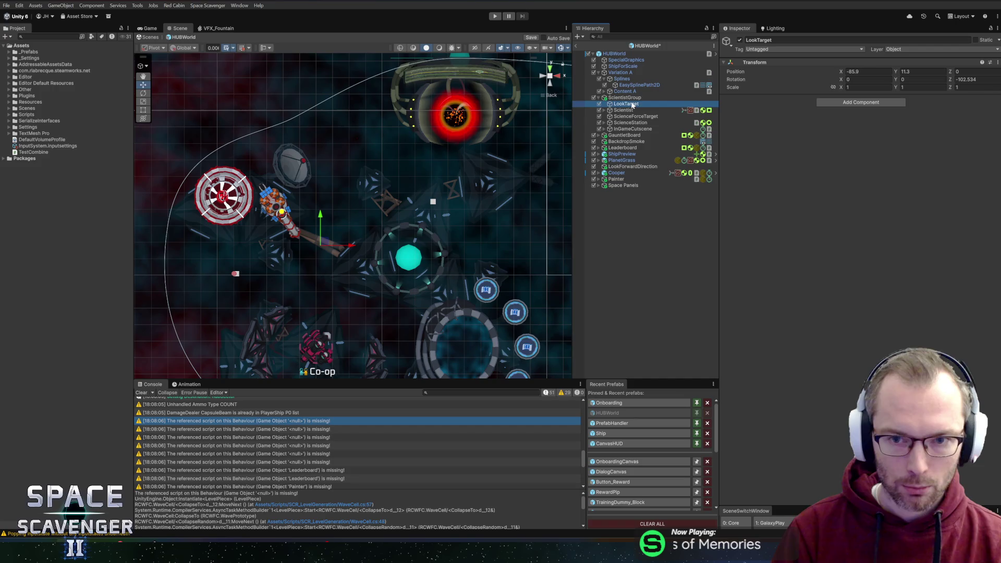
left_click(634, 99)
Step: Remove the missing (Script) component from the Scientist object
left_click(622, 111)
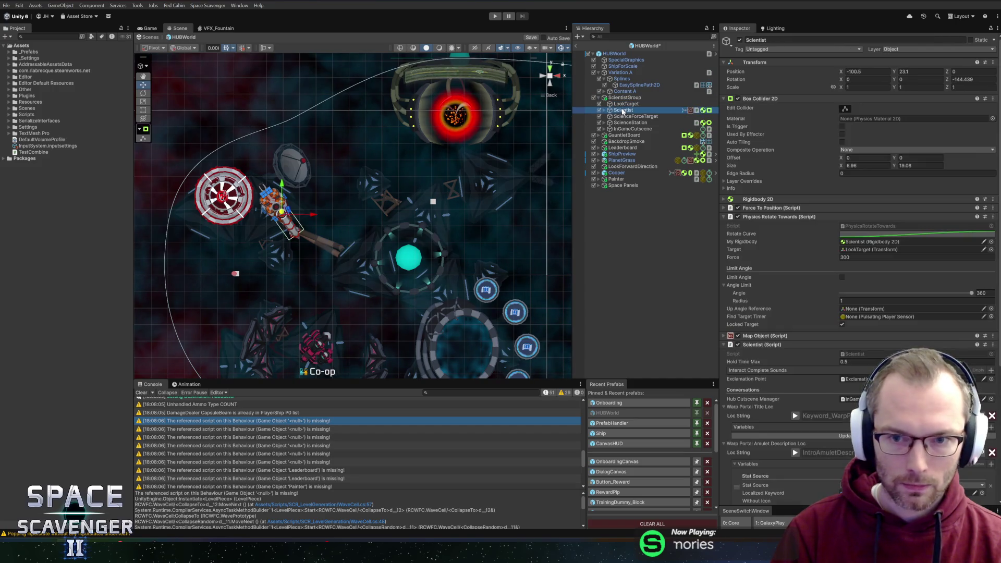
scroll(797, 245, "down", 5)
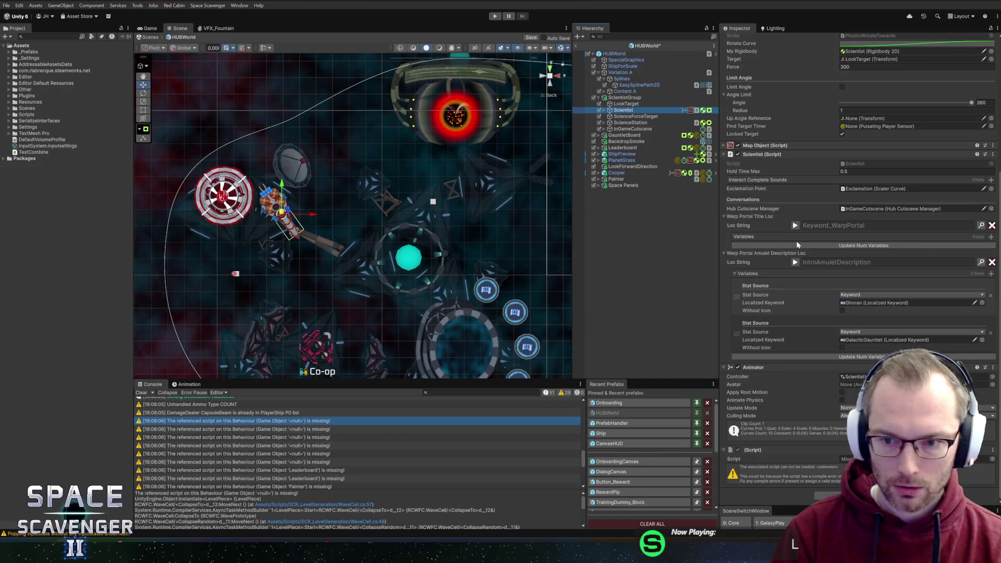
right_click(762, 450)
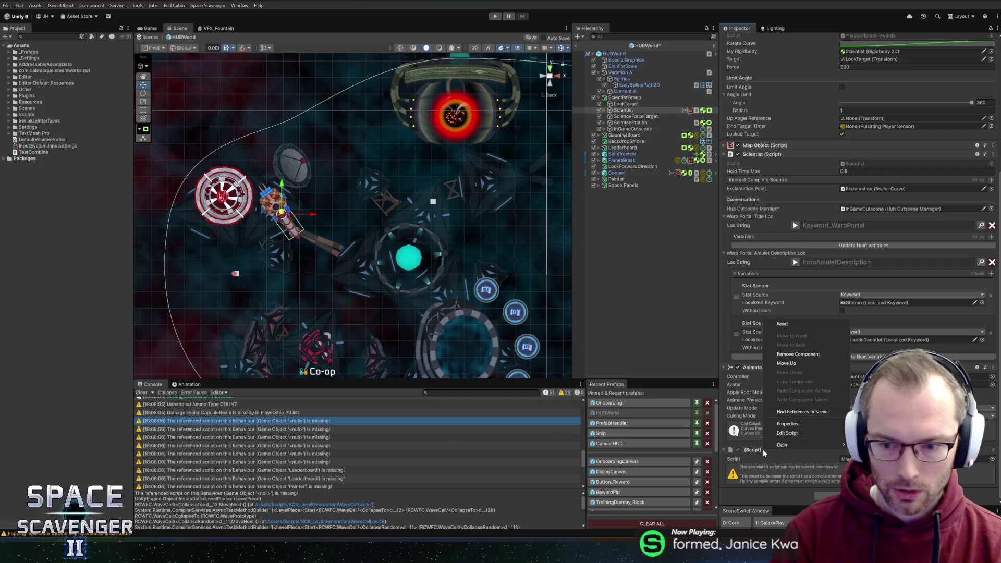
left_click(795, 356)
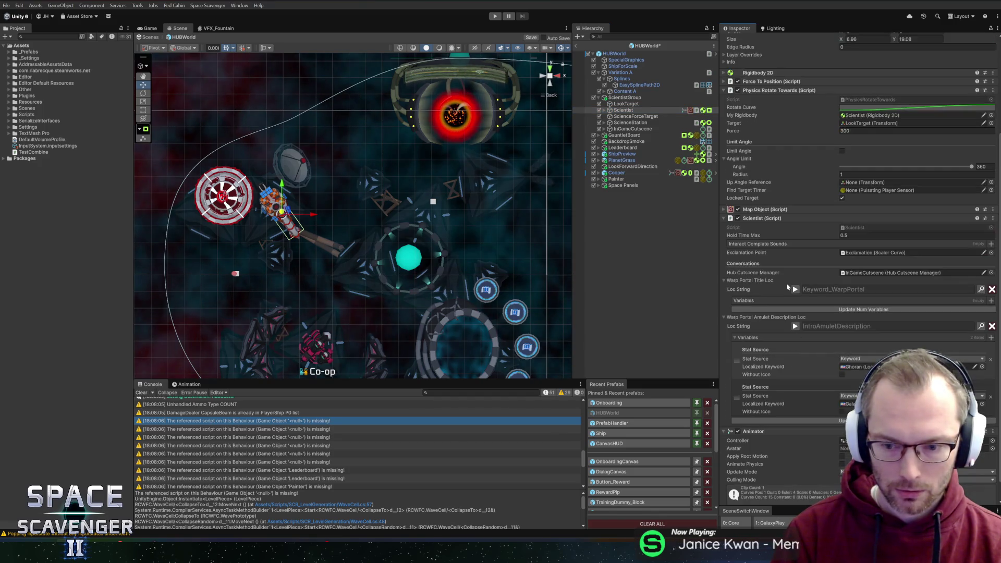
Step: Expand Scientist and check its Interactable and Graphics children
left_click(629, 112)
key("Right")
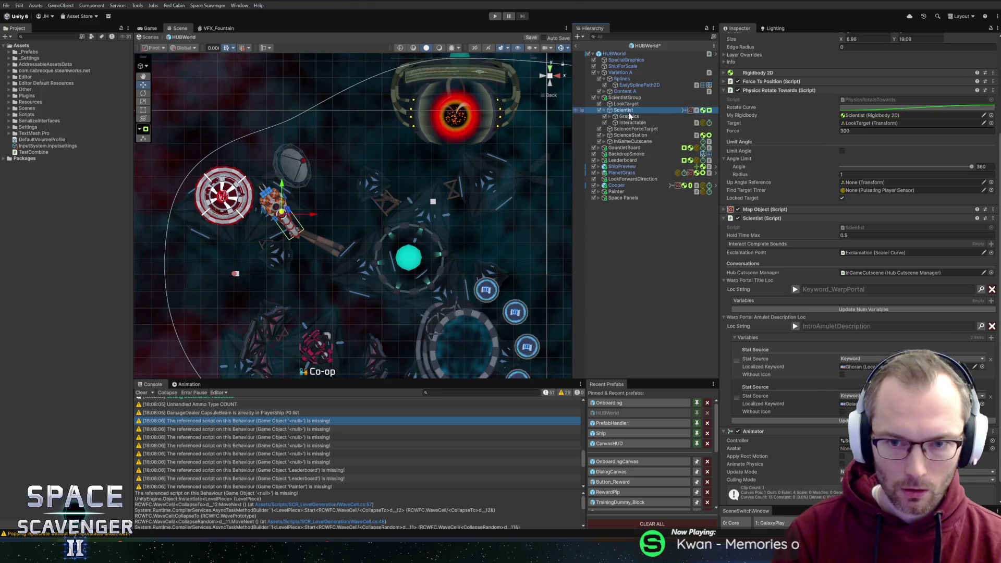
left_click(632, 123)
left_click(629, 117)
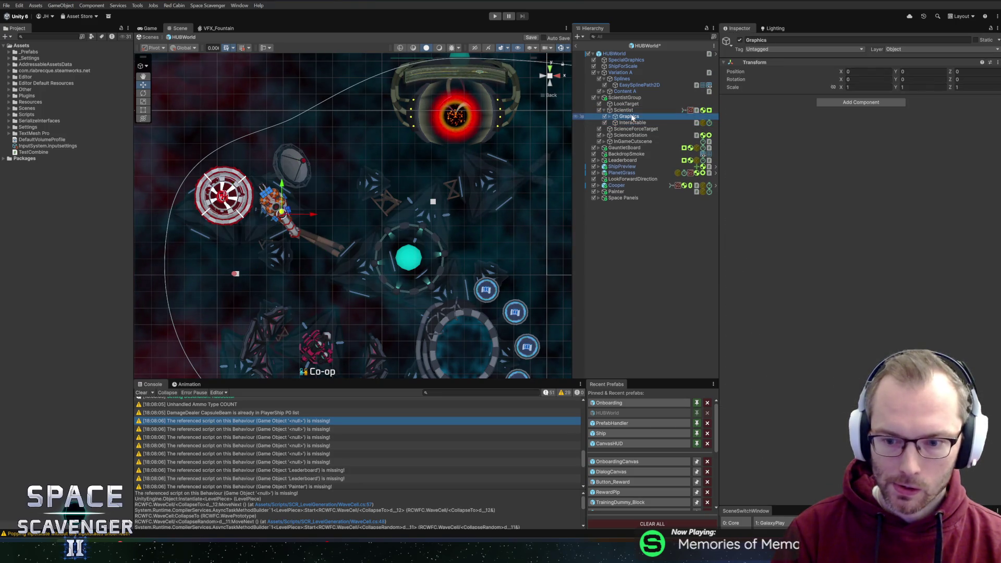
left_click(625, 124)
left_click(625, 116)
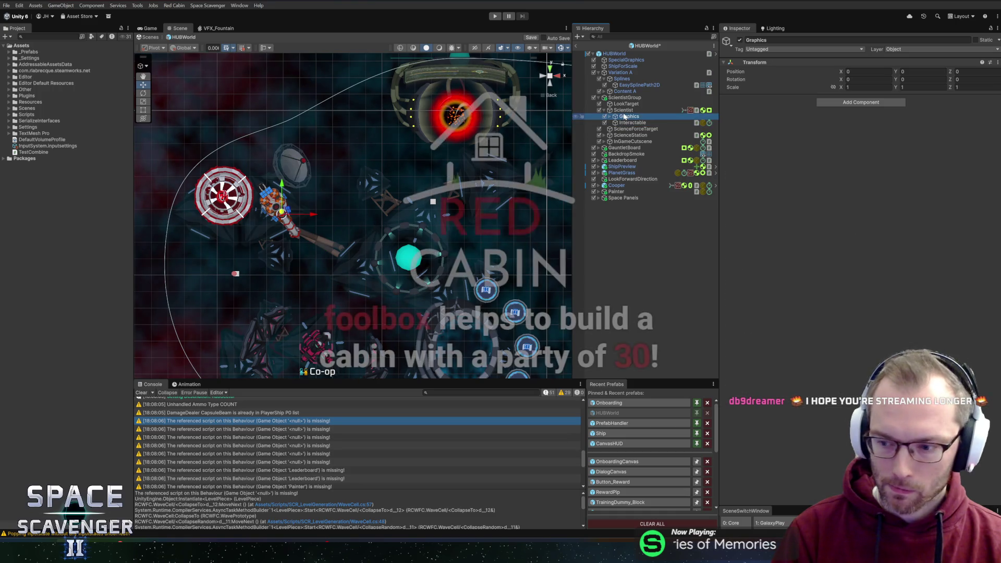
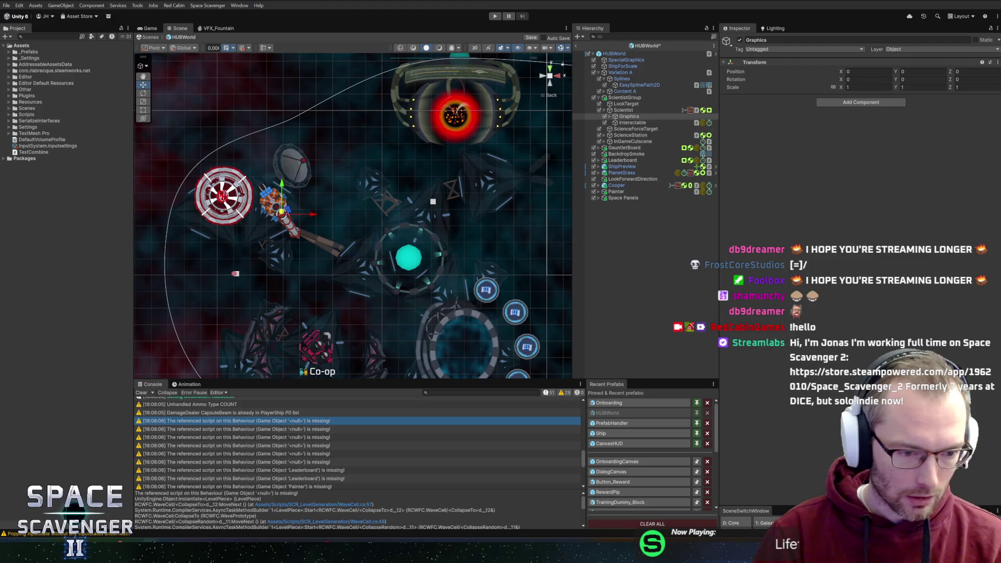
Step: Move HacknPlan card #1807 'Add fail states' from In Progress to Testing, then return to Unity
key("alt+Tab")
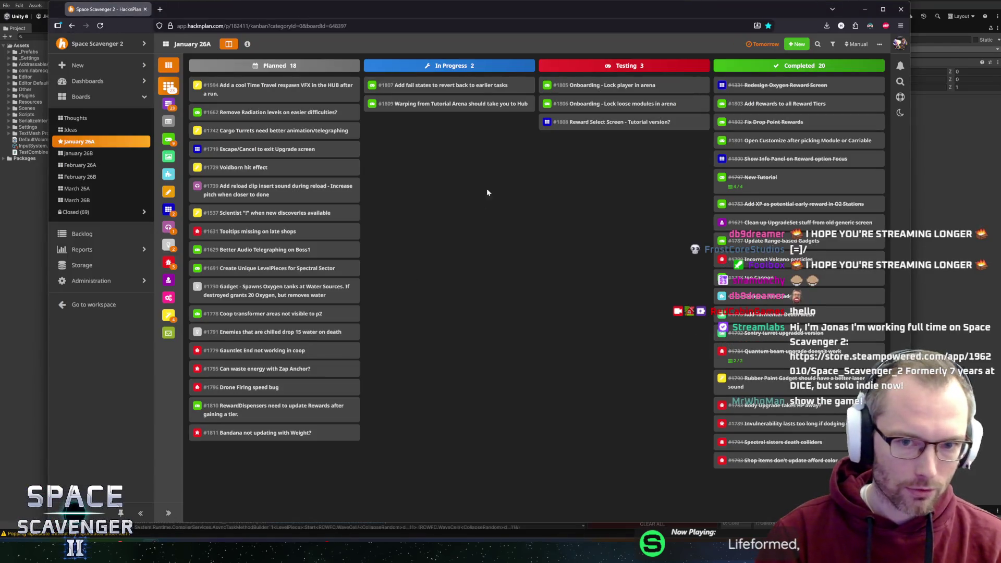
left_click_drag(446, 85, 627, 126)
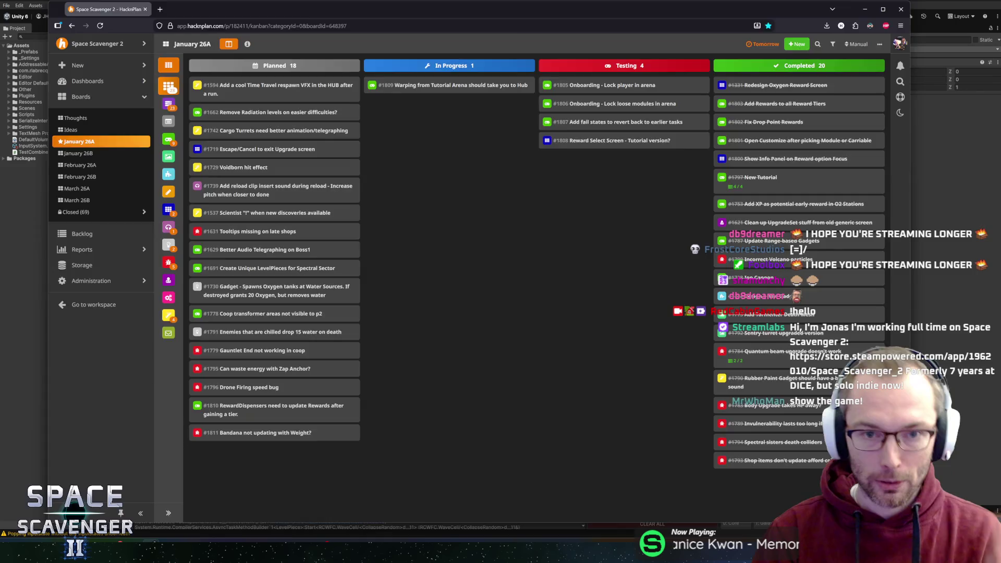
key("alt+Tab")
mouse_move(406, 208)
left_mouse_down()
mouse_move(557, 174)
mouse_move(477, 189)
left_mouse_up()
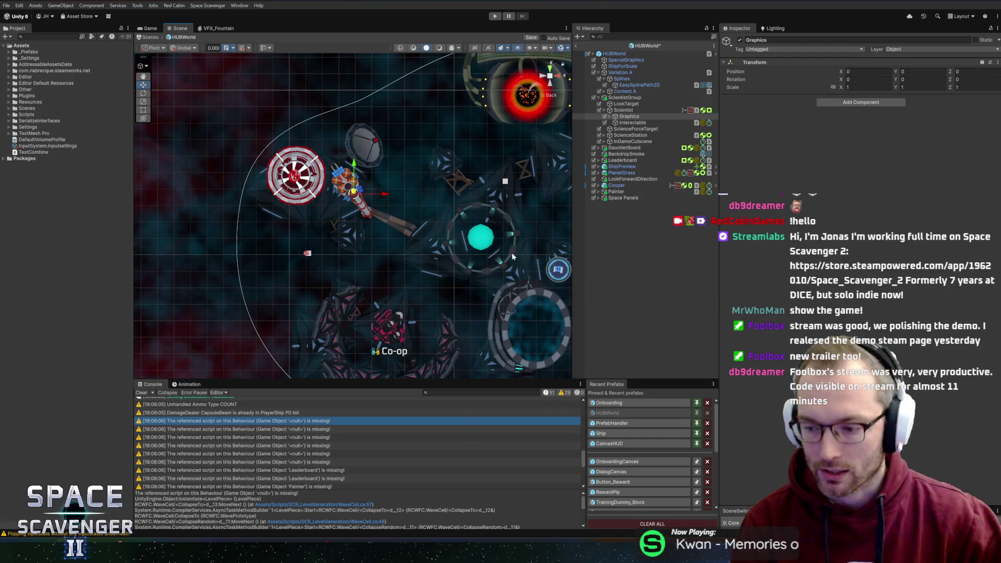
Step: Attempt to save HUBWorld and dismiss the Saving Failed warning
key("ctrl+s")
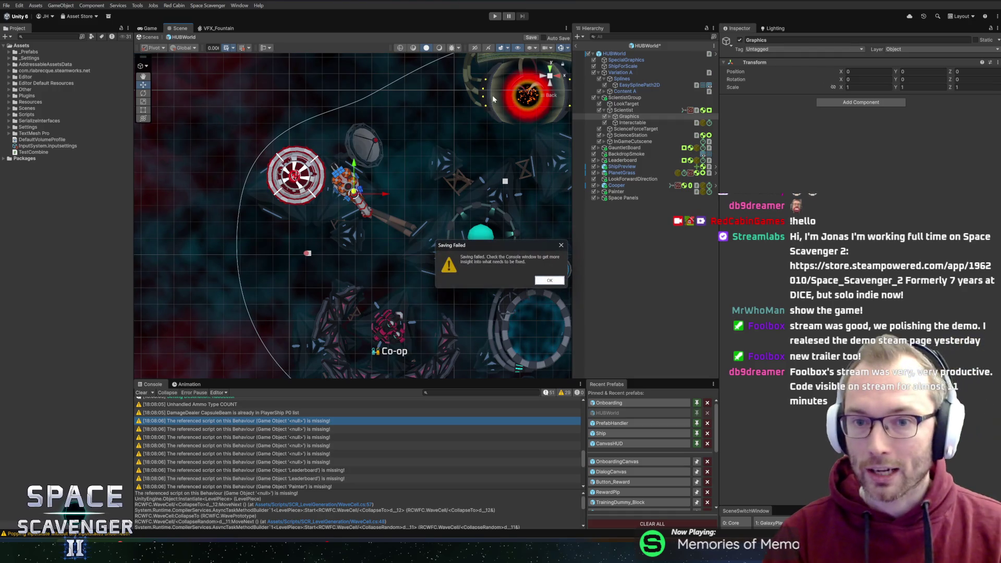
left_click(550, 281)
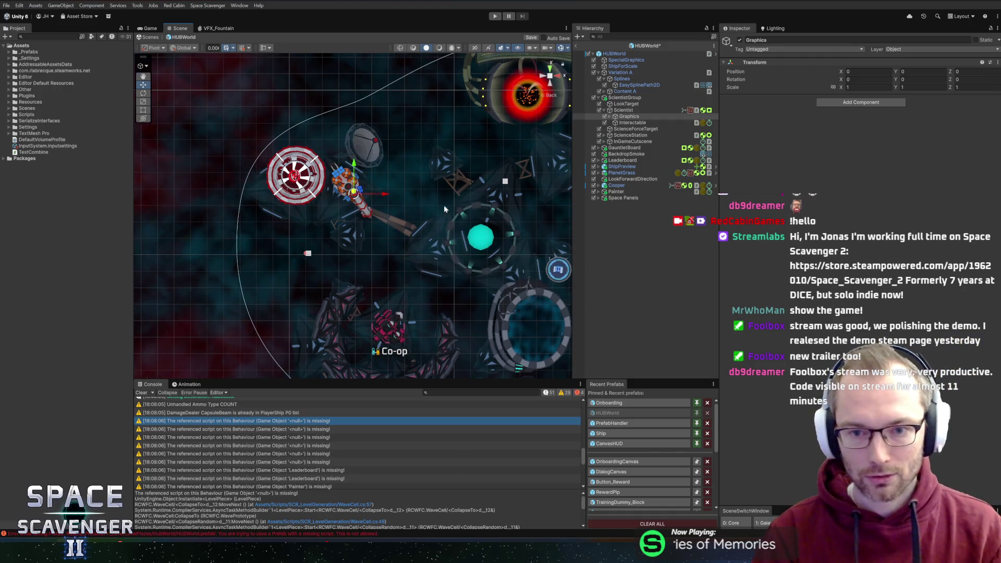
scroll(443, 205, "up", 2)
key("Down")
key("Down")
key("Down")
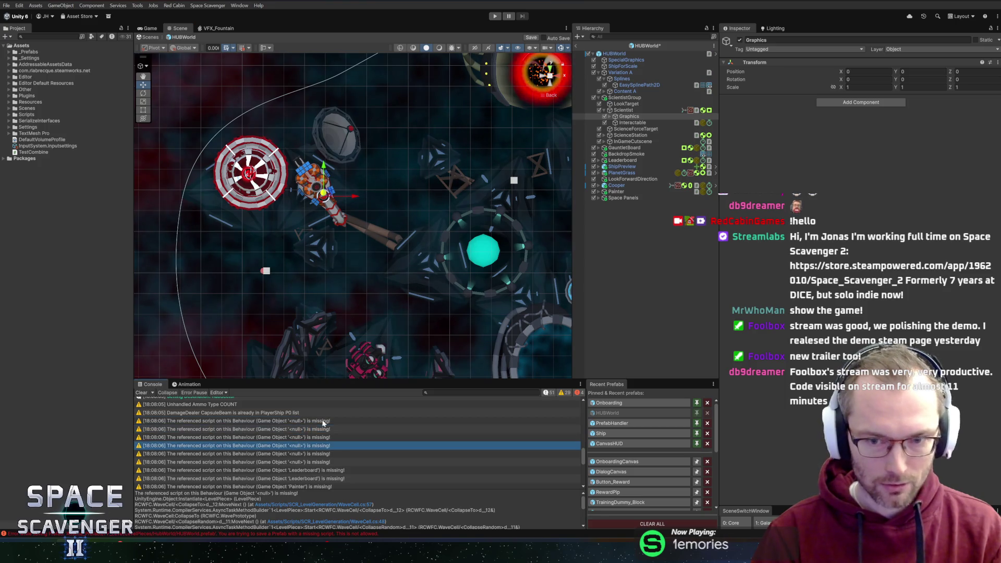
Step: Expand Graphics in the Hierarchy to view its Cube and Cables children, then collapse it
left_click(611, 117)
left_click(630, 123)
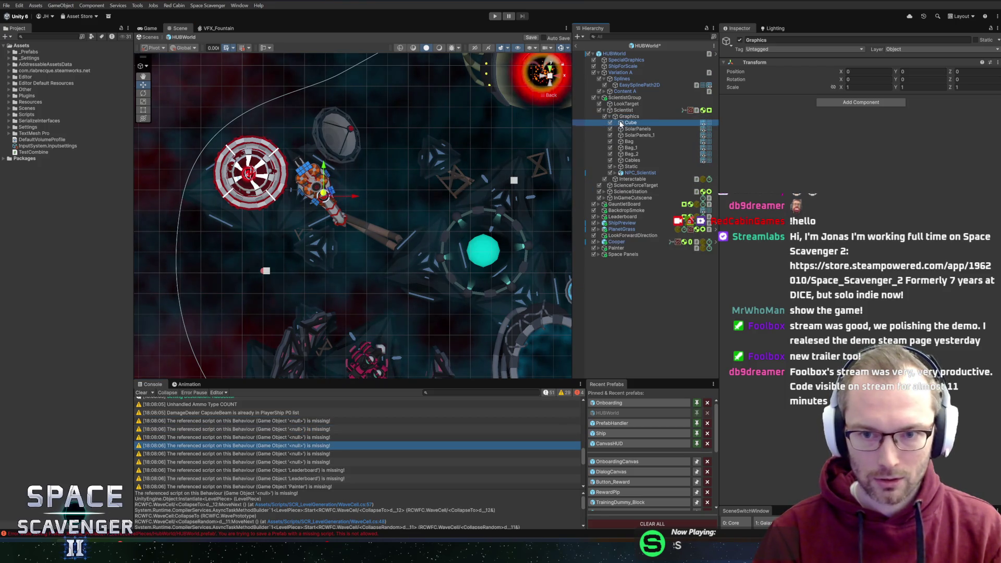
key("Down")
key("Down")
key("Down")
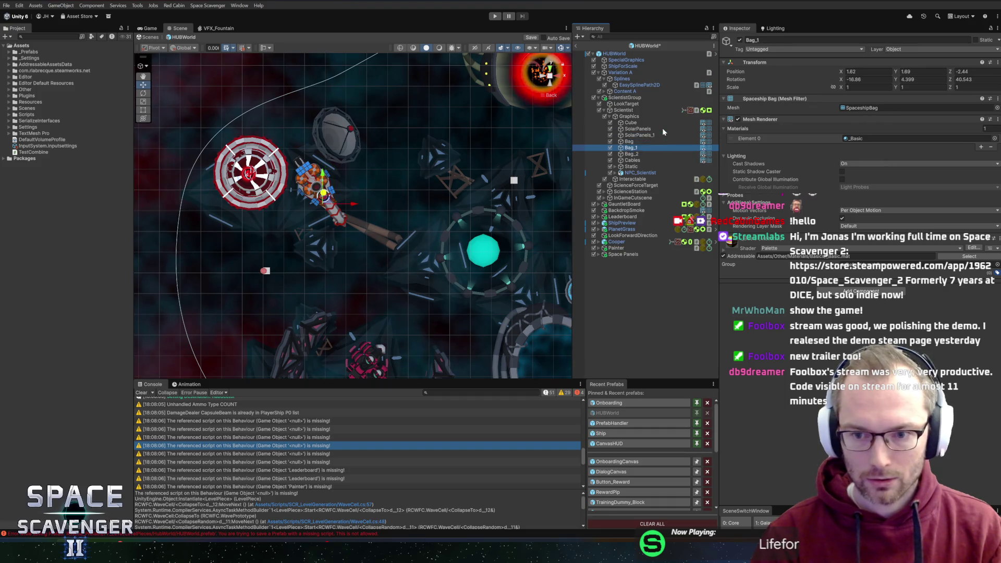
key("Up")
key("Up")
key("Up")
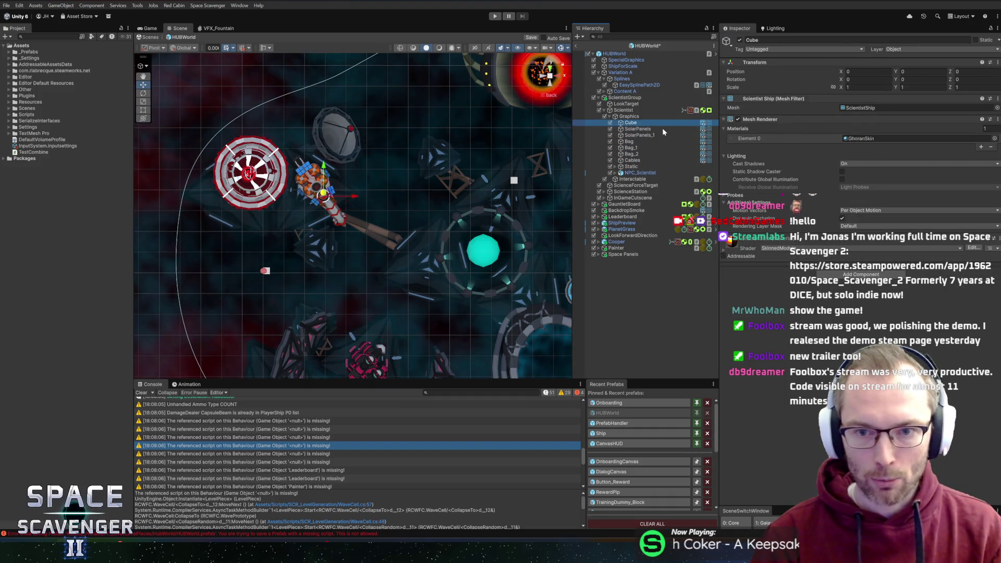
key("Left")
Step: Expand ScienceStation to show ScienceStationCenter, ScienceIcon and ScienceStationRings
key("Down")
key("Down")
key("Down")
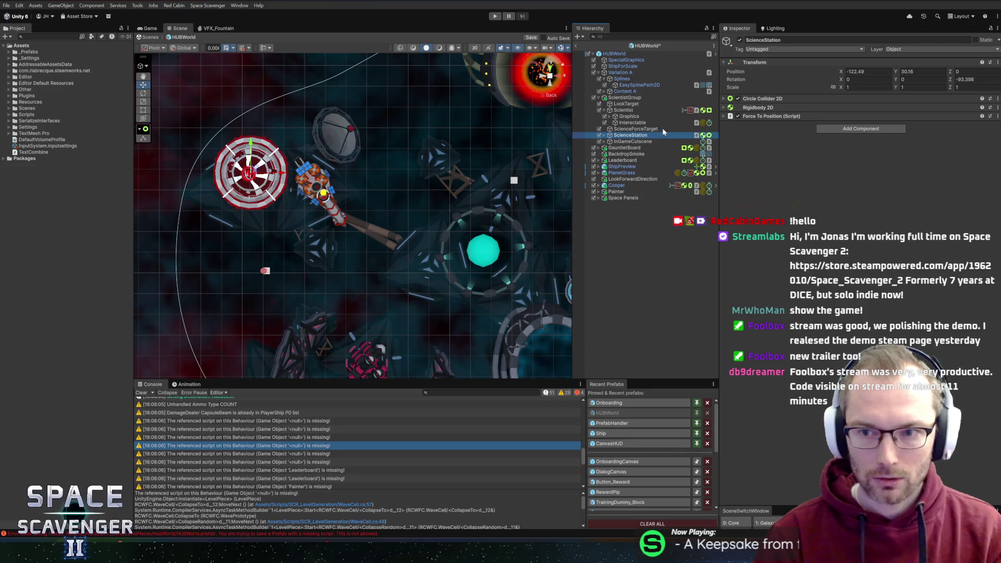
key("Right")
key("Down")
key("Right")
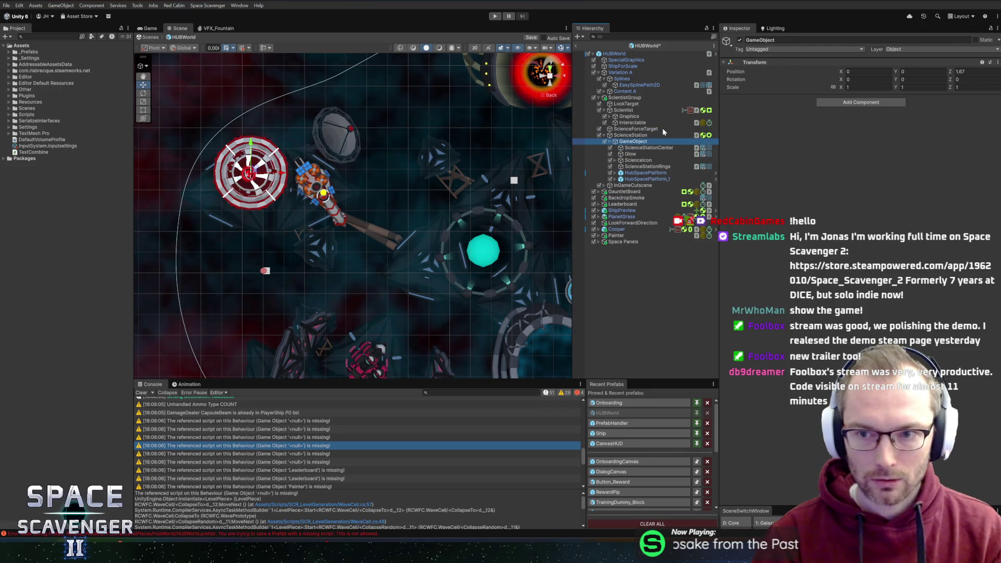
key("Down")
Step: Expand ScienceIcon and its Atom to reveal Core and Electrons, then collapse them
key("Down")
key("Down")
key("Down")
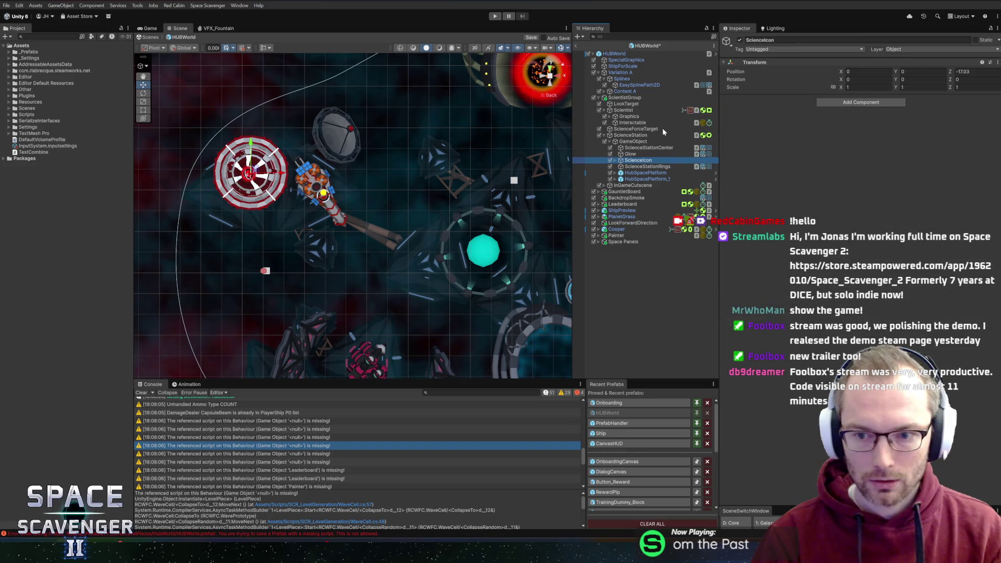
key("Up")
key("Right")
key("Down")
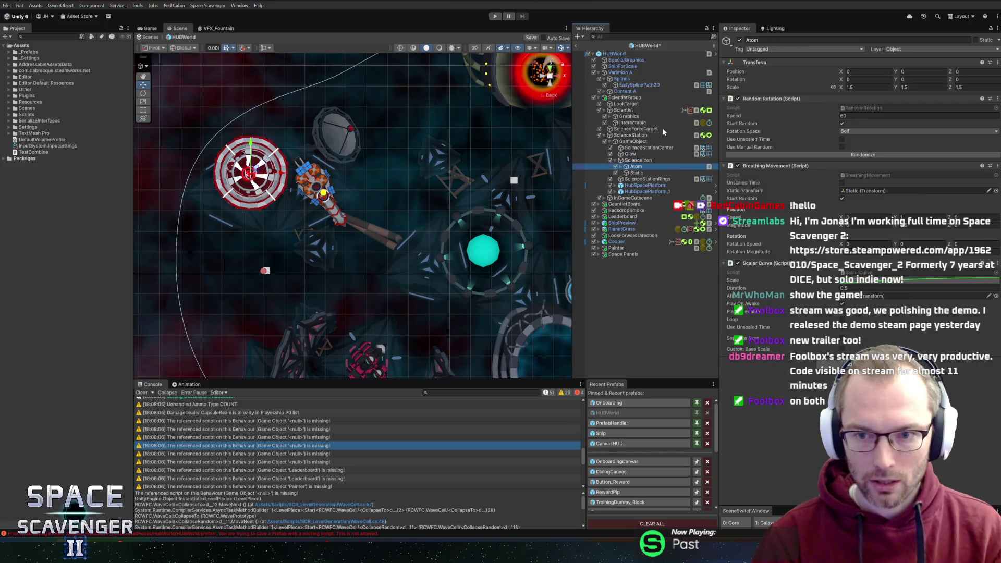
key("Right")
key("Down")
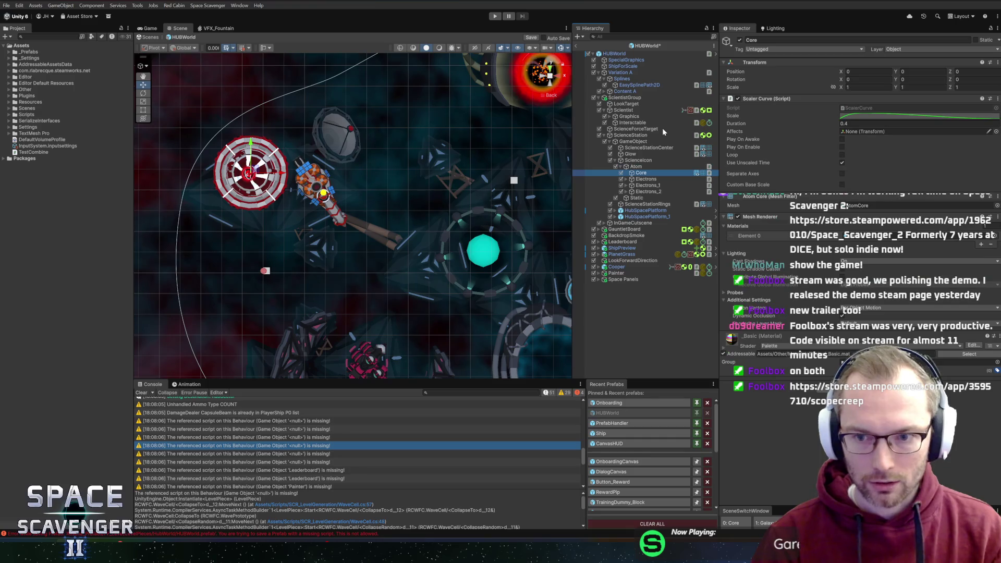
key("Down")
key("Left")
key("Left")
key("Left")
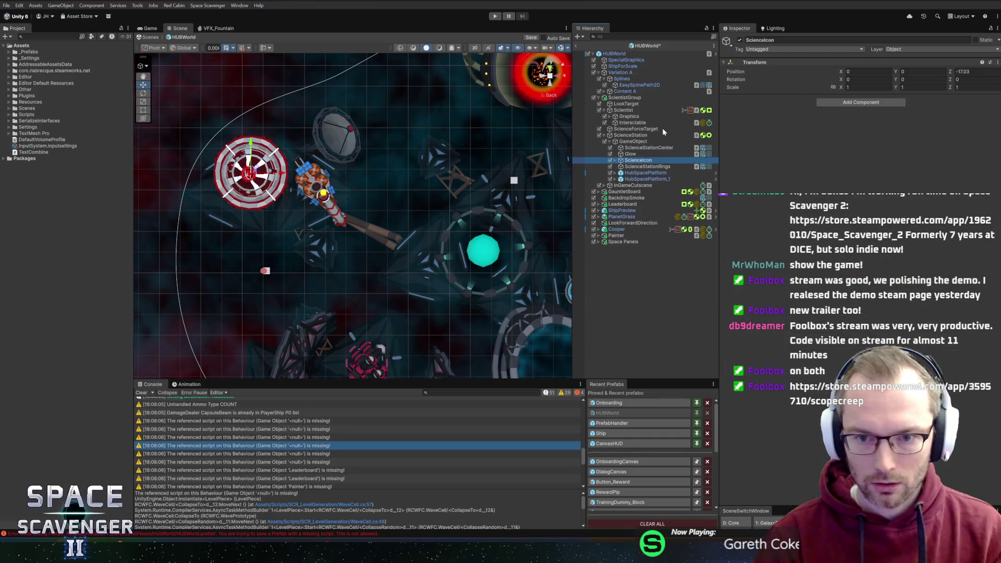
key("Down")
key("Down")
key("Down")
key("Down")
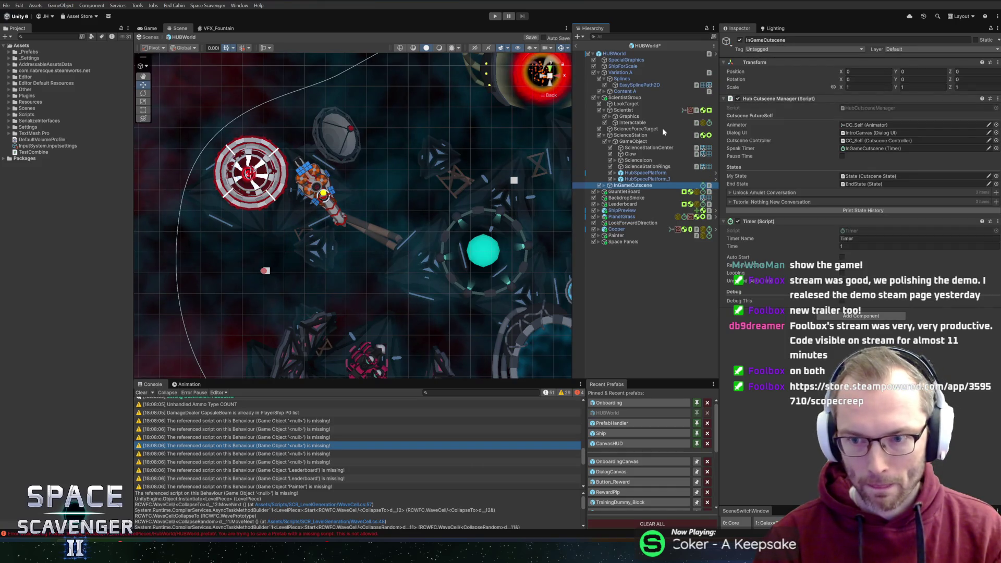
Step: Expand InGameCutscene to review its IntroCanvas and State children, then collapse it
key("Right")
key("Down")
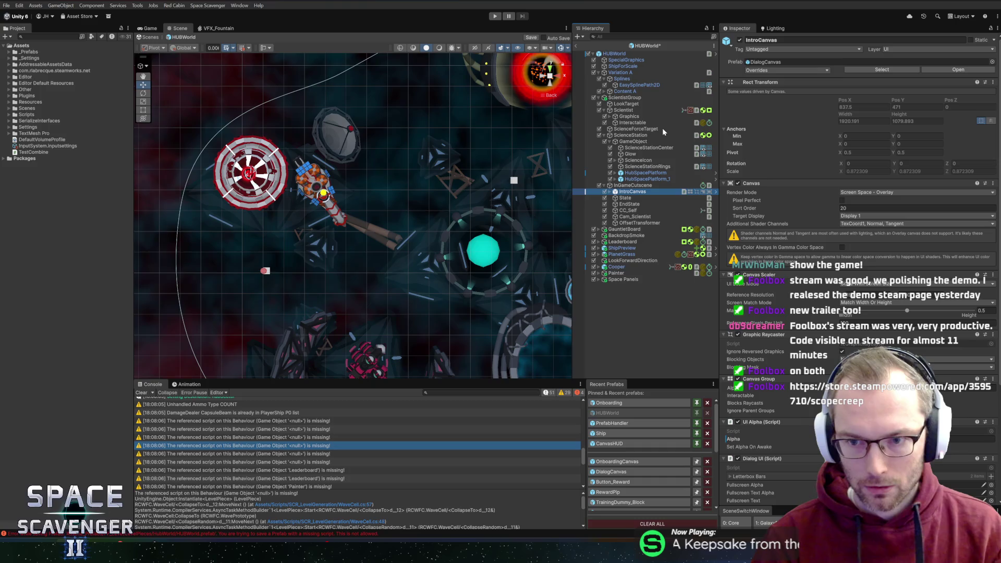
scroll(785, 214, "down", 5)
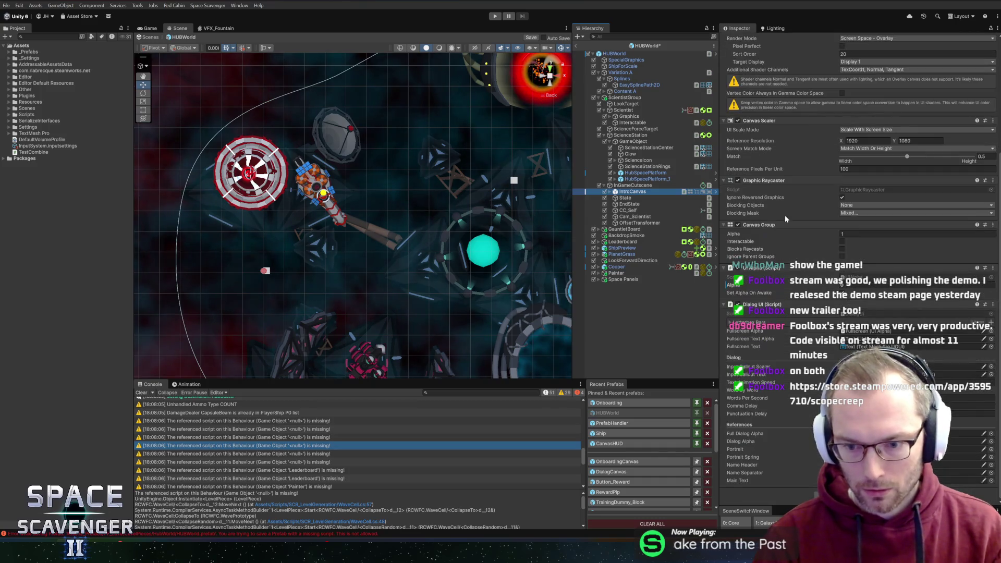
key("Down")
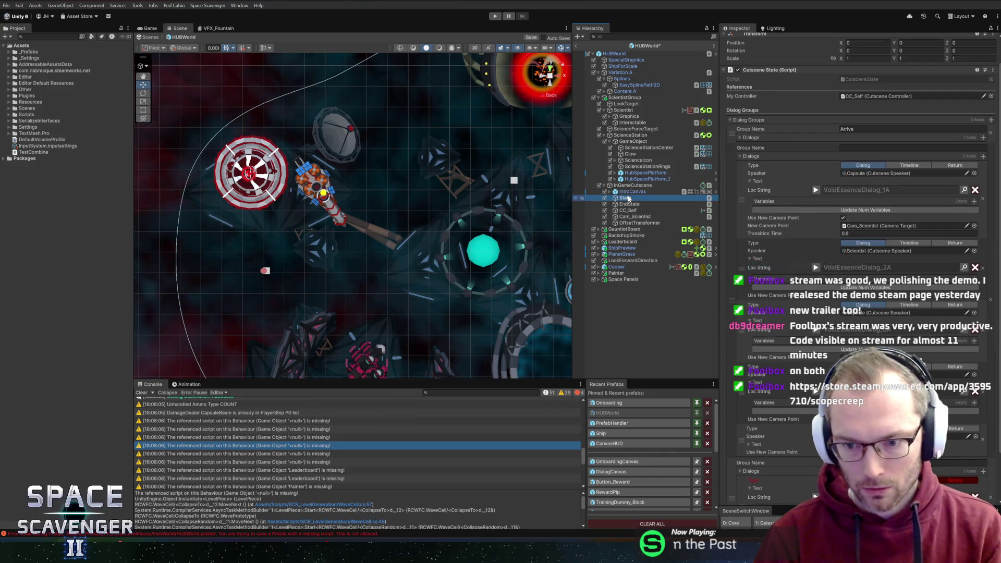
scroll(899, 258, "up", 3)
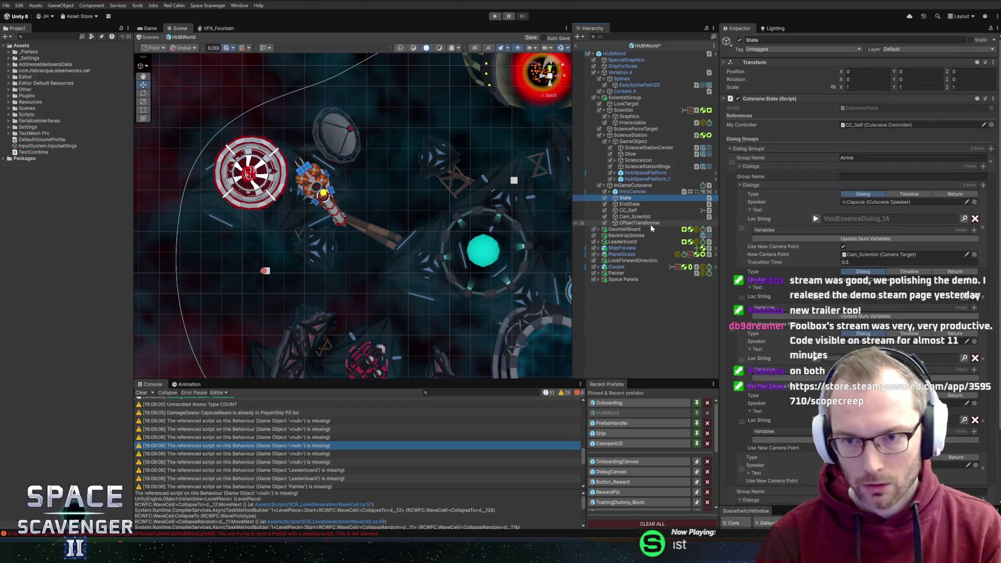
key("Up")
key("Up")
key("Left")
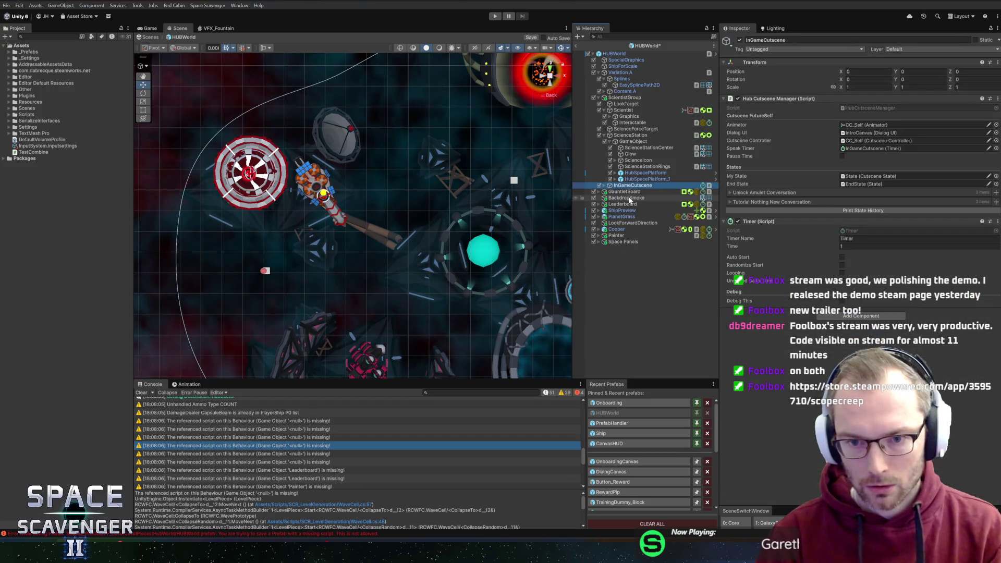
Step: Review GauntletBoard's Inspector, then switch to the SCOPECREEP Steam store page
left_click(629, 193)
scroll(821, 282, "down", 3)
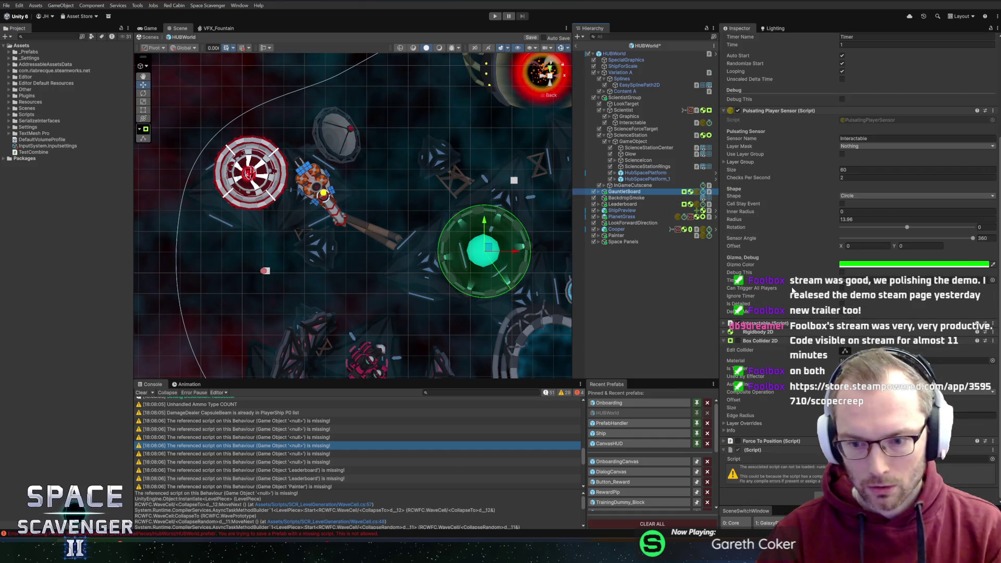
scroll(802, 356, "up", 1)
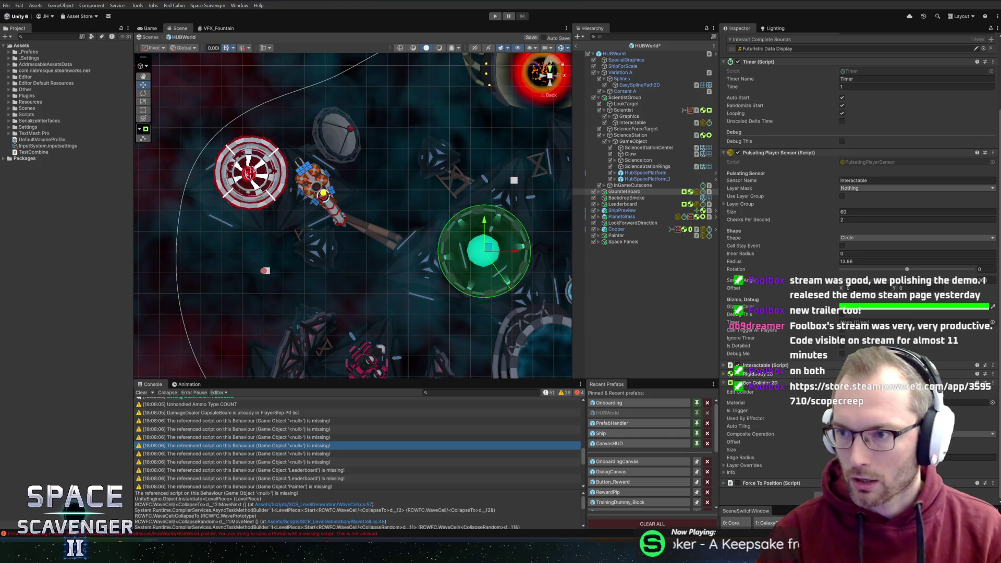
key("alt+Tab")
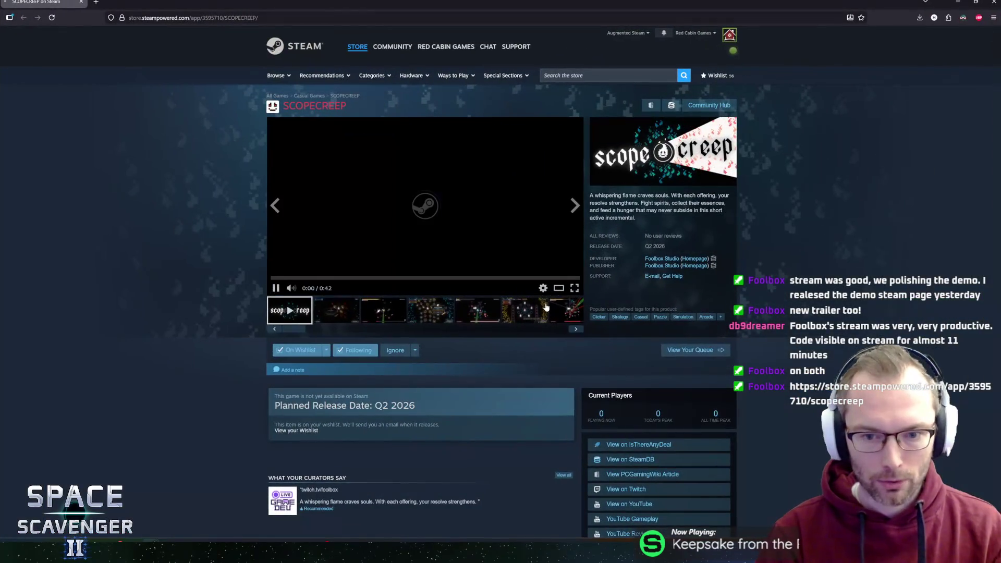
left_click(555, 291)
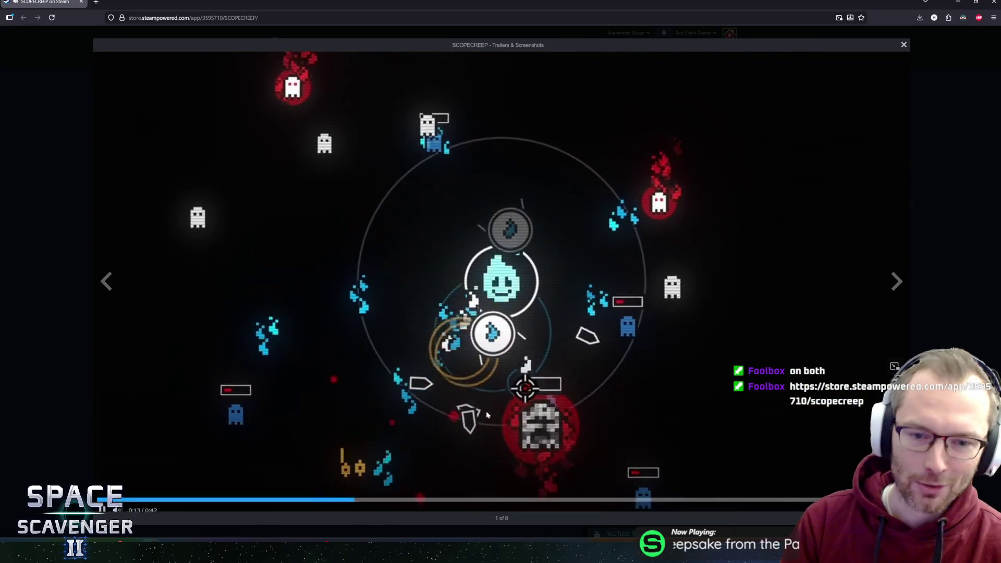
left_click(228, 498)
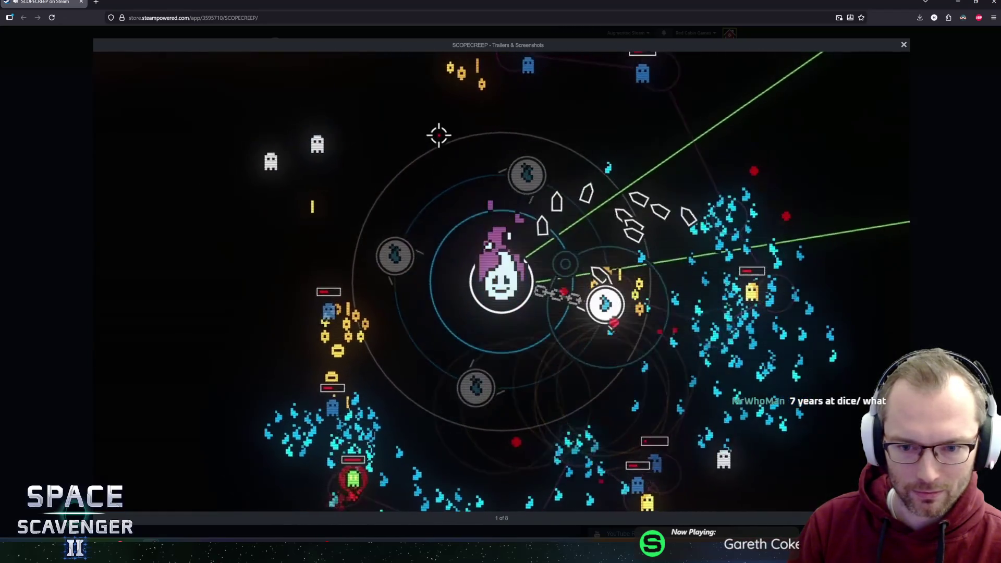
key("Escape")
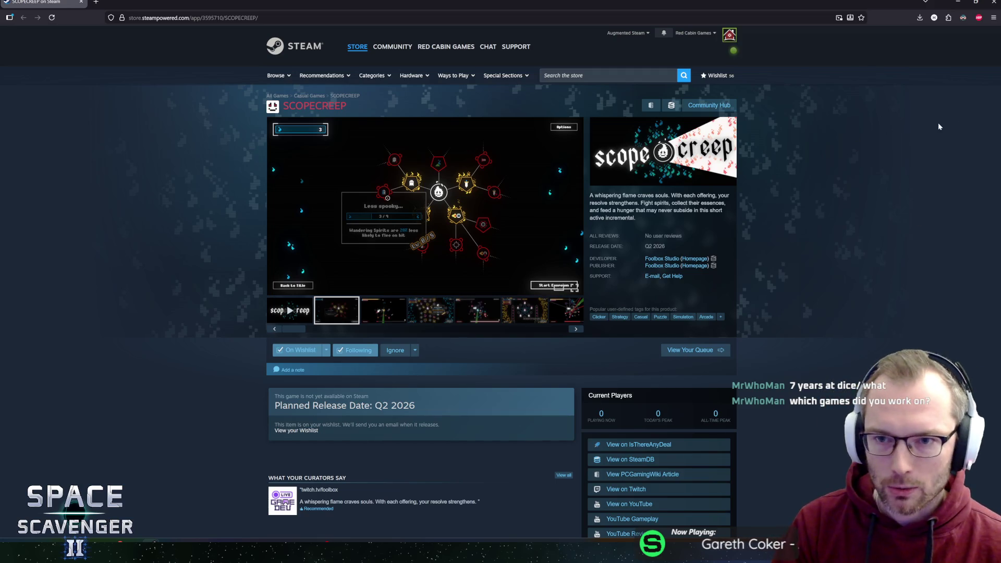
scroll(918, 133, "down", 10)
scroll(875, 148, "up", 10)
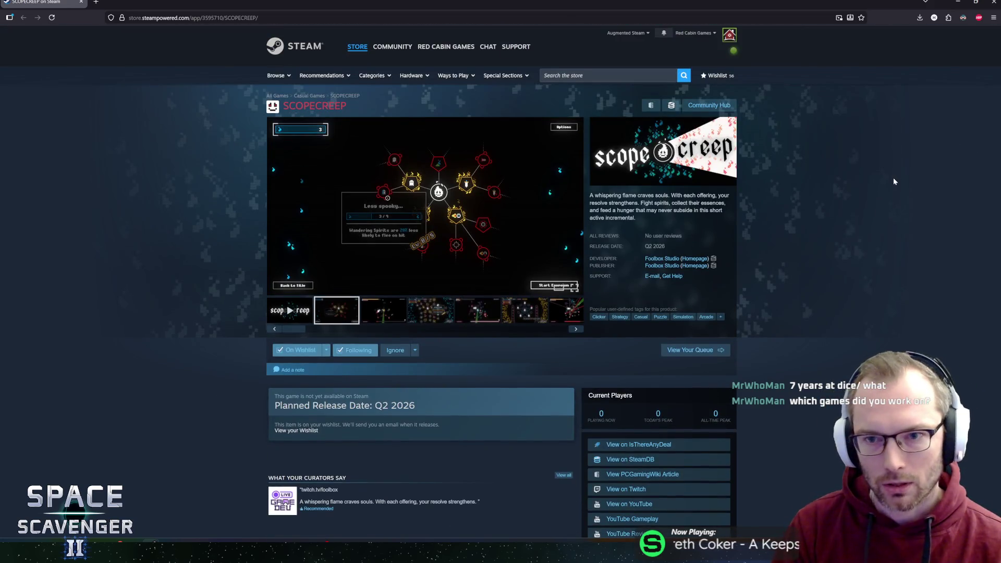
scroll(893, 181, "down", 8)
scroll(888, 182, "up", 8)
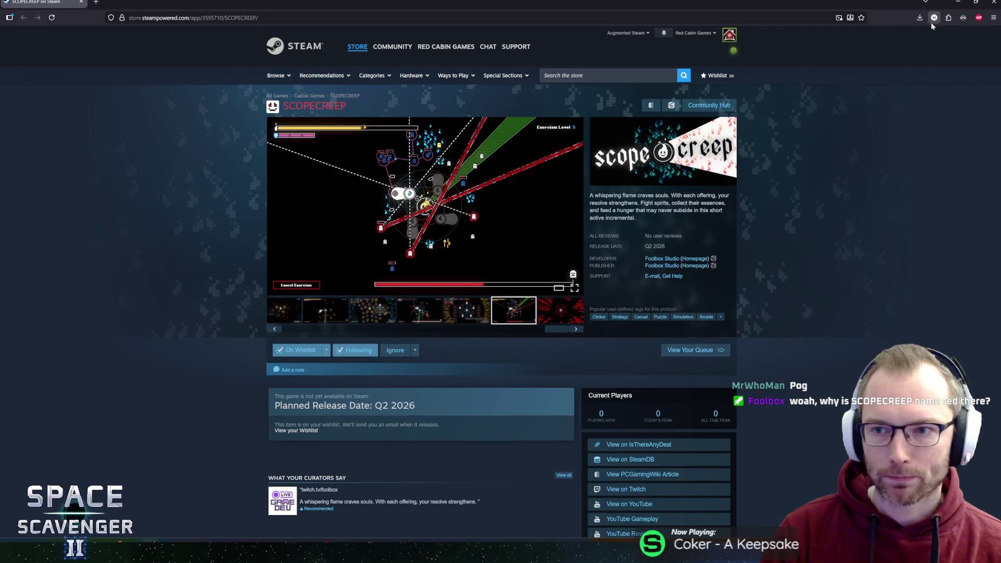
double_click(314, 105)
left_click(315, 105)
double_click(314, 106)
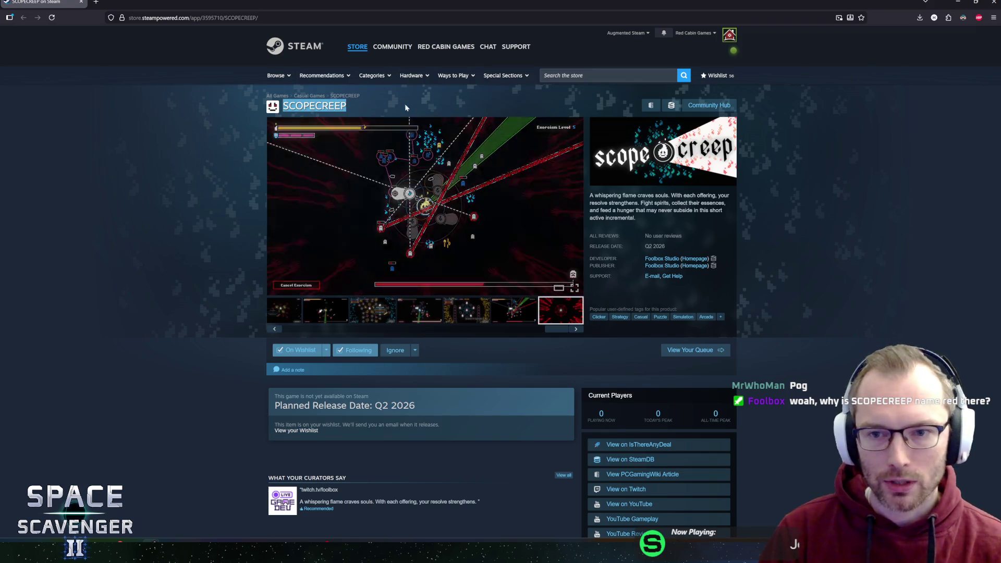
left_click(422, 117)
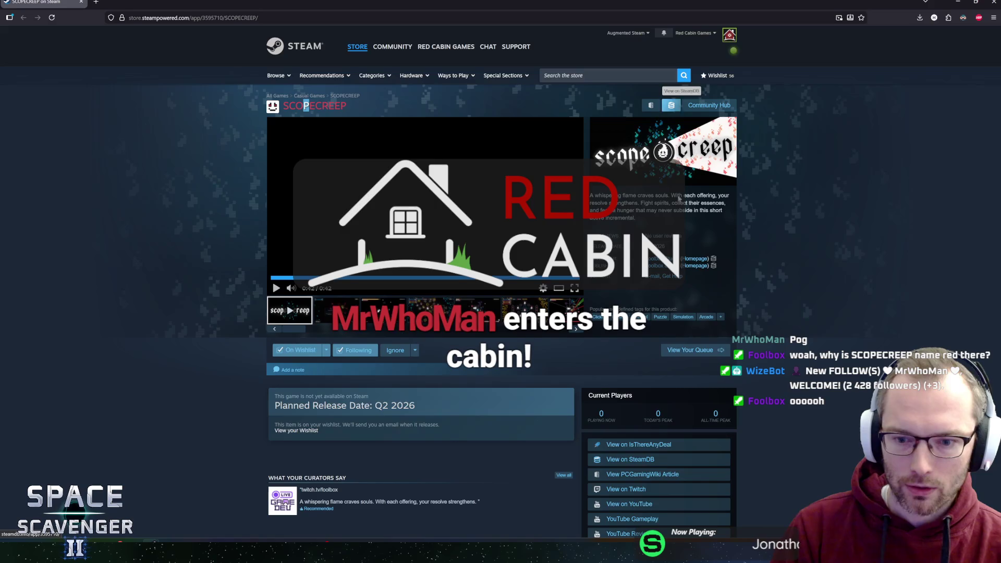
scroll(183, 289, "down", 15)
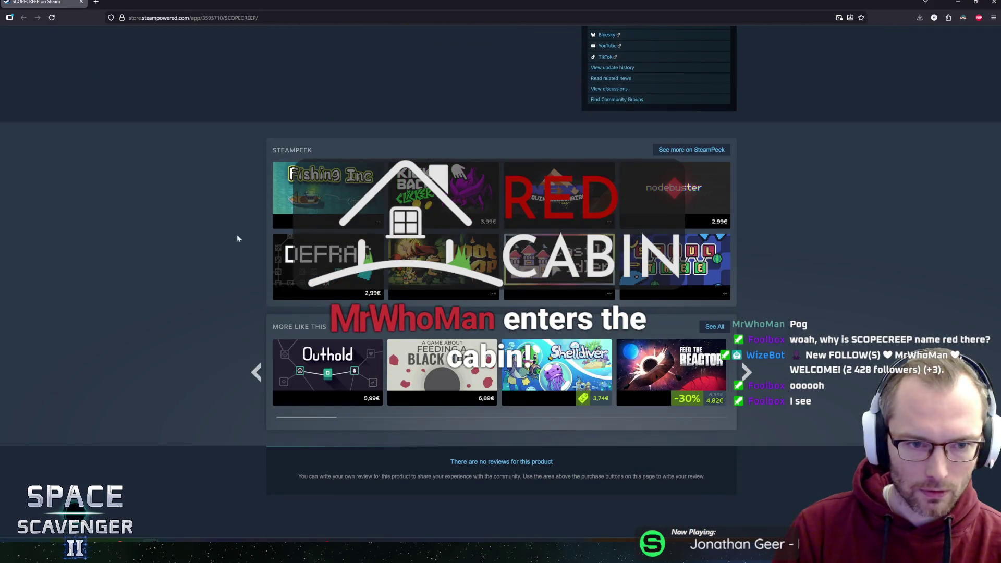
scroll(237, 239, "up", 15)
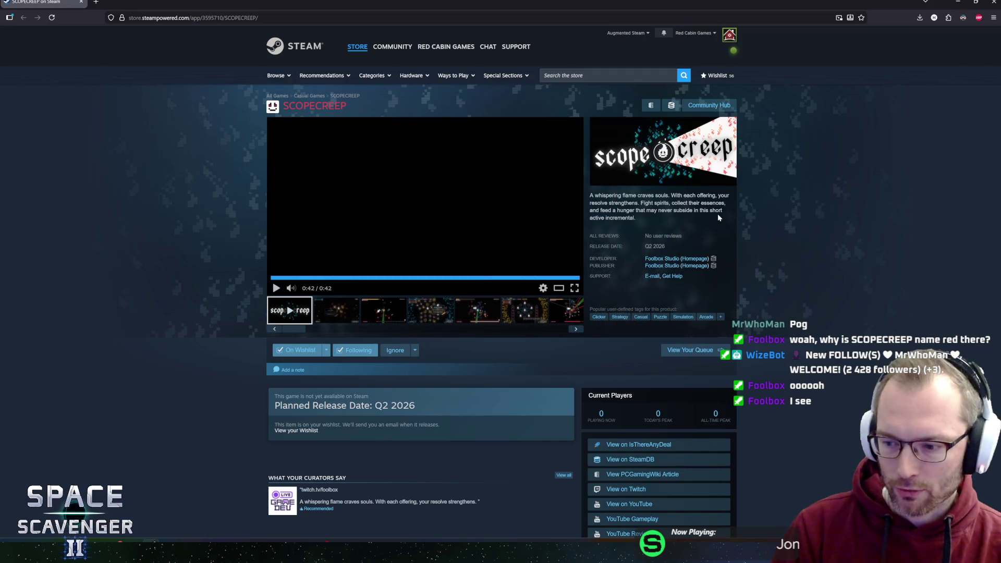
left_click(673, 105)
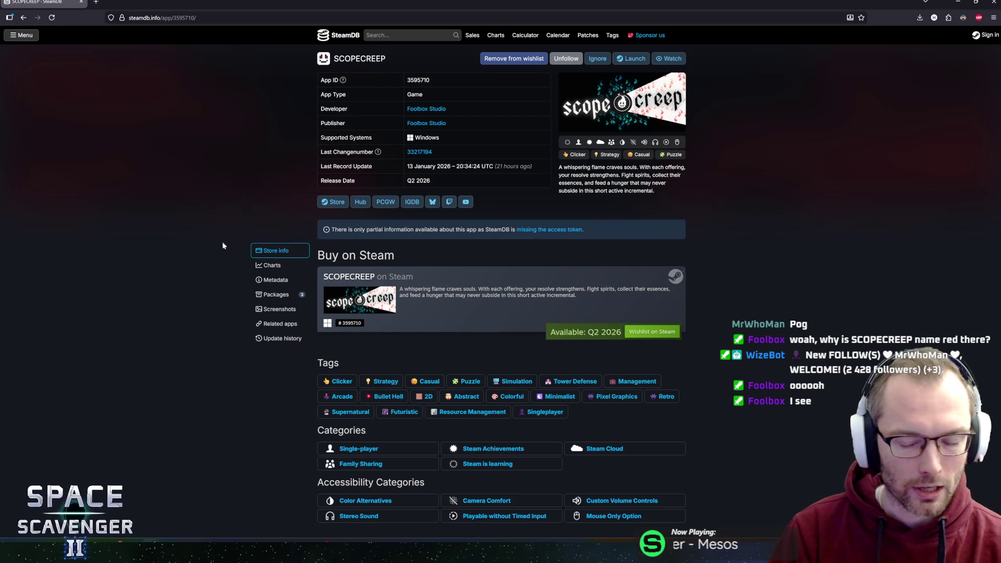
left_click(273, 266)
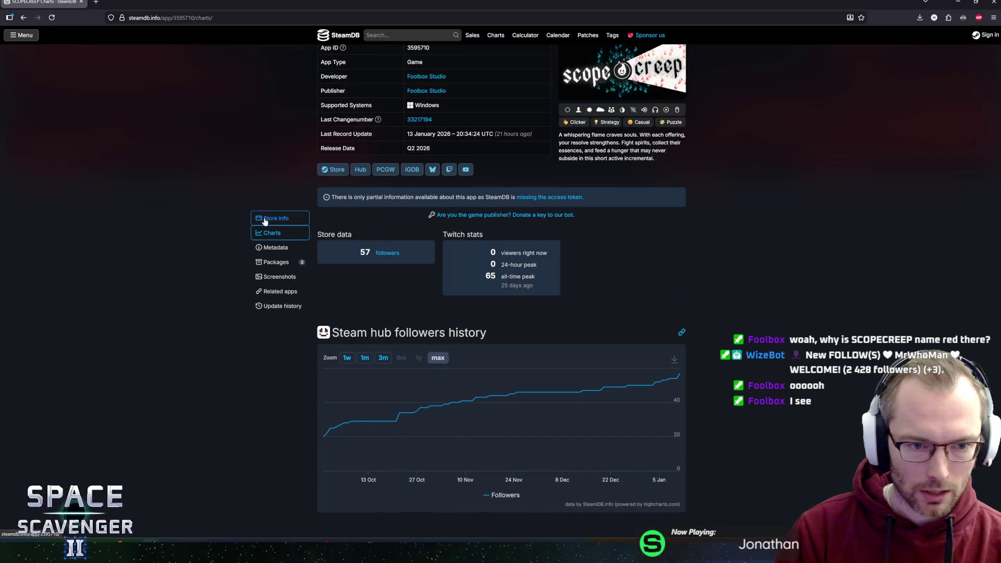
left_click(269, 218)
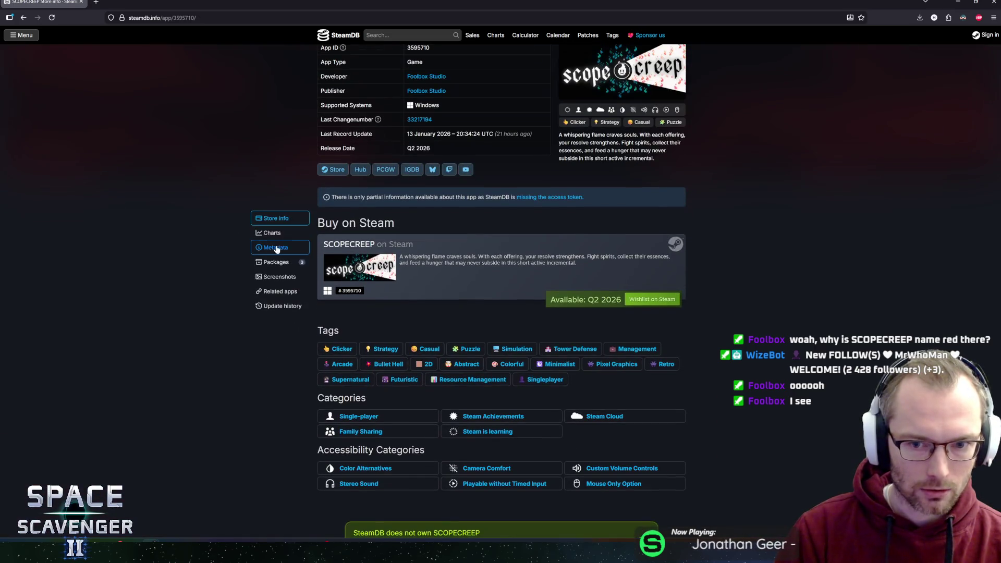
left_click(271, 233)
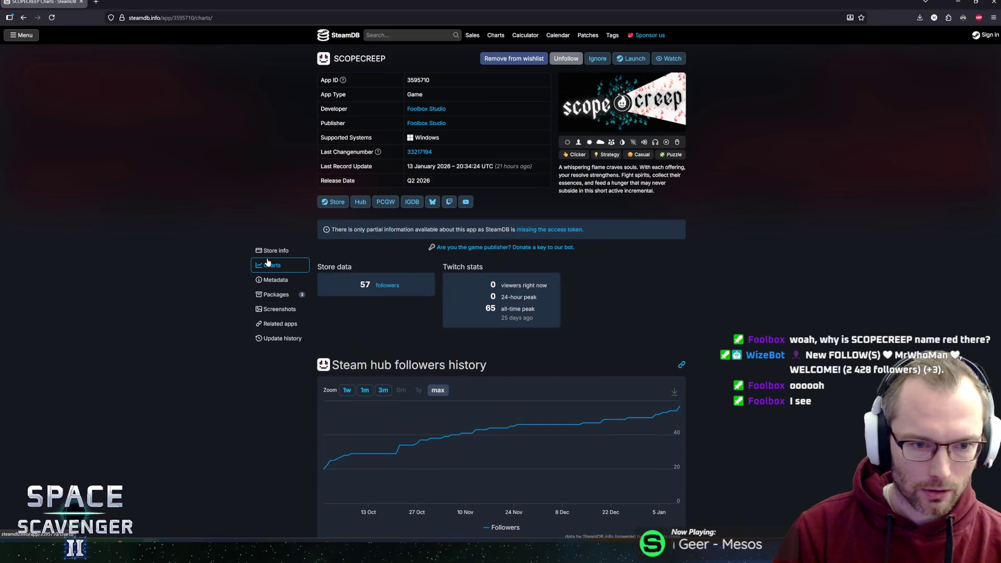
key("alt+Left")
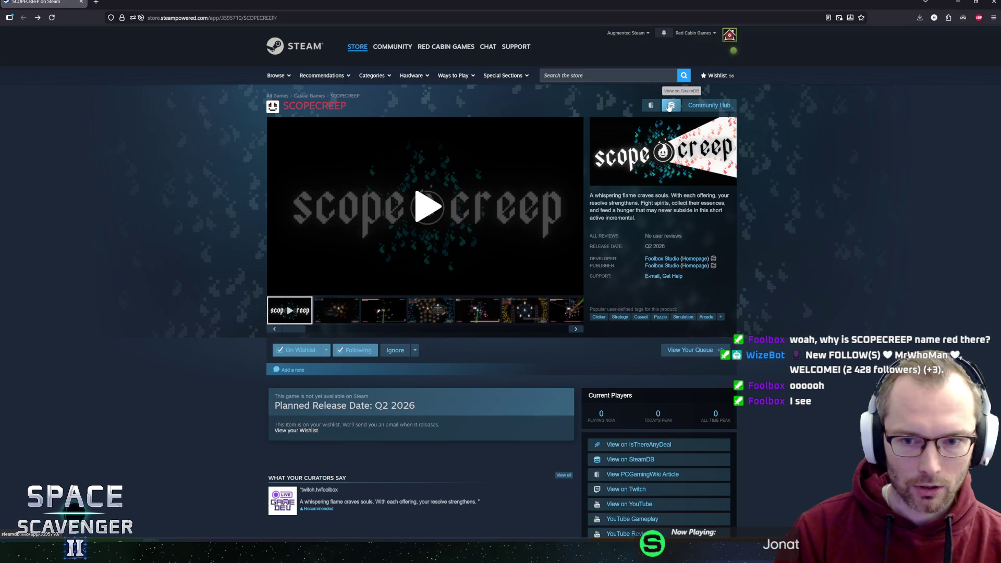
Step: Open the SCOPECREEP Demo store page from the studio's Upcoming Releases
scroll(500, 337, "down", 3)
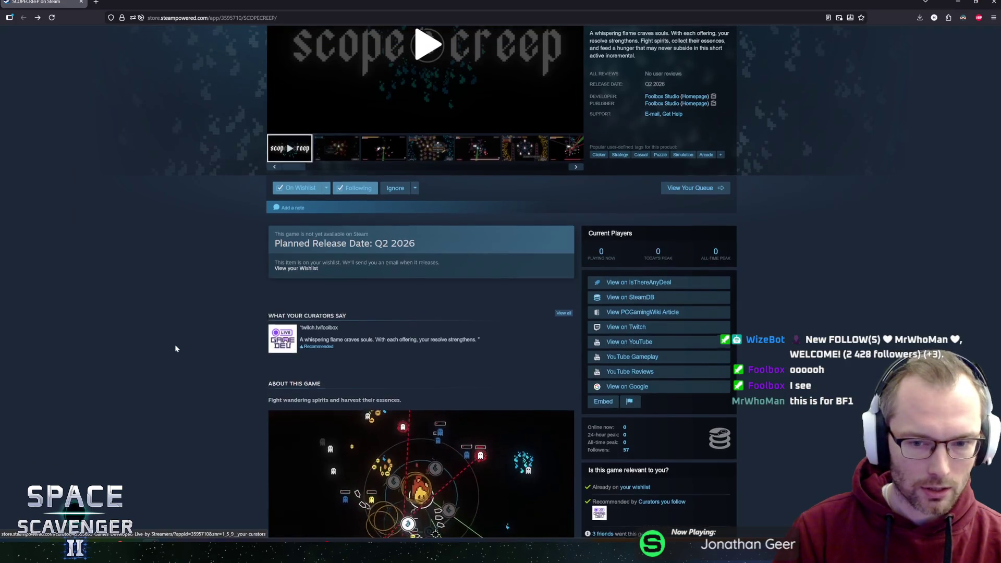
scroll(499, 336, "up", 3)
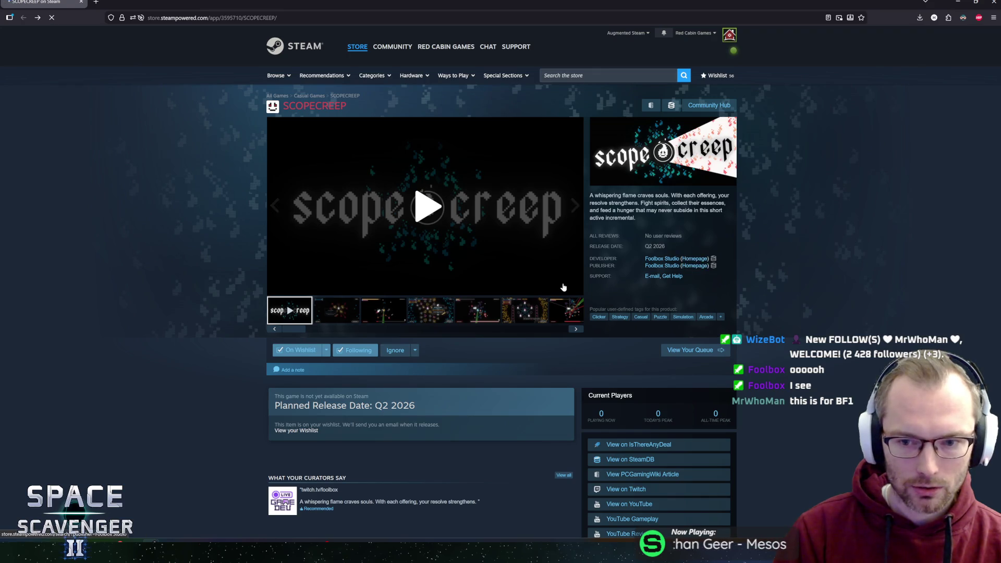
scroll(540, 282, "down", 3)
scroll(340, 333, "up", 3)
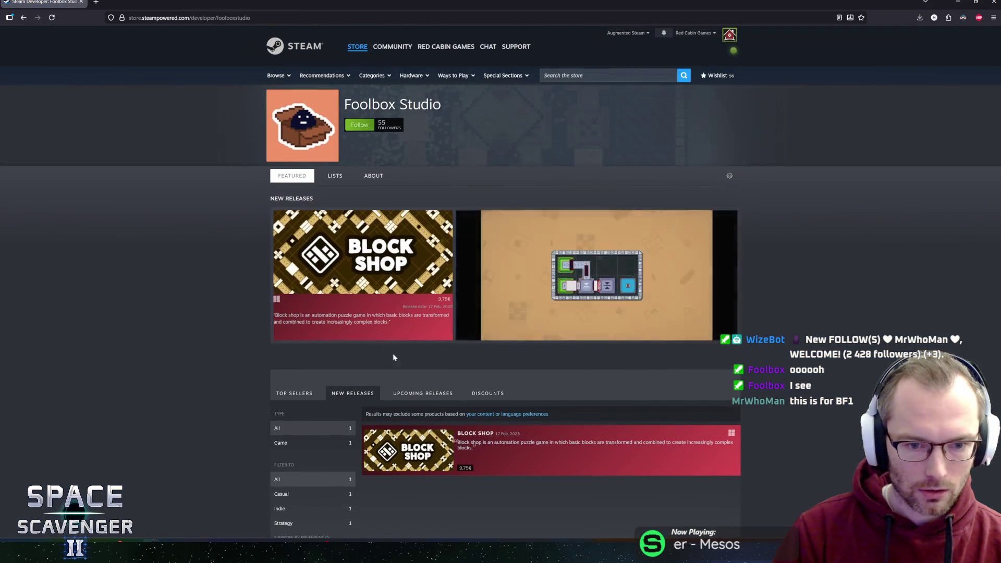
left_click(421, 396)
scroll(435, 414, "down", 3)
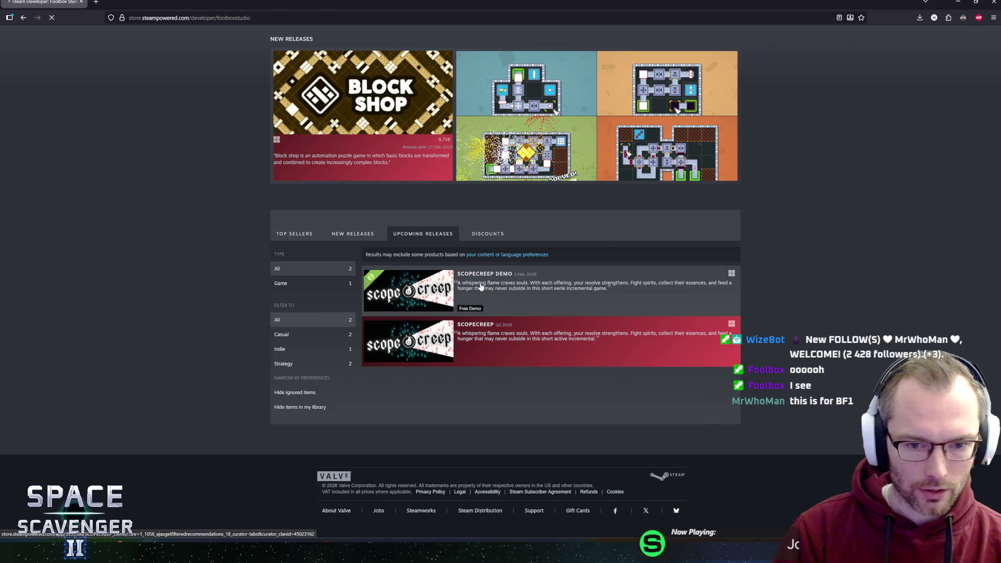
left_click(481, 286)
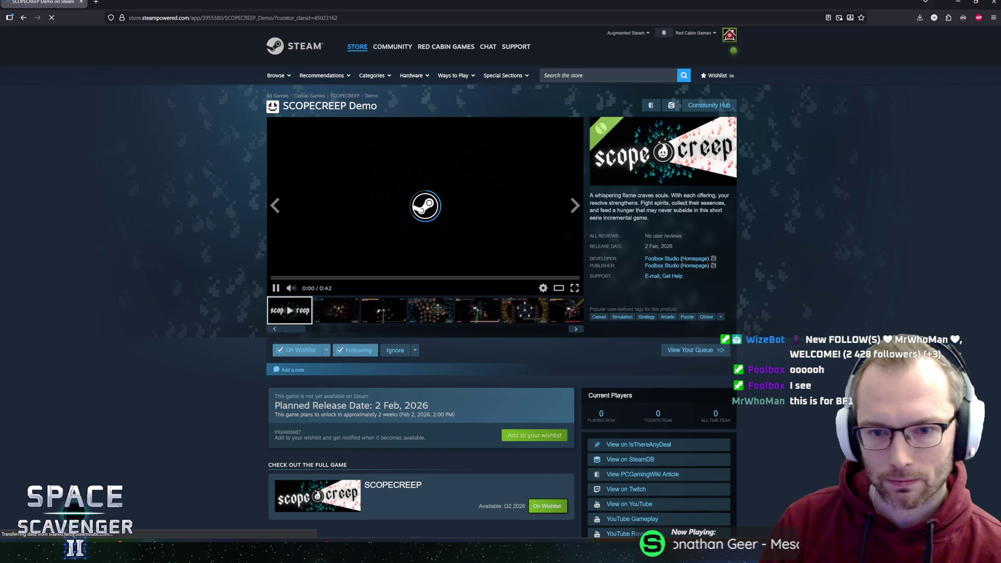
Step: Read through the SCOPECREEP Demo page description, including the demo length details
scroll(245, 231, "down", 4)
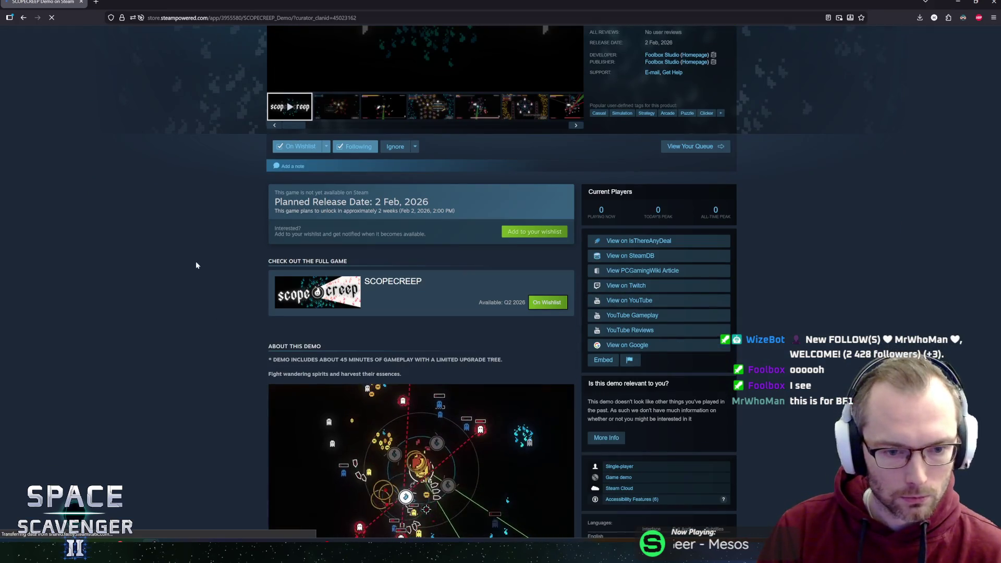
scroll(217, 339, "down", 2)
left_click_drag(501, 278, 273, 281)
left_click(248, 294)
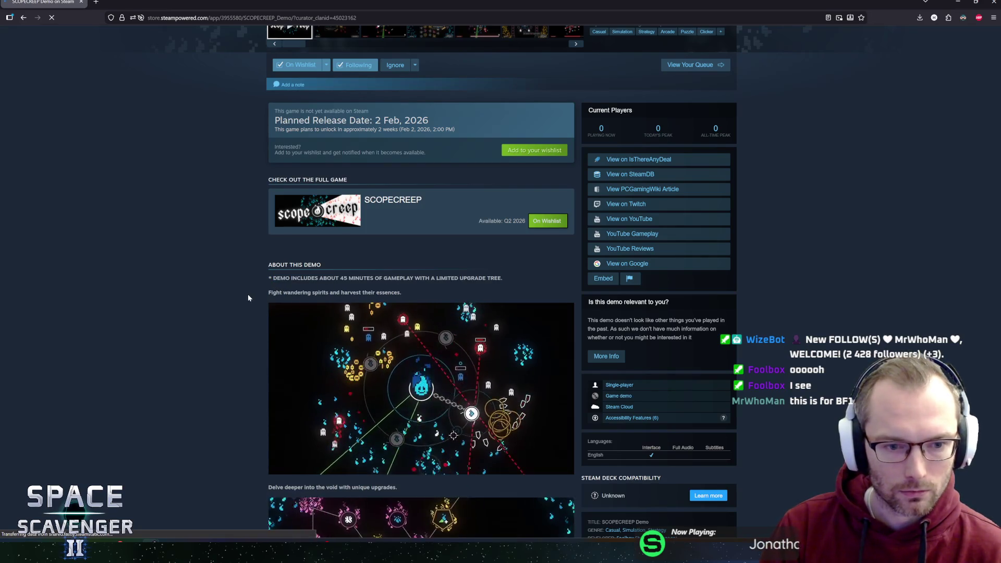
scroll(248, 299, "down", 3)
left_click_drag(285, 156, 471, 165)
left_click(472, 165)
scroll(471, 166, "down", 5)
scroll(472, 166, "up", 6)
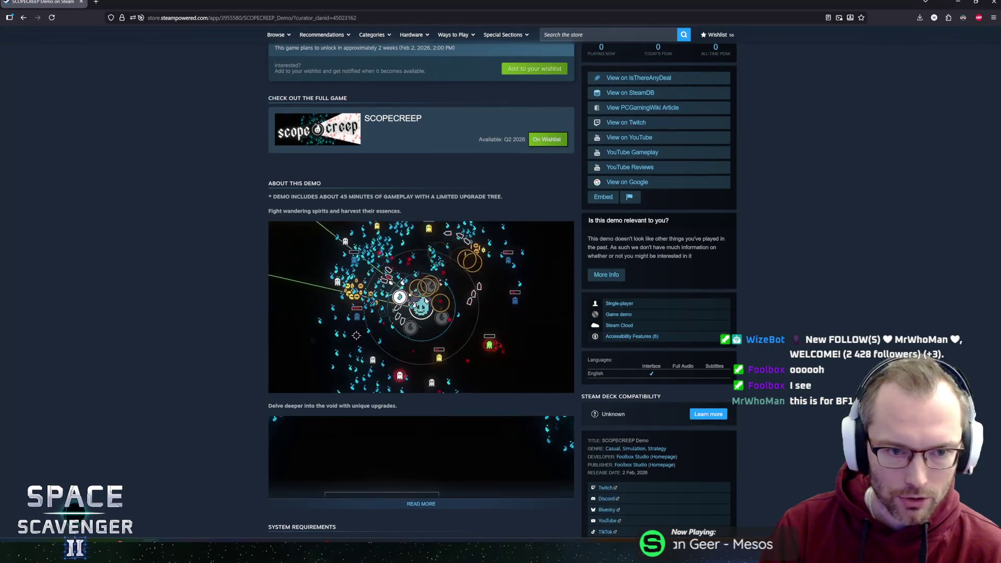
left_click_drag(280, 197, 426, 197)
left_click(425, 196)
left_click_drag(295, 197, 495, 197)
left_click(230, 227)
scroll(230, 228, "down", 1)
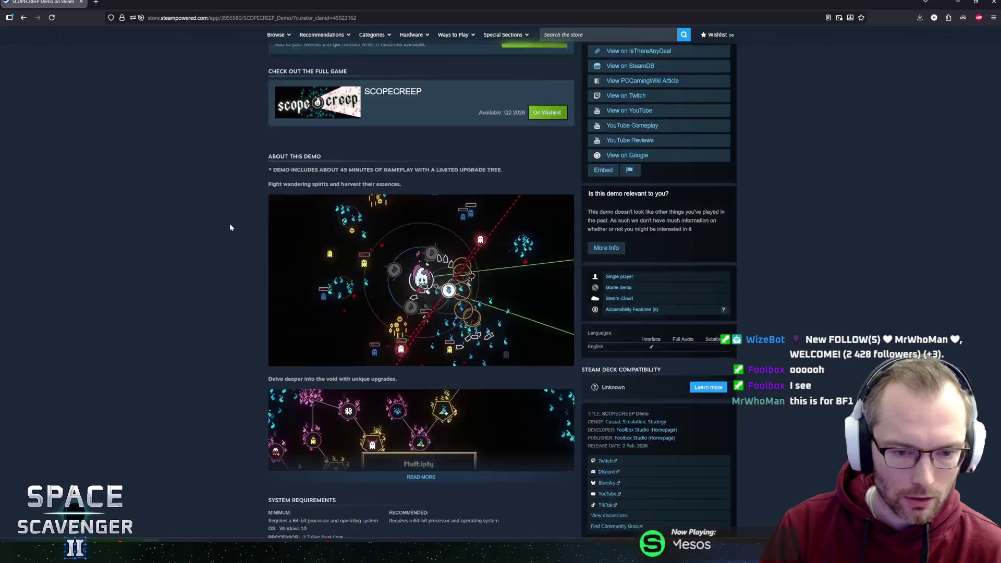
scroll(230, 227, "down", 3)
scroll(249, 322, "down", 5)
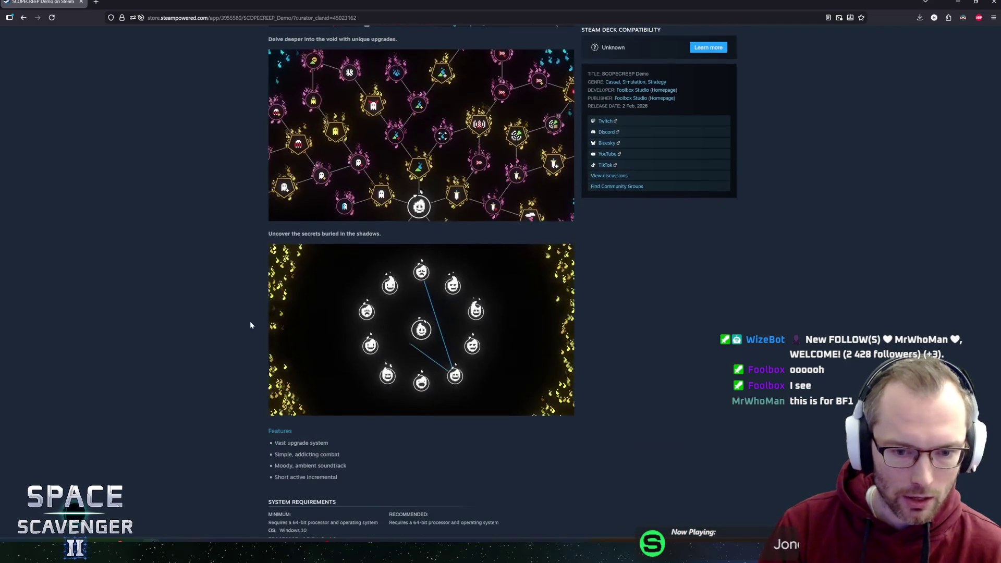
scroll(250, 325, "down", 4)
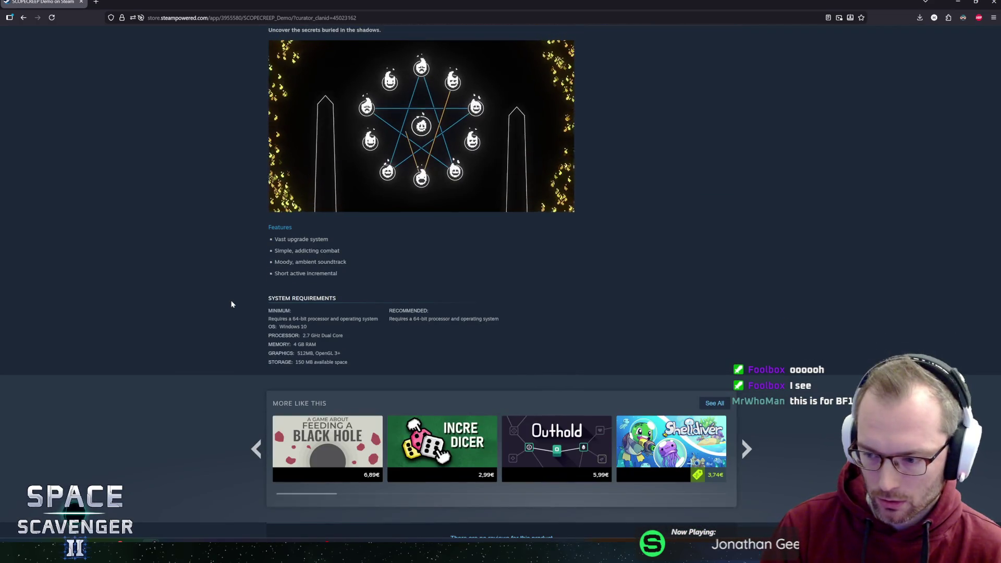
Step: Play and pause the demo trailer, then open and close a blank tab
middle_click(227, 326)
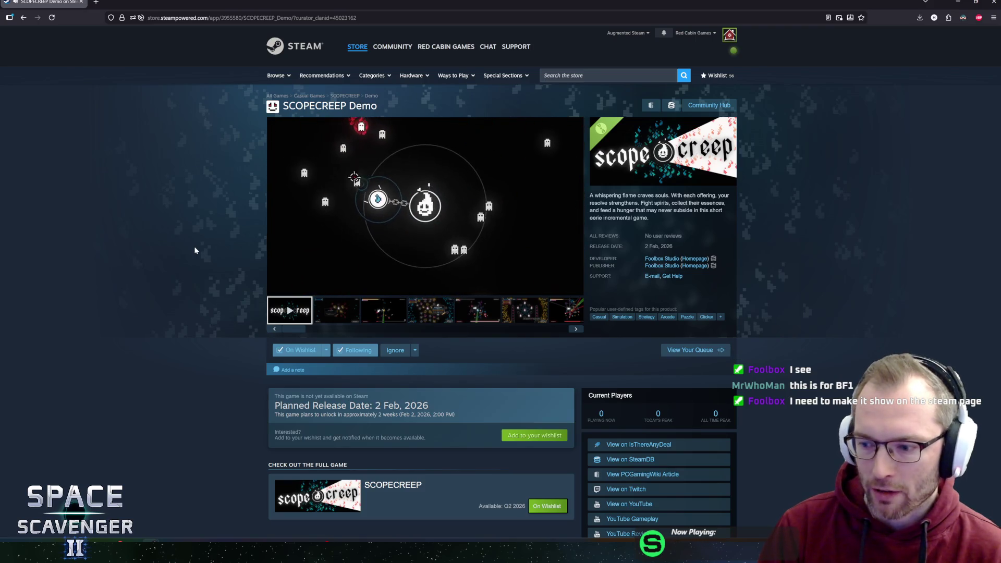
mouse_move(412, 223)
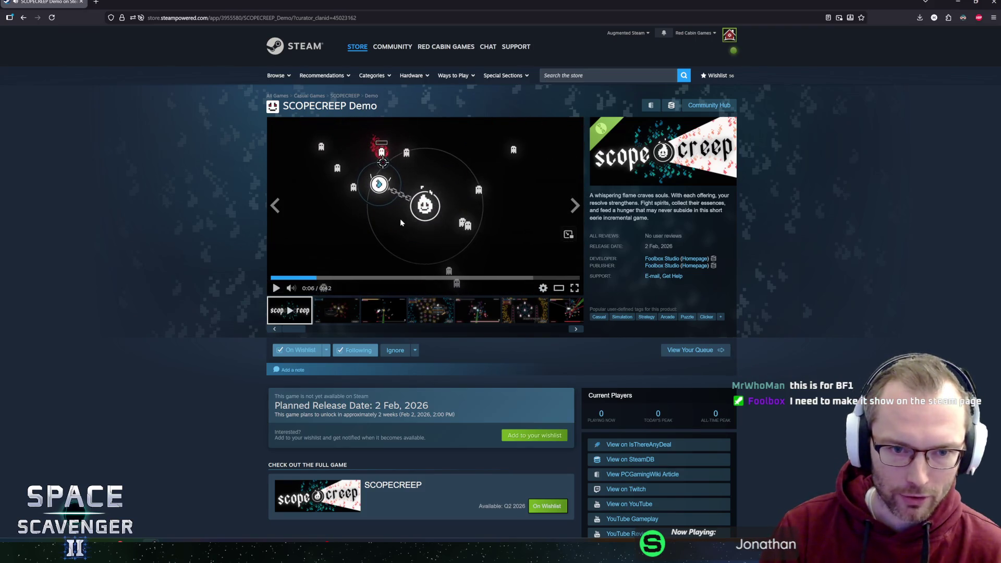
left_click(353, 211)
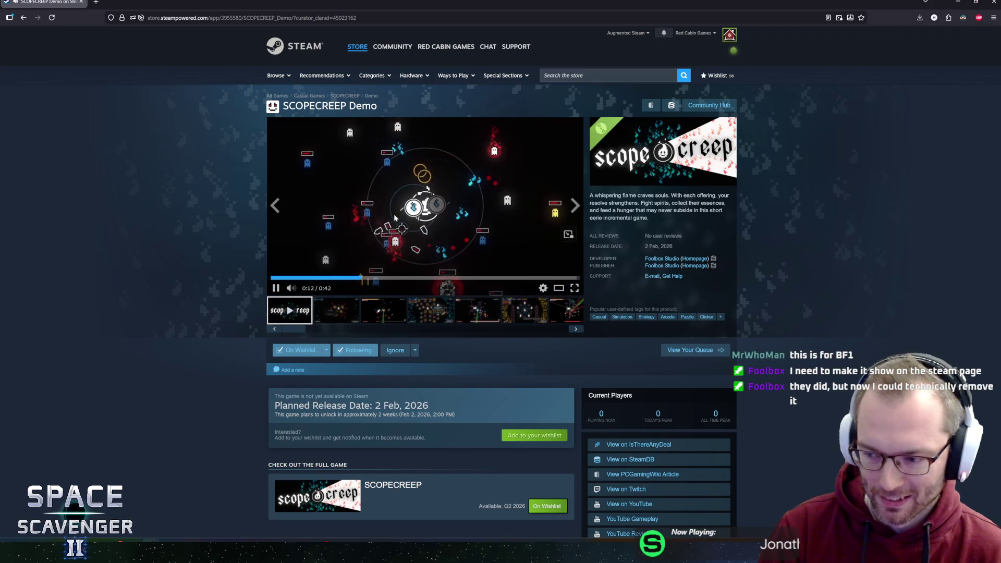
left_click(271, 199)
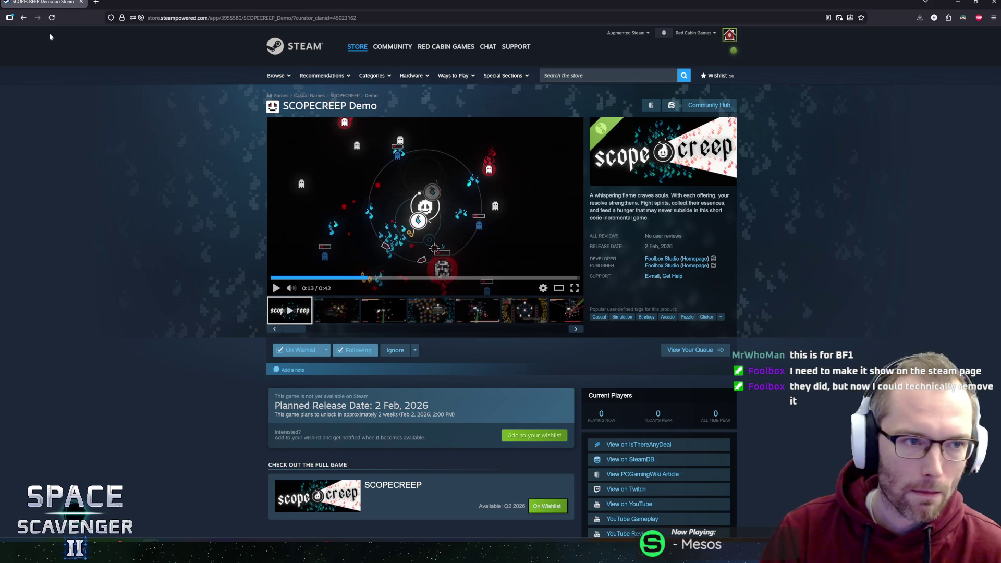
left_click(95, 3)
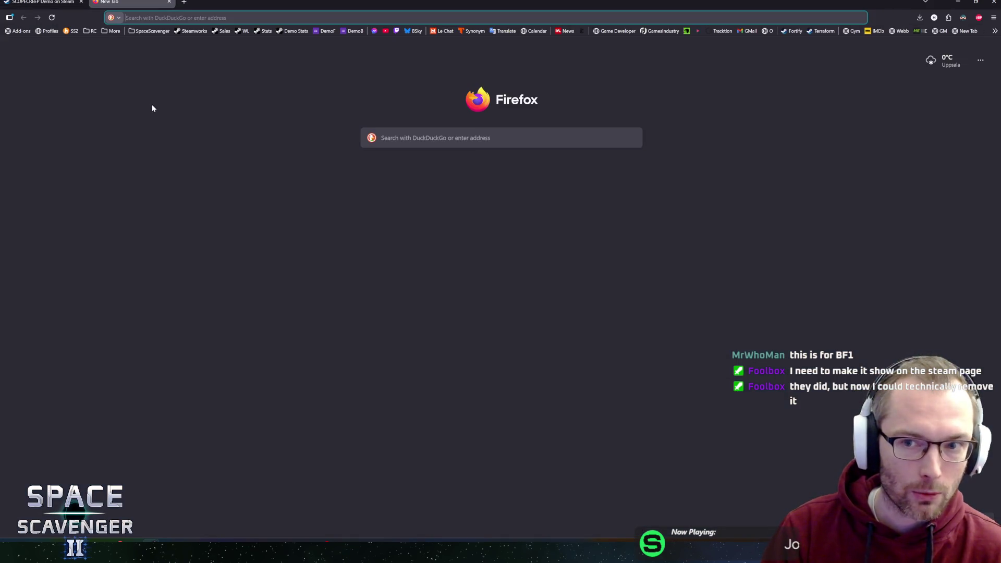
key("ctrl+w")
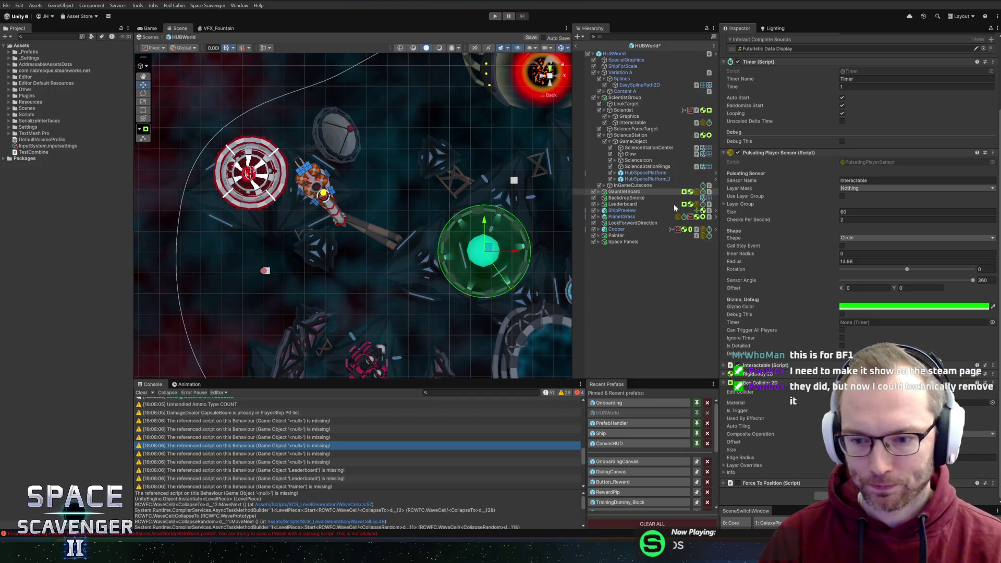
left_click(630, 198)
key("Up")
key("Right")
key("Down")
key("Right")
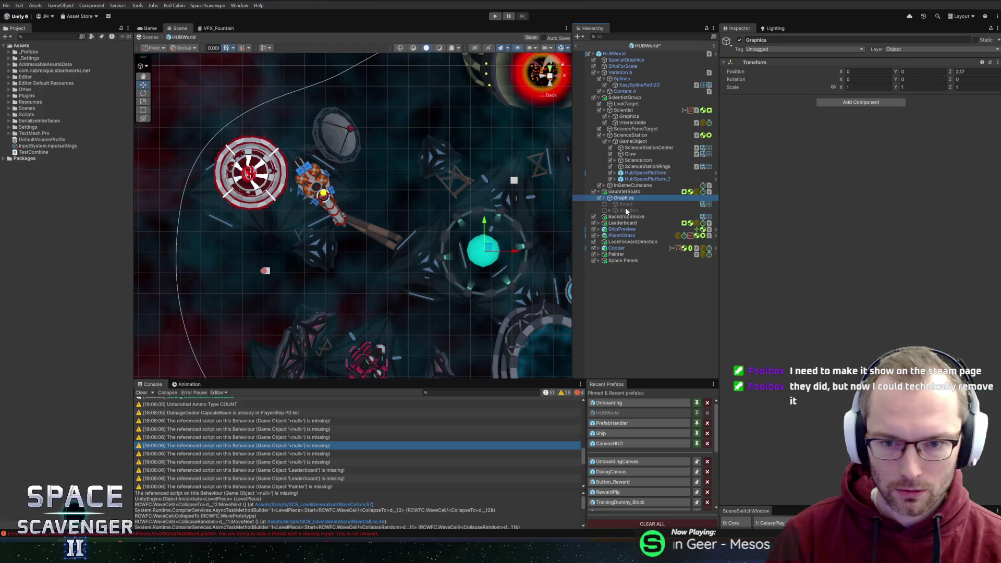
key("Left")
key("Left")
key("Left")
key("Down")
key("Down")
key("Down")
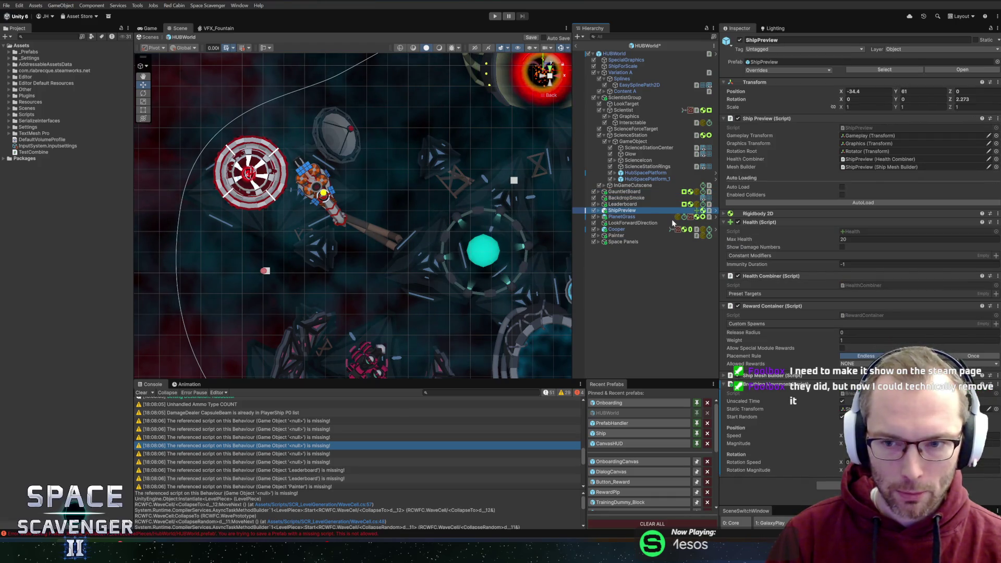
key("Up")
scroll(806, 268, "down", 5)
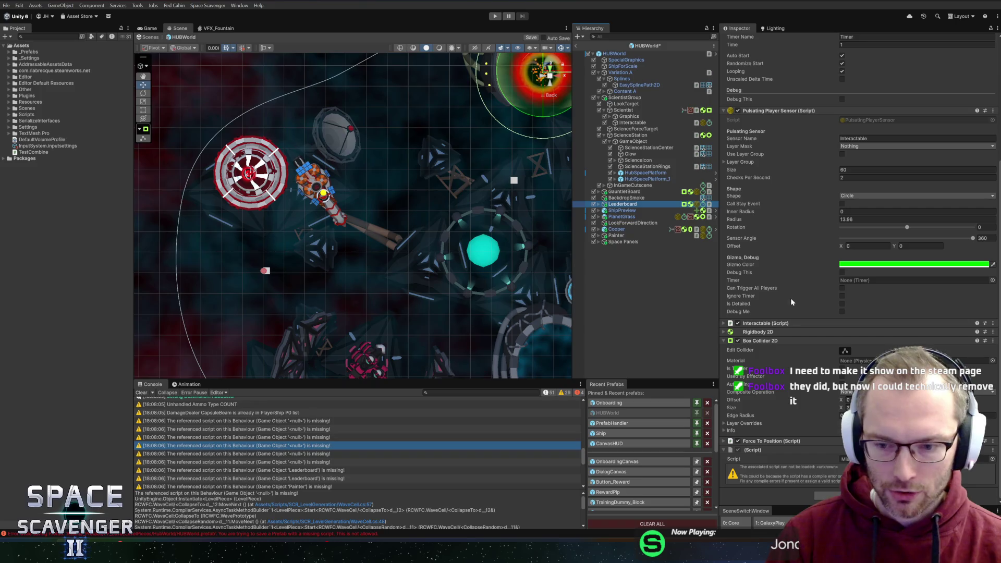
right_click(785, 452)
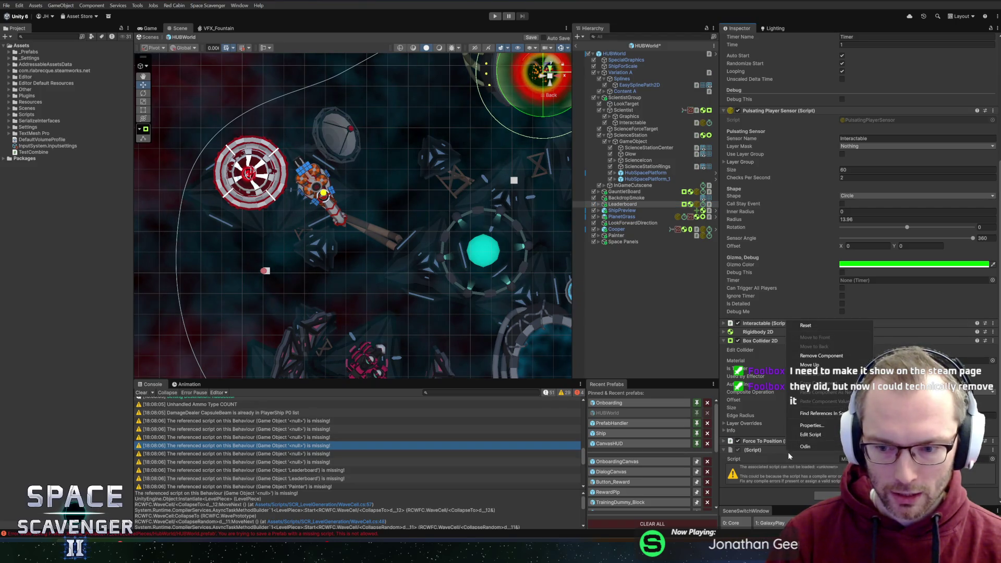
left_click(818, 440)
right_click(758, 452)
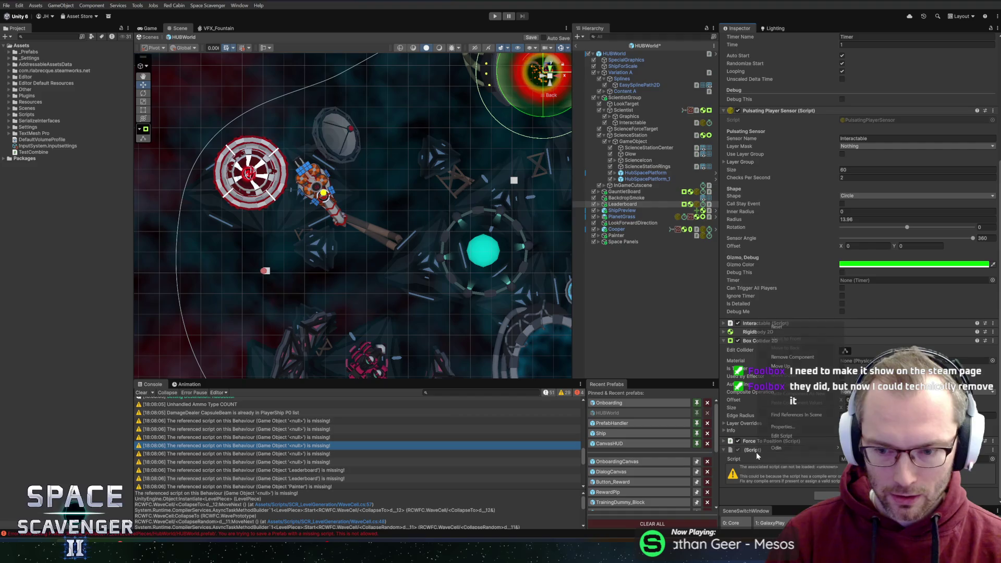
left_click(783, 358)
left_click(599, 204)
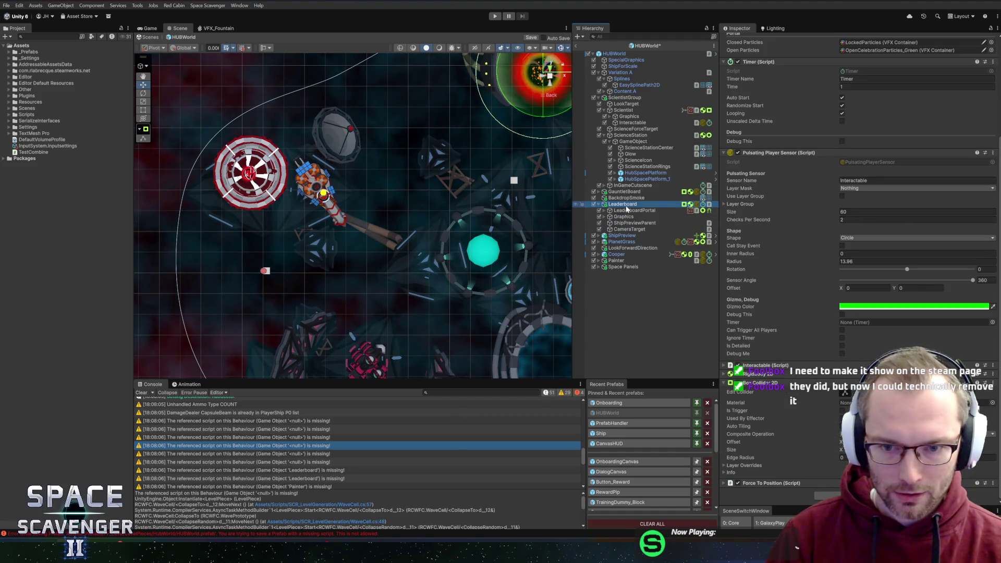
left_click(634, 211)
left_click(605, 210)
left_click(631, 216)
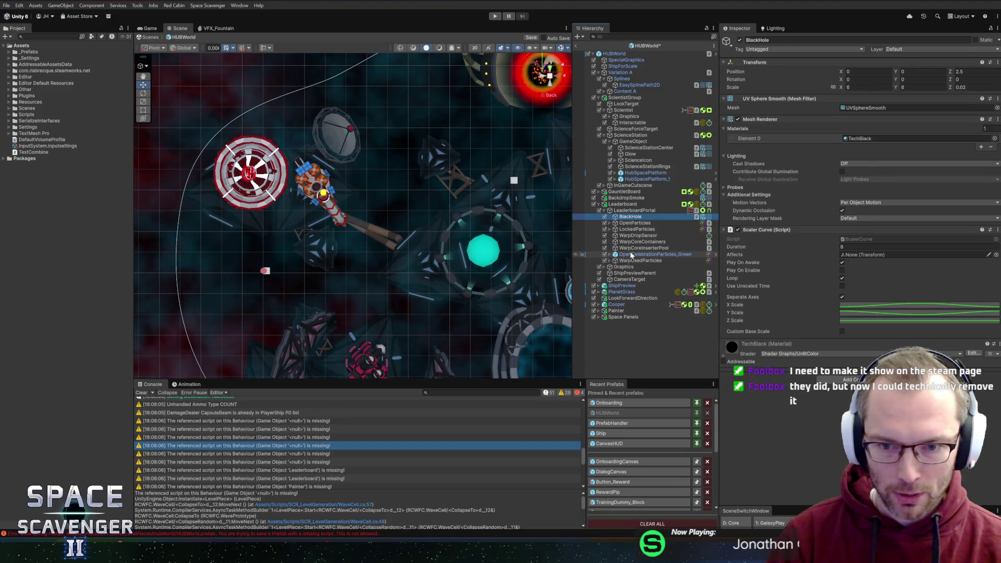
key("Left")
key("Left")
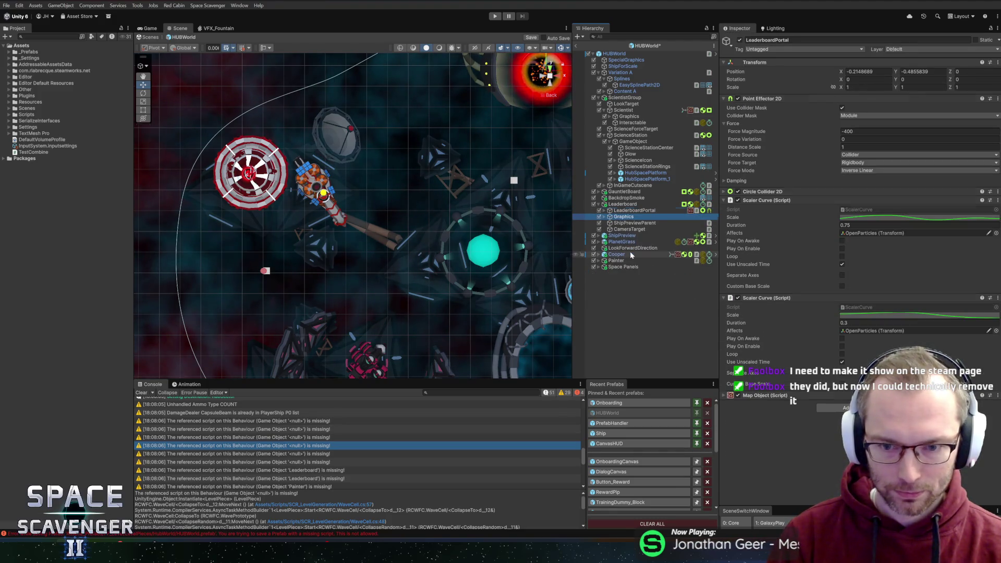
key("Down")
key("Right")
key("Down")
key("Down")
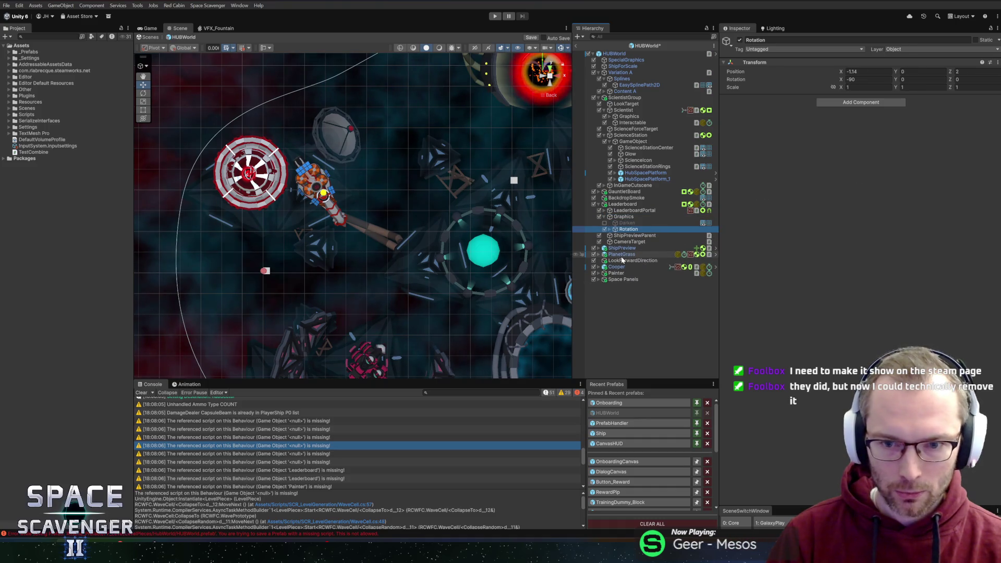
key("Right")
key("Down")
key("Down")
key("Down")
key("Down")
key("Up")
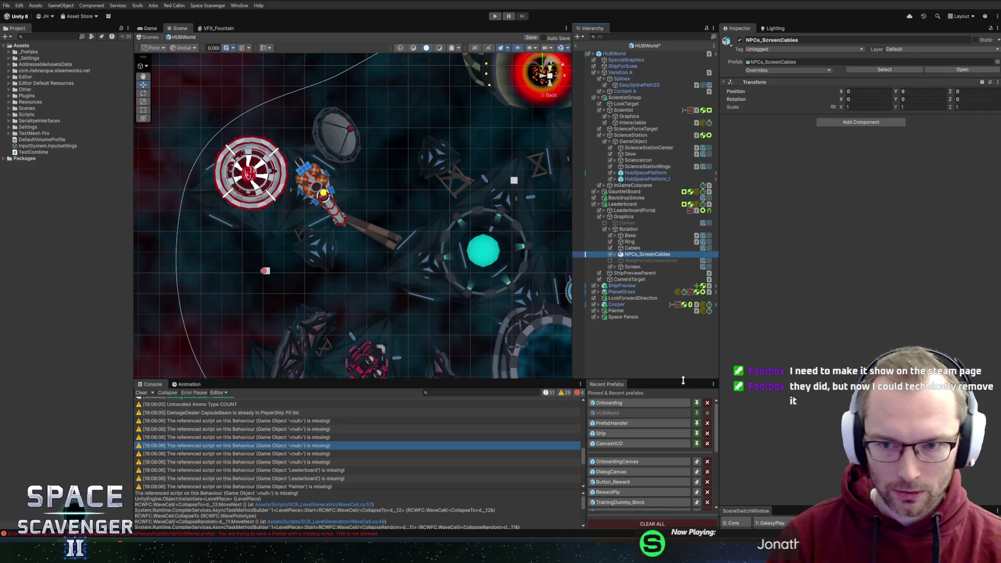
key("Left")
key("Left")
key("Left")
key("Down")
key("Down")
key("Down")
key("Right")
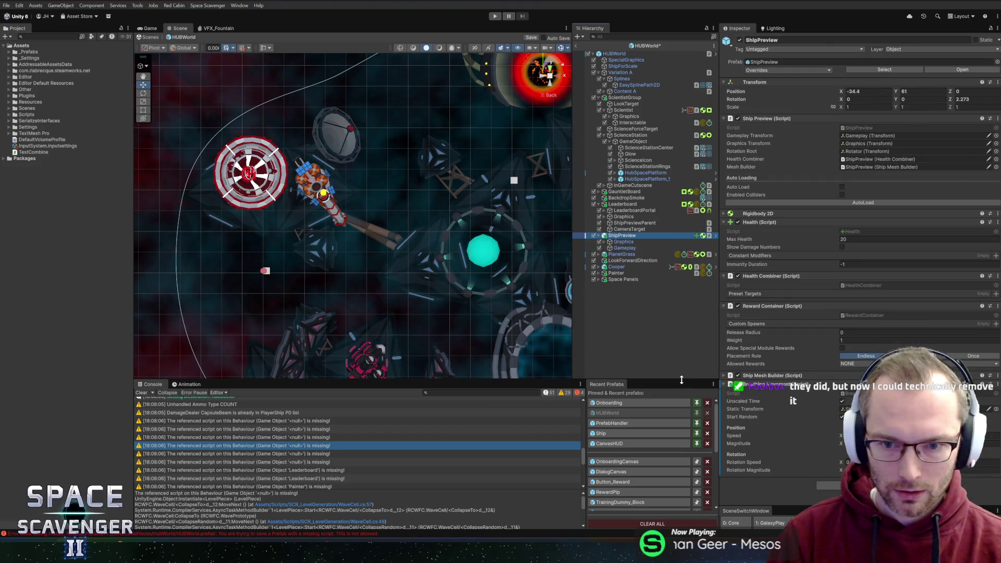
key("Left")
key("Down")
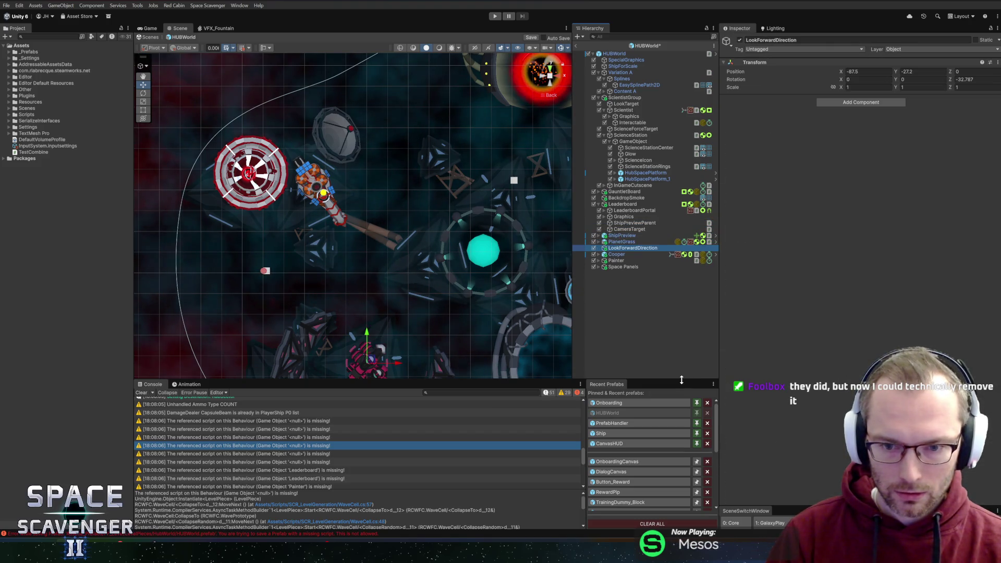
scroll(821, 418, "down", 15)
scroll(821, 417, "down", 10)
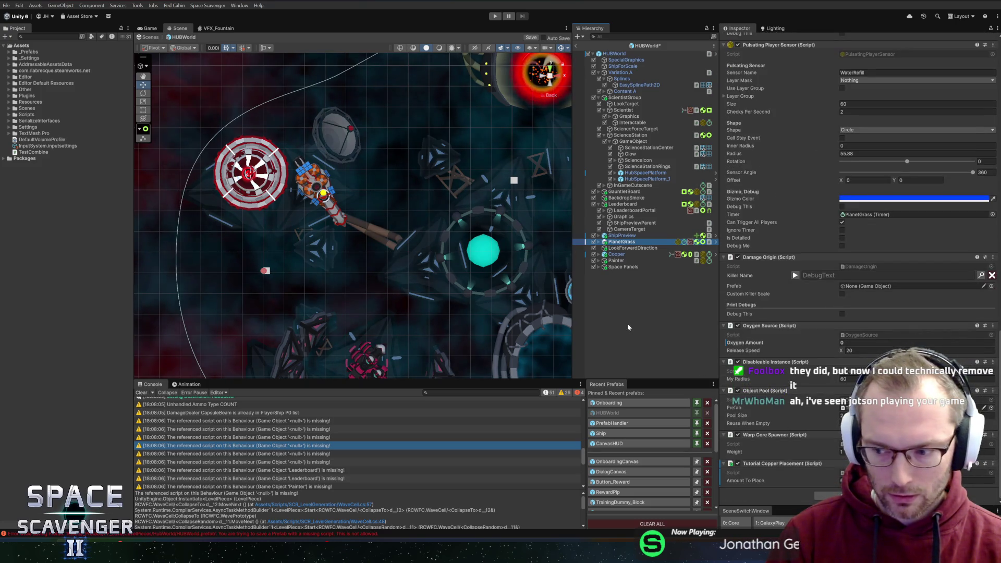
key("Down")
key("Down")
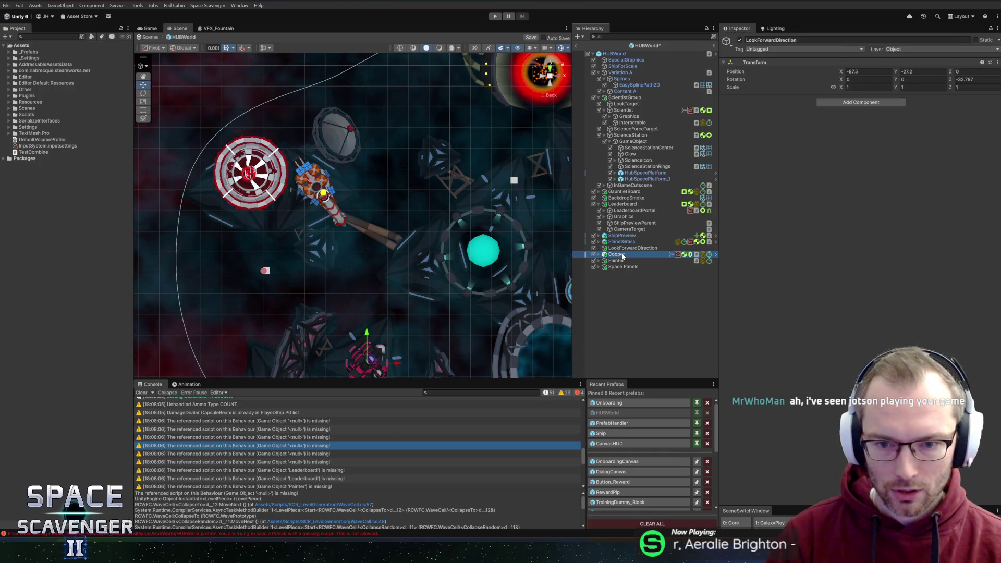
scroll(839, 368, "down", 10)
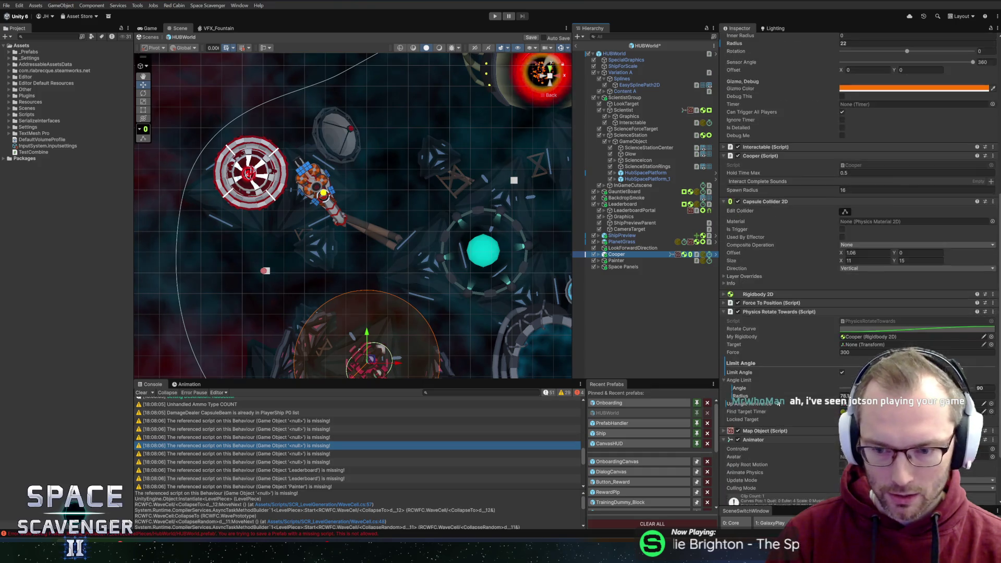
right_click(769, 450)
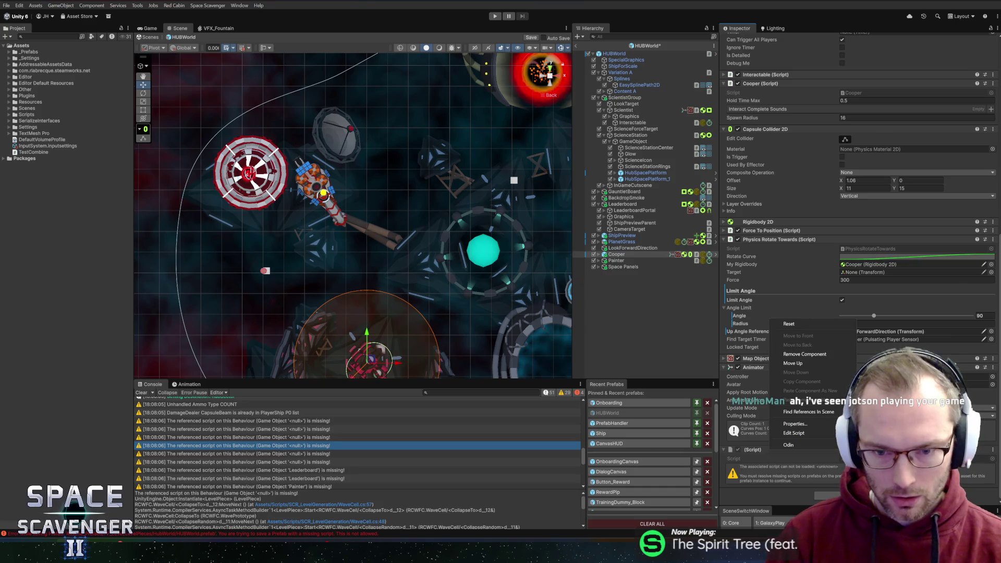
left_click(802, 354)
left_click(626, 255)
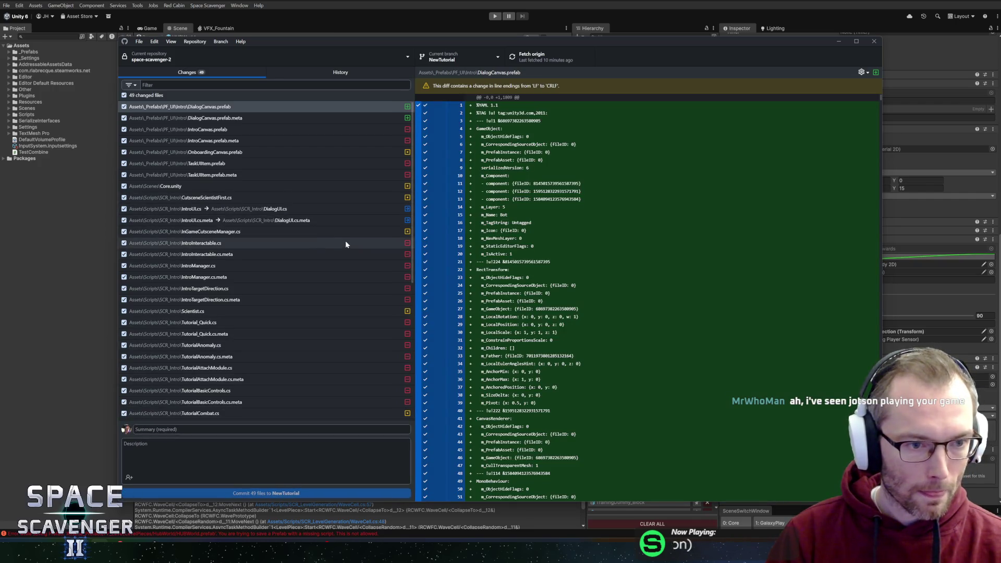
Step: Scroll through GitHub Desktop's 49 changed files and switch back to Unity
scroll(316, 242, "down", 5)
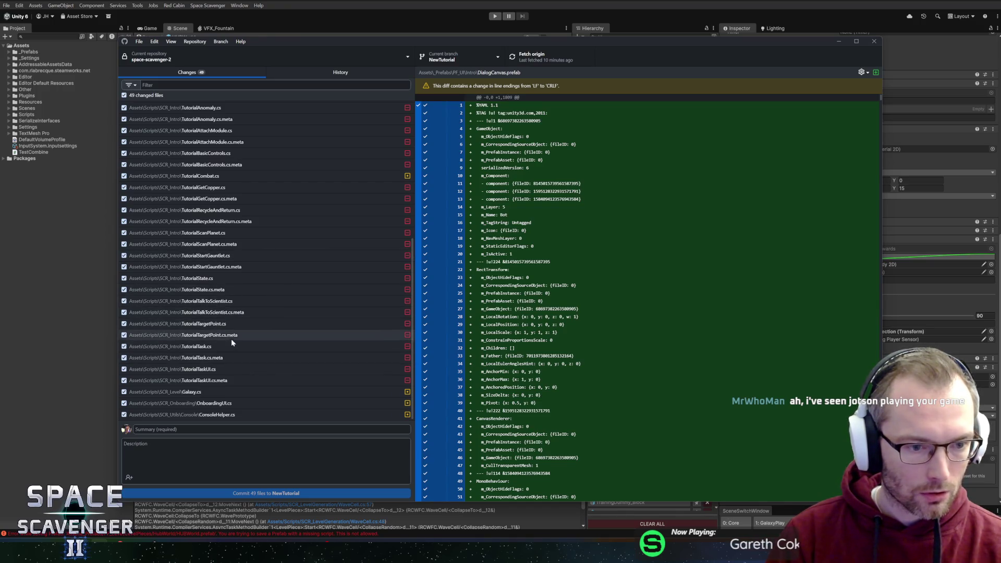
key("alt+Tab")
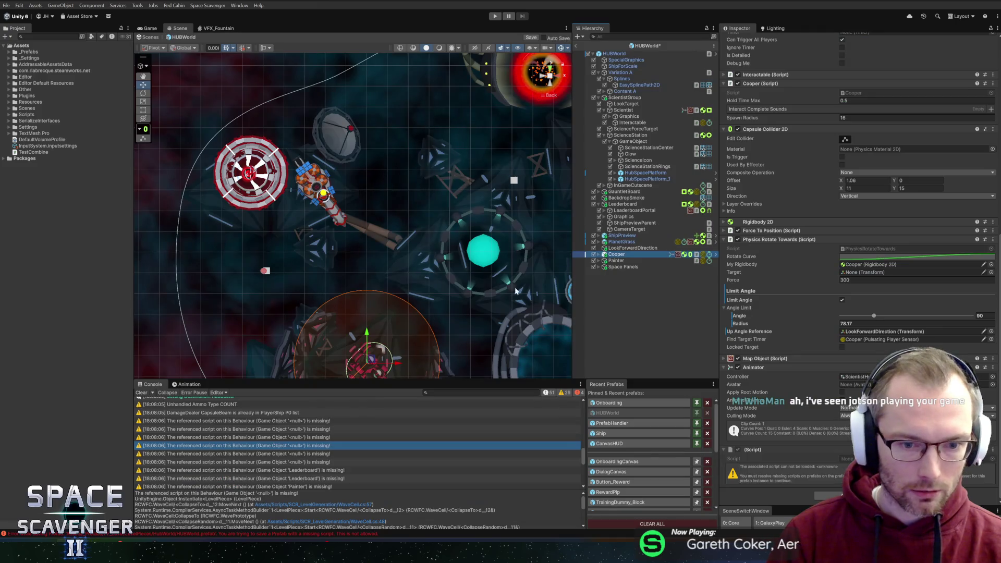
Step: Remove the missing script components from the Cooper instance and the Painter object
right_click(750, 450)
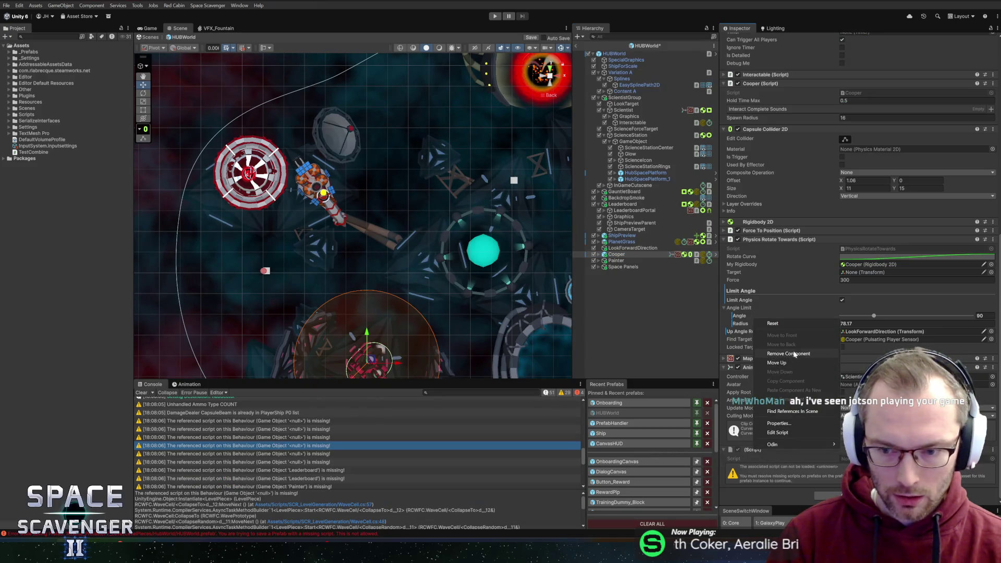
left_click(717, 256)
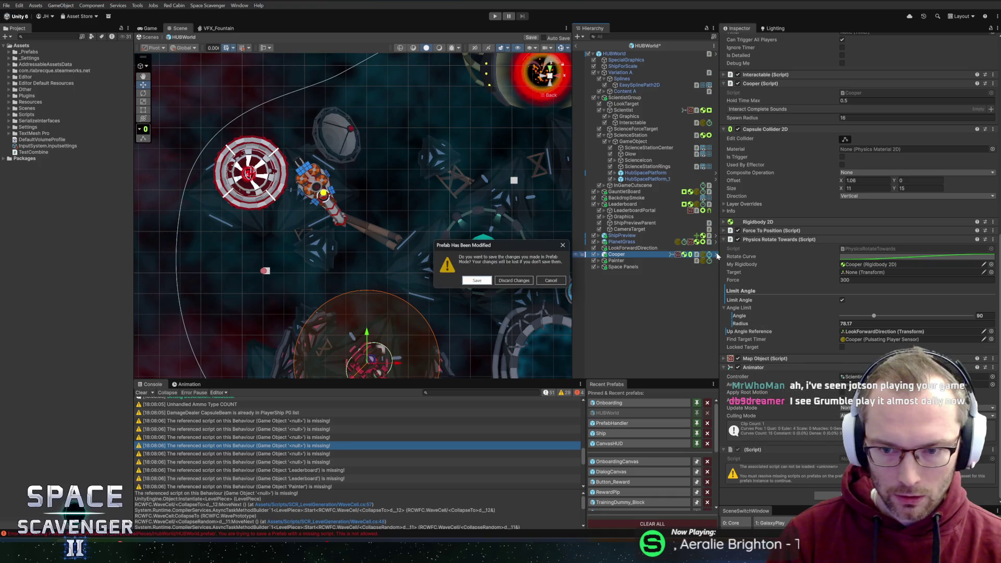
left_click(547, 282)
right_click(773, 446)
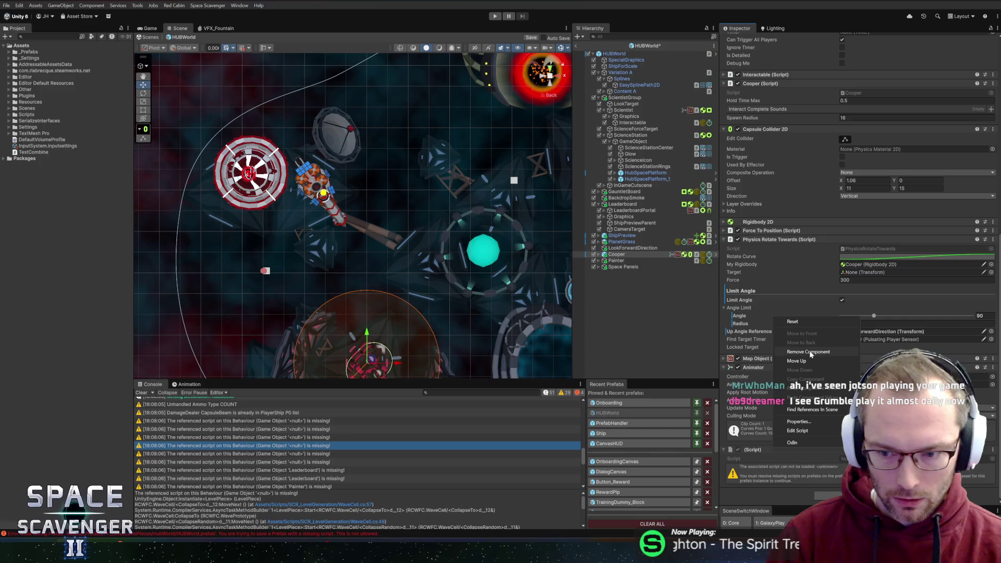
left_click(808, 352)
left_click(617, 261)
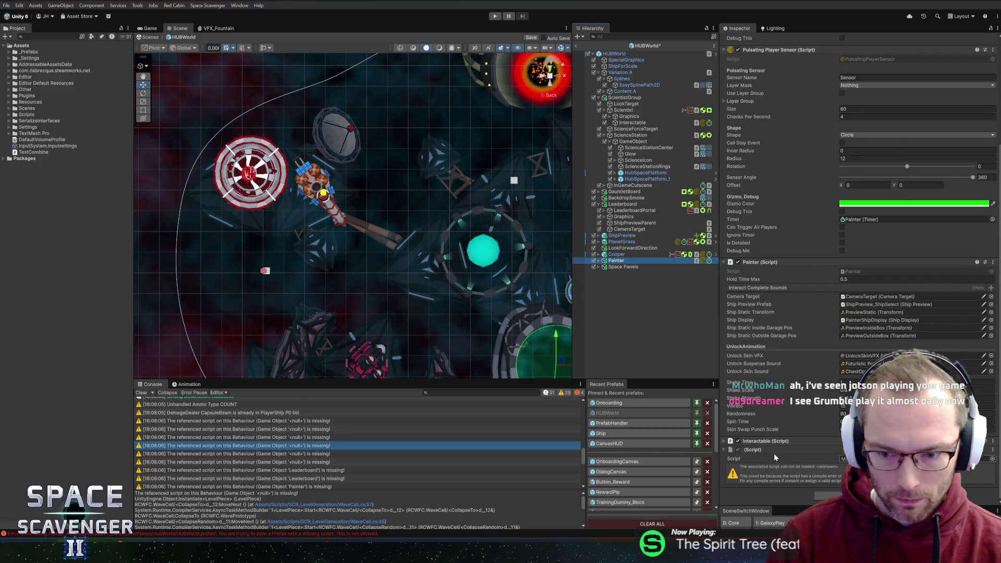
right_click(774, 452)
left_click(816, 358)
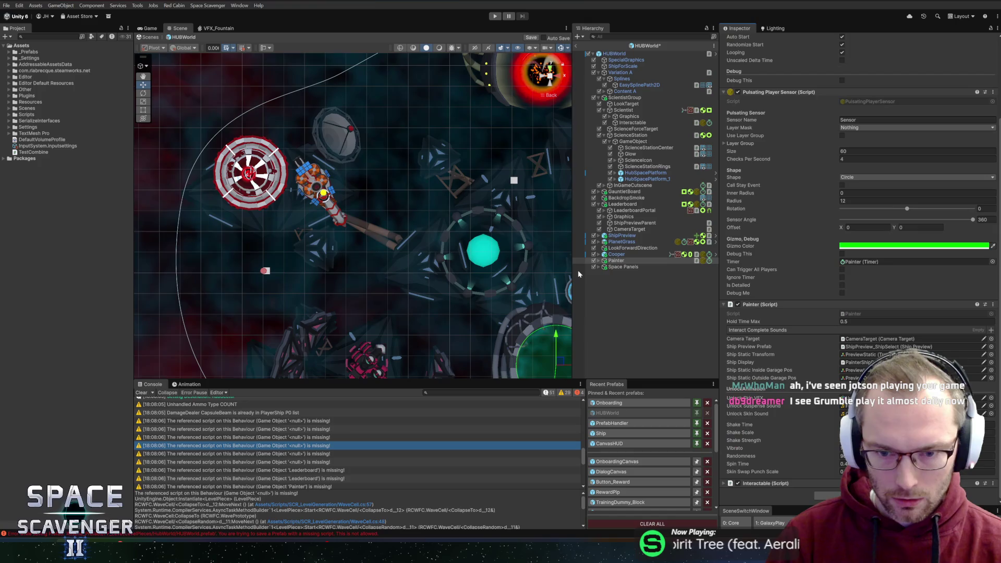
left_click(638, 268)
Step: Save HUBWorld, remove the missing script inside the Cooper prefab, and return to the scene
key("ctrl+s")
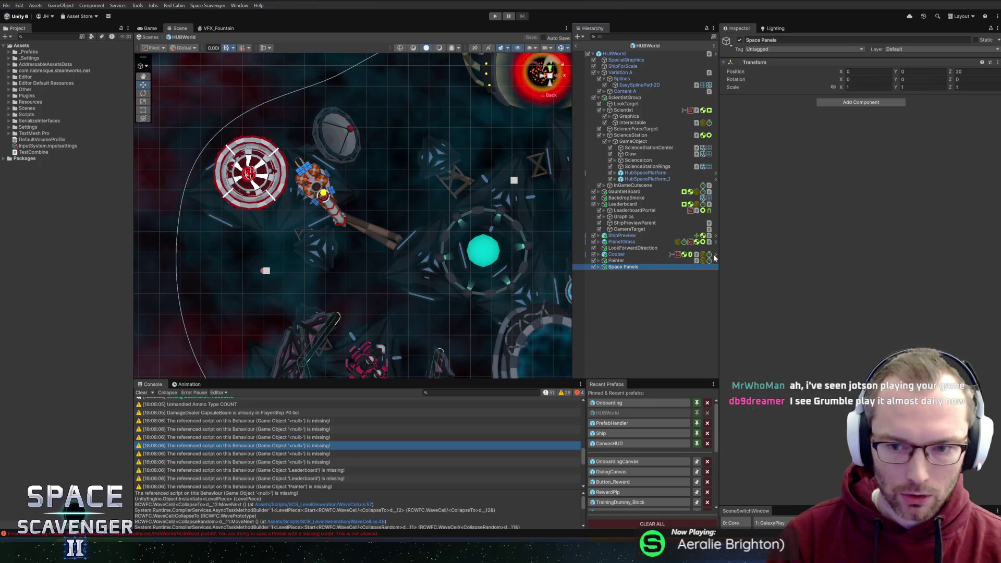
left_click(716, 254)
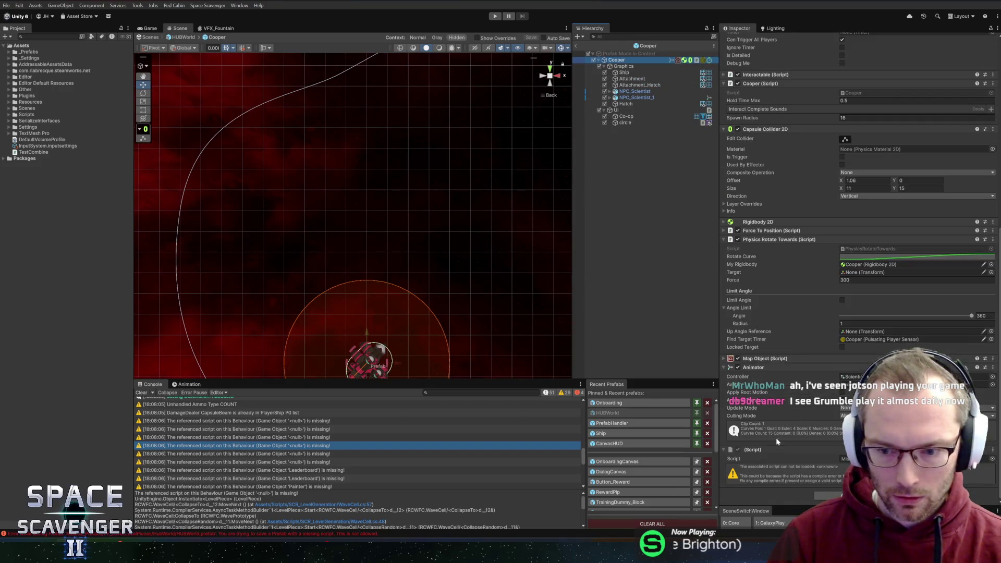
right_click(784, 449)
left_click(790, 346)
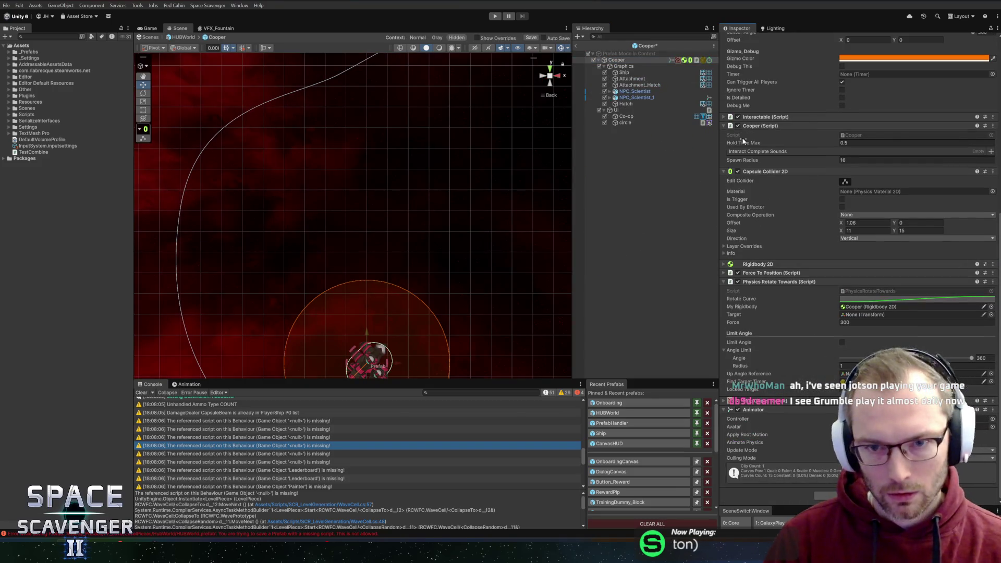
left_click(577, 47)
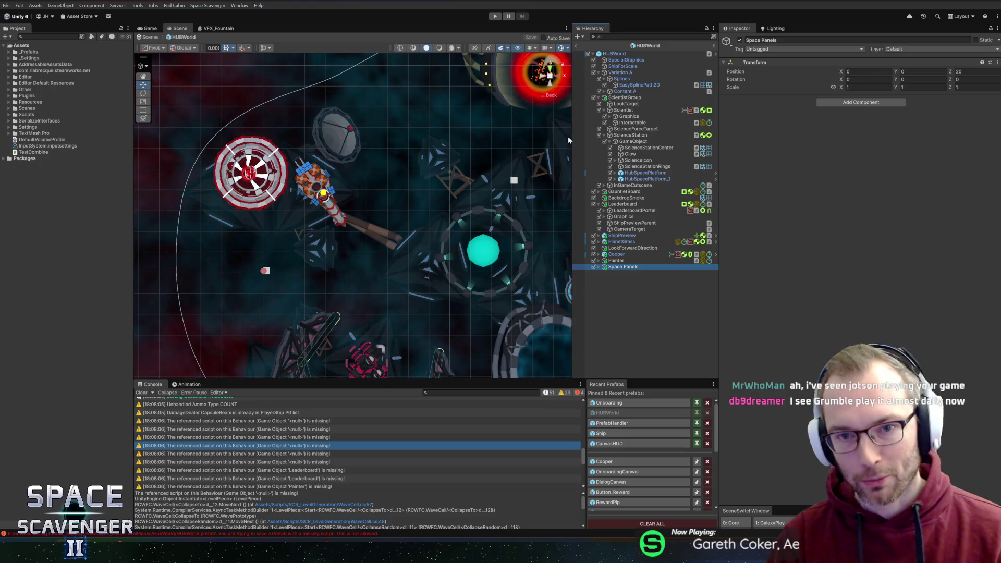
Step: Enter Play mode to run the game from the HUBWorld scene
left_click(576, 47)
left_click(496, 16)
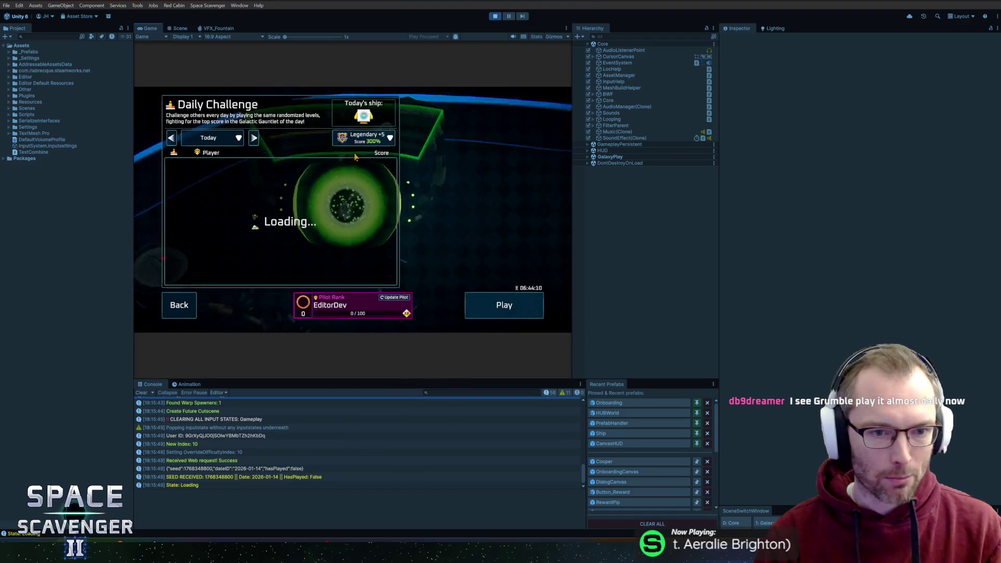
Step: Maximize the Game view showing the Daily Challenge leaderboard
left_click(249, 184)
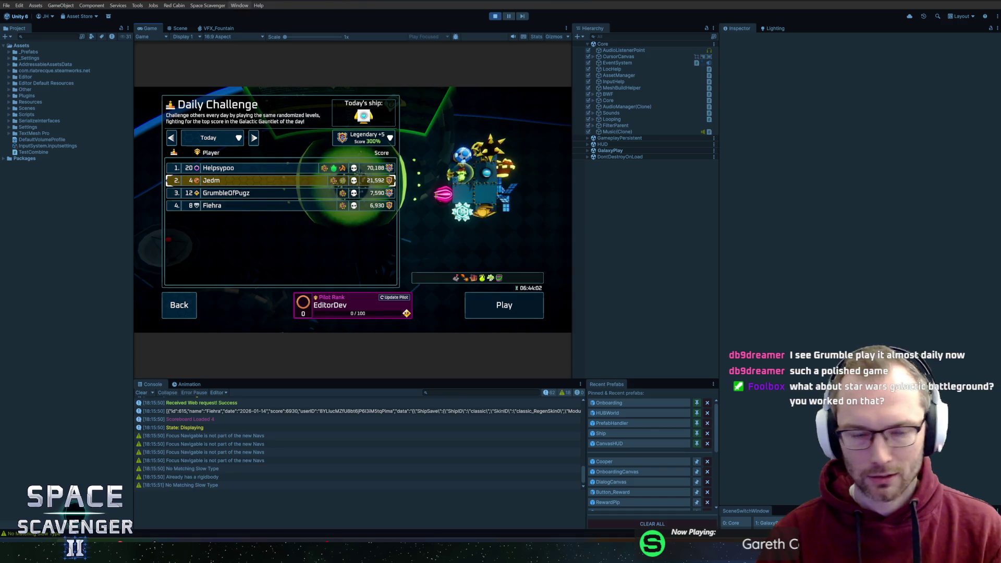
key("super")
left_click(147, 30)
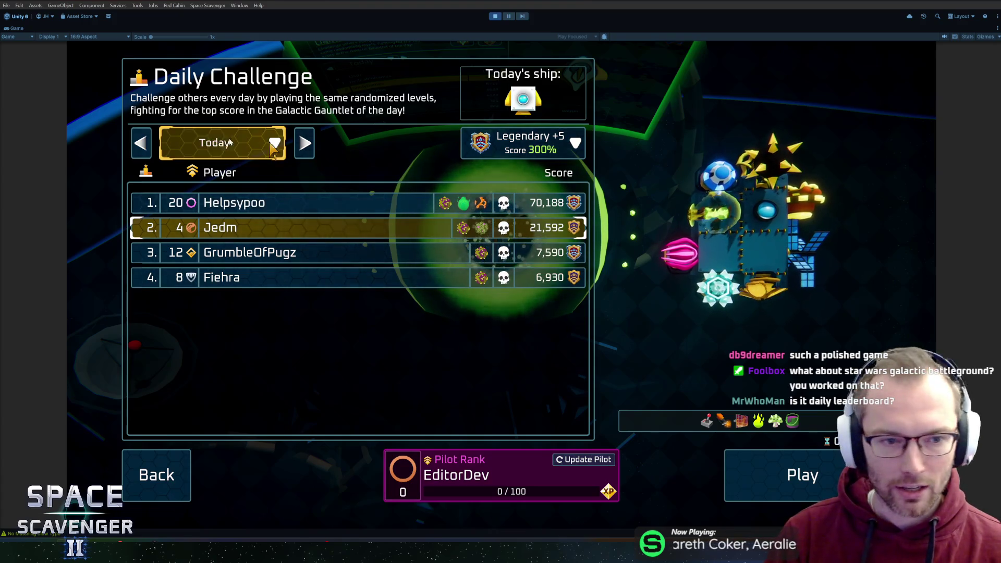
Step: Switch the leaderboard date to Yesterday and preview the second-place player's ship
left_click(220, 143)
left_click(142, 147)
left_click(142, 147)
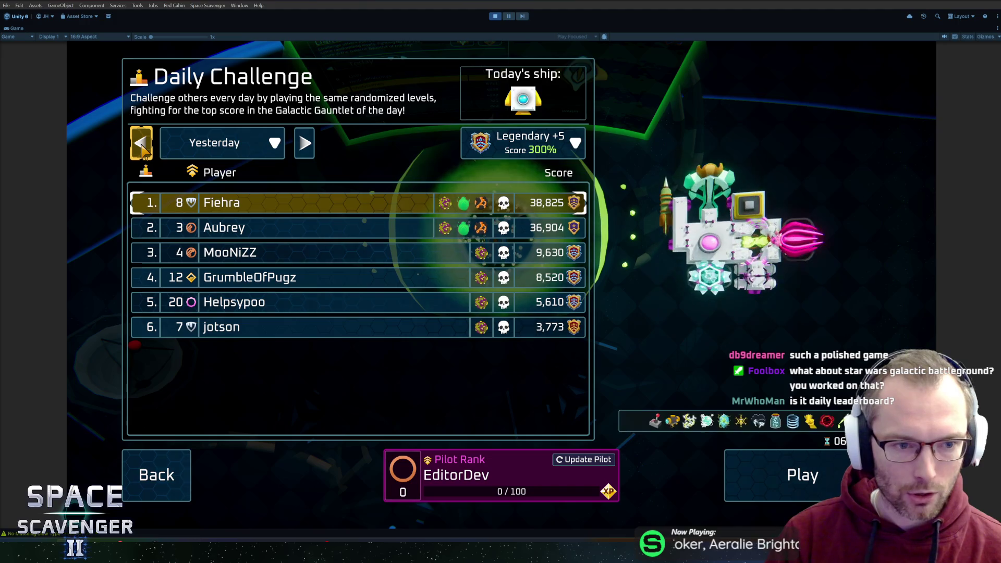
left_click(261, 152)
left_click(261, 151)
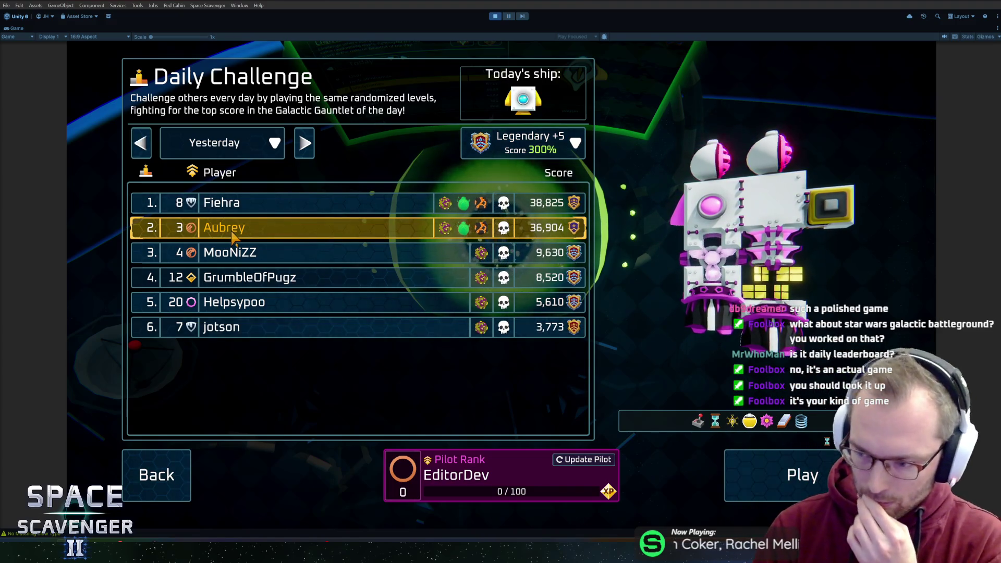
left_click(233, 239)
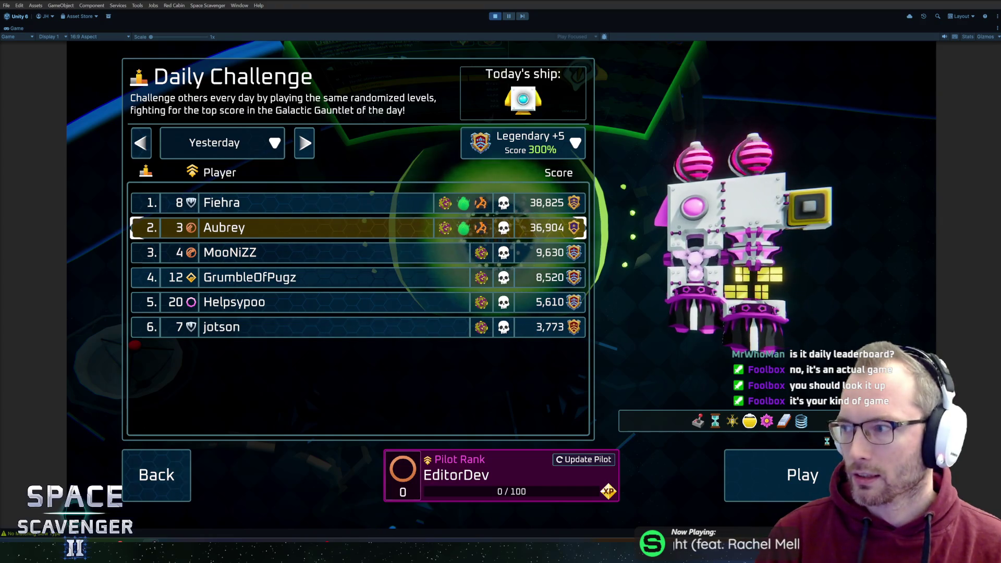
key("alt+Tab")
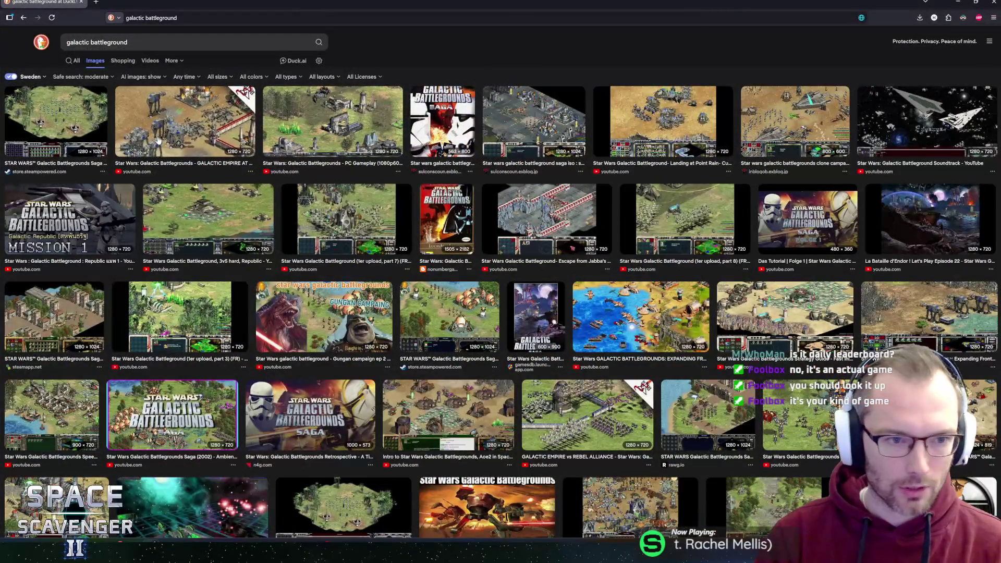
Step: Browse the galactic battleground results and the Galactic Battlegrounds Wikipedia article's cover images
left_click(74, 61)
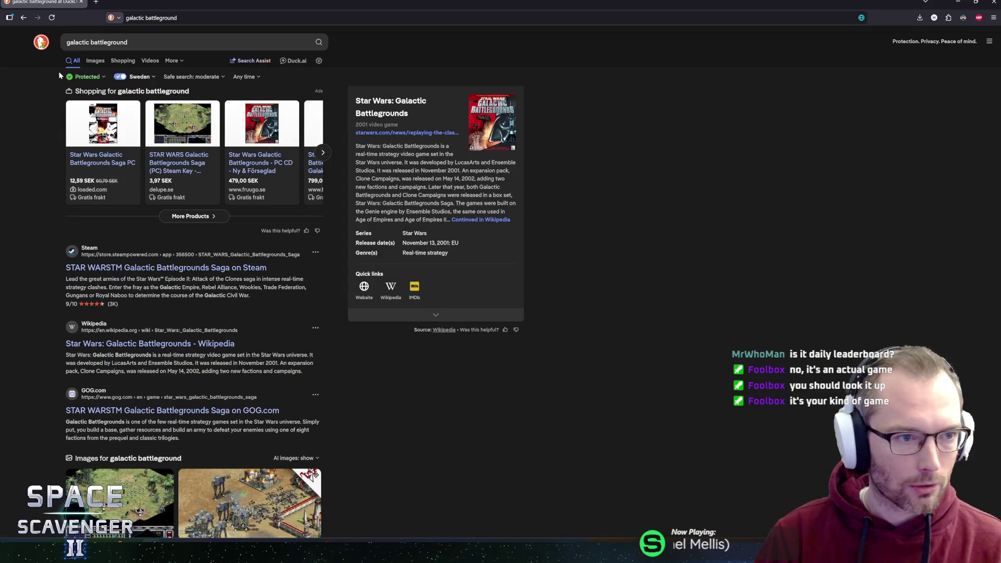
left_click(95, 61)
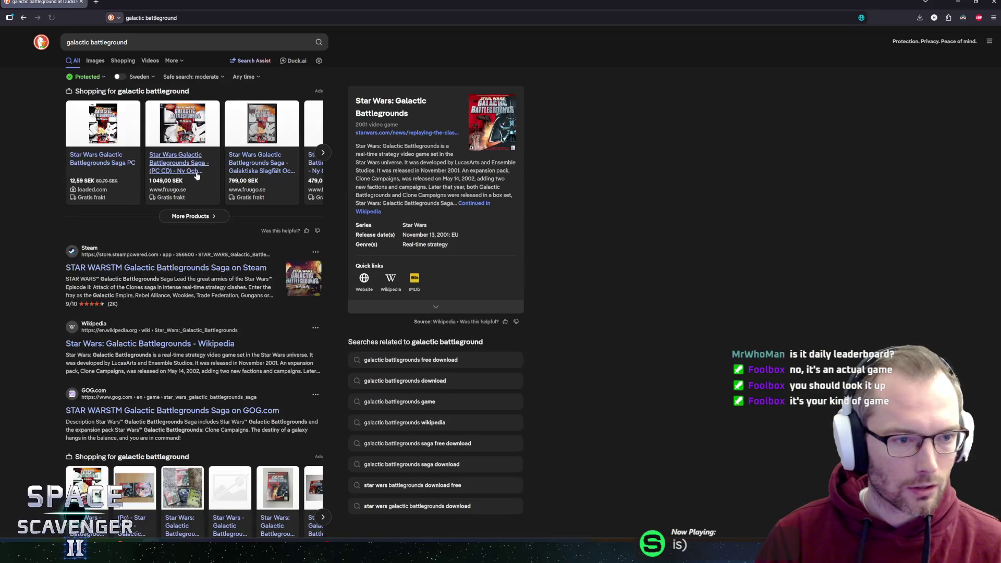
left_click(475, 204)
scroll(448, 261, "down", 10)
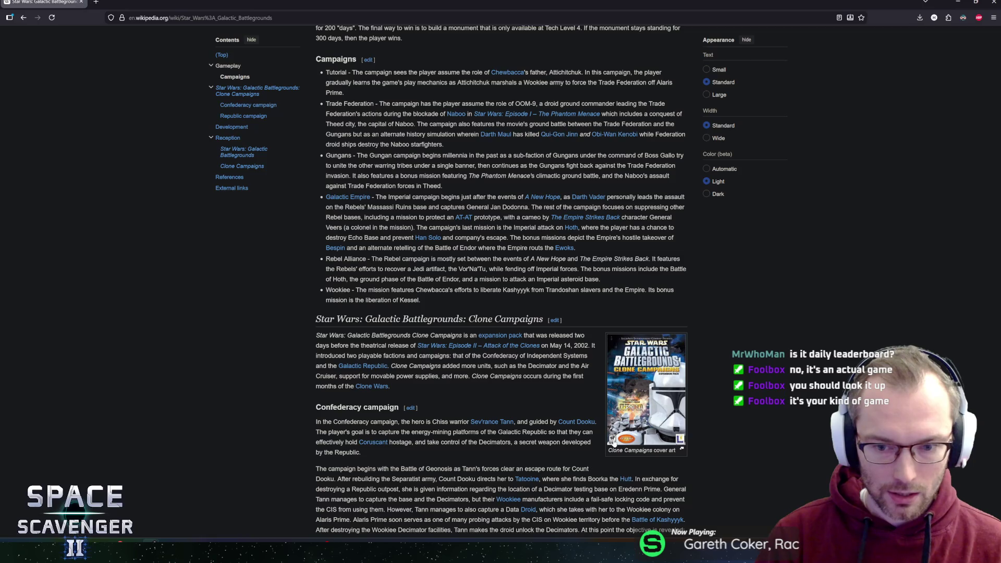
middle_click(614, 396)
scroll(521, 313, "down", 5)
scroll(509, 383, "up", 10)
middle_click(509, 382)
key("alt+Left")
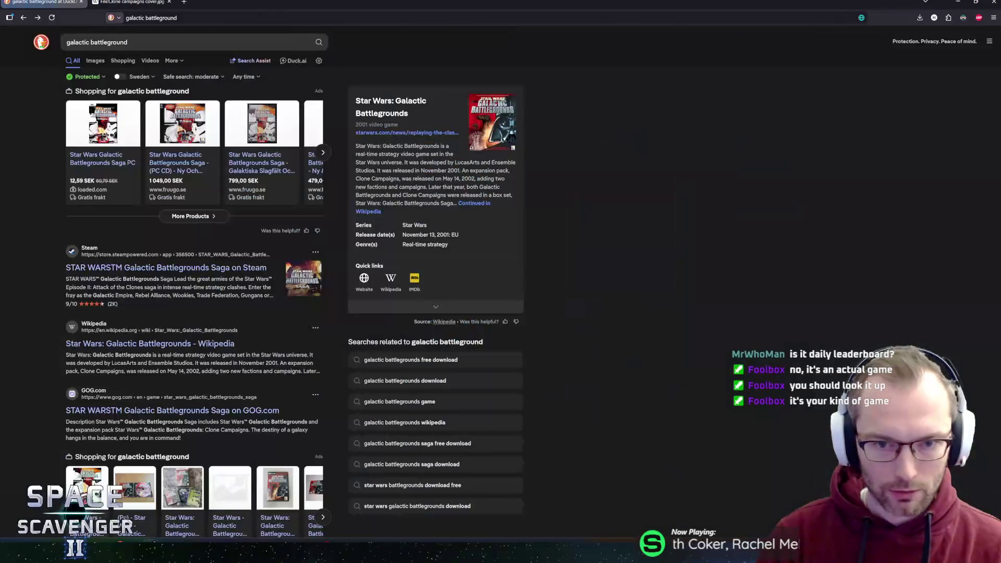
Step: Search 'dungeon keeper', then 'dungeon keeper 2', and go back to earlier results
left_click(156, 43)
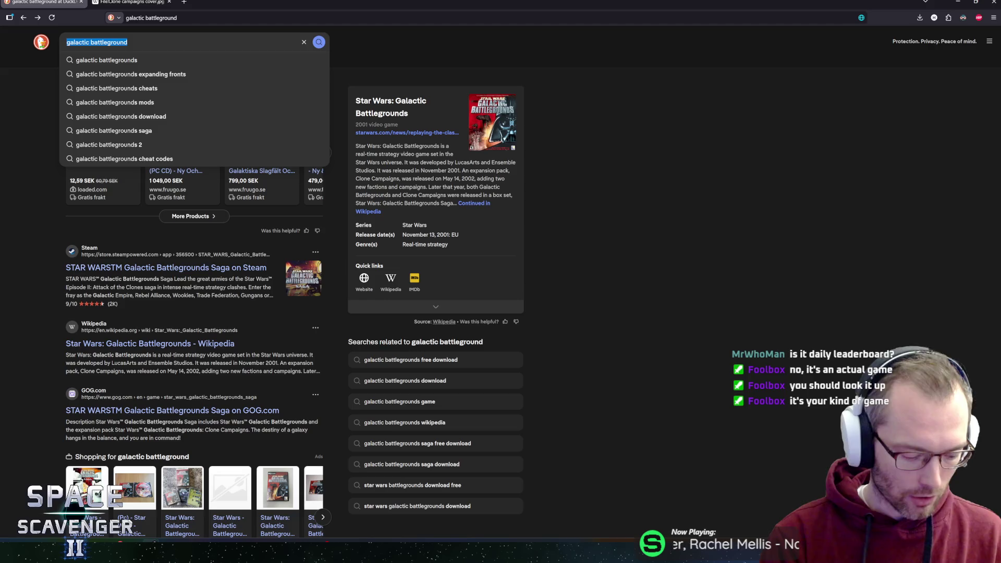
type("dungeon keeper")
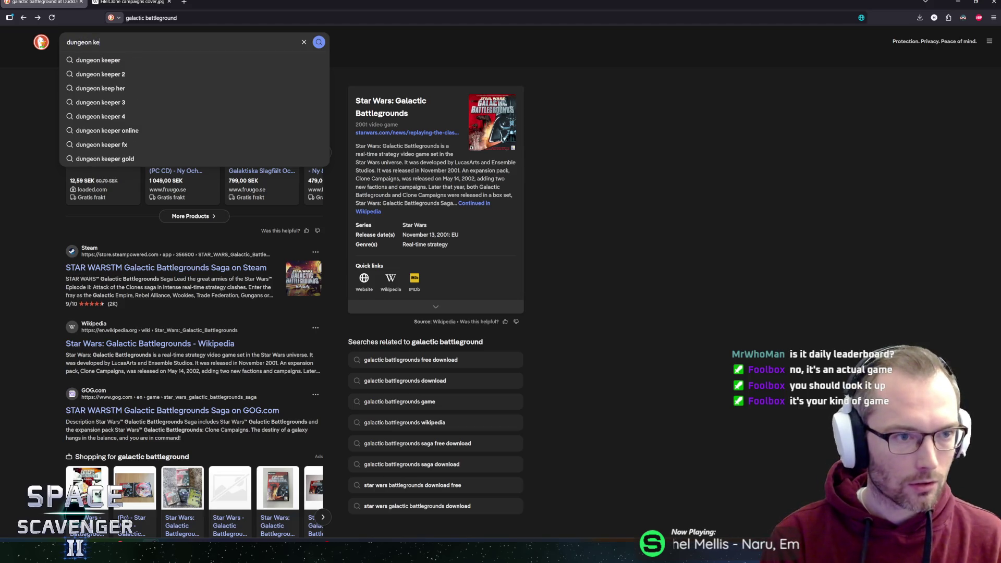
key("Return")
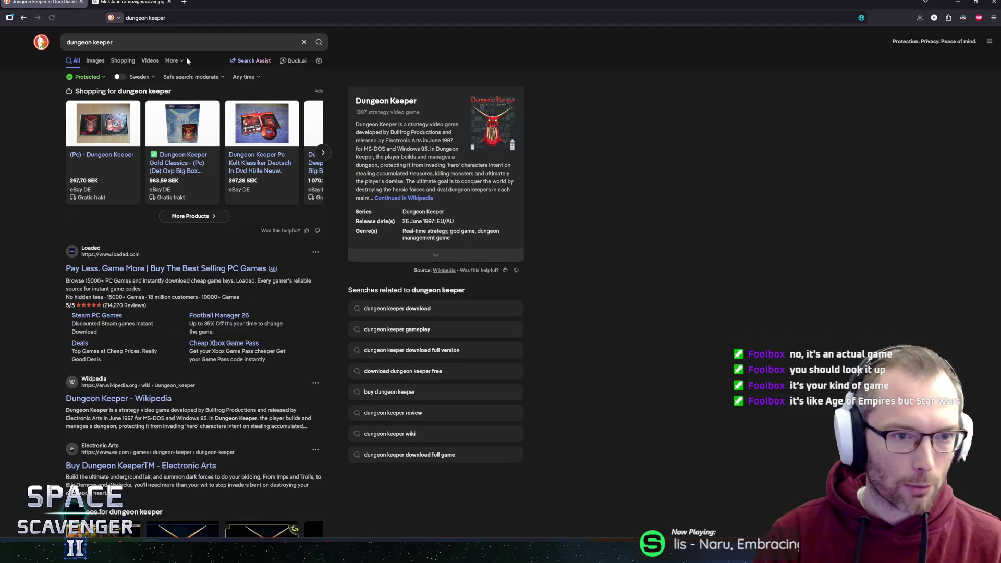
left_click(156, 42)
type("2")
key("Return")
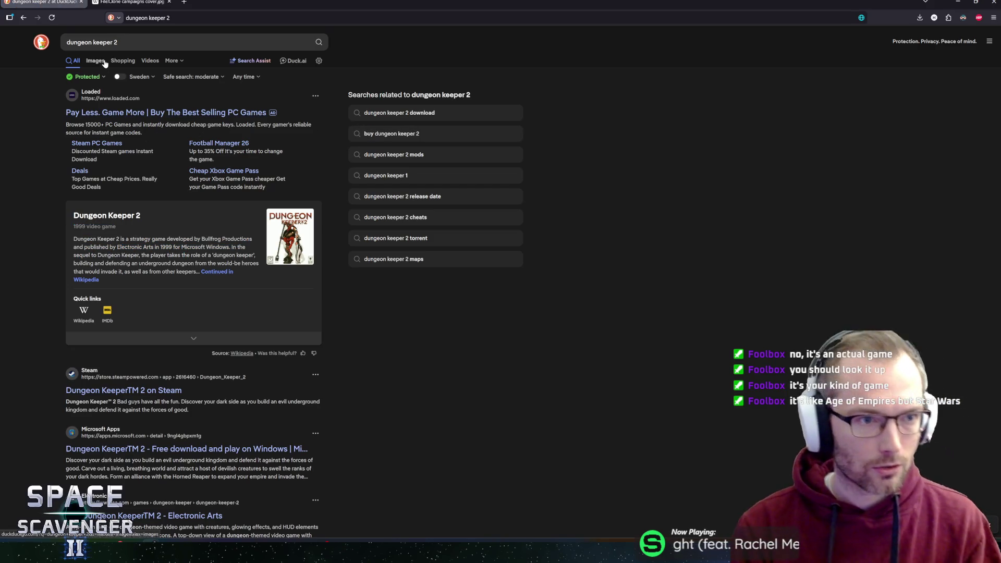
key("alt+Left")
key("alt+Left")
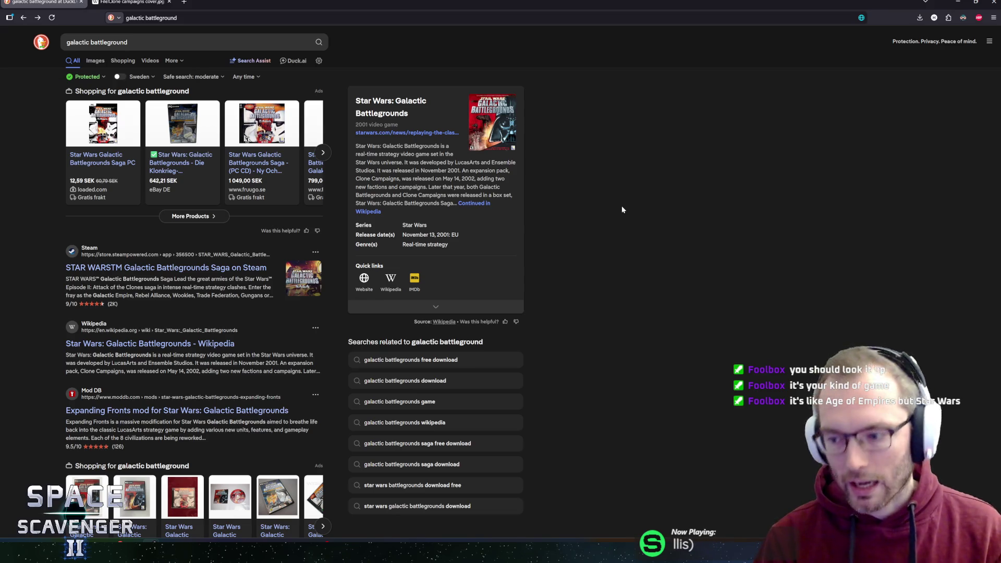
Step: Open the Galactic Battlegrounds Saga Steam page and view the third and fourth screenshots enlarged
left_click(134, 267)
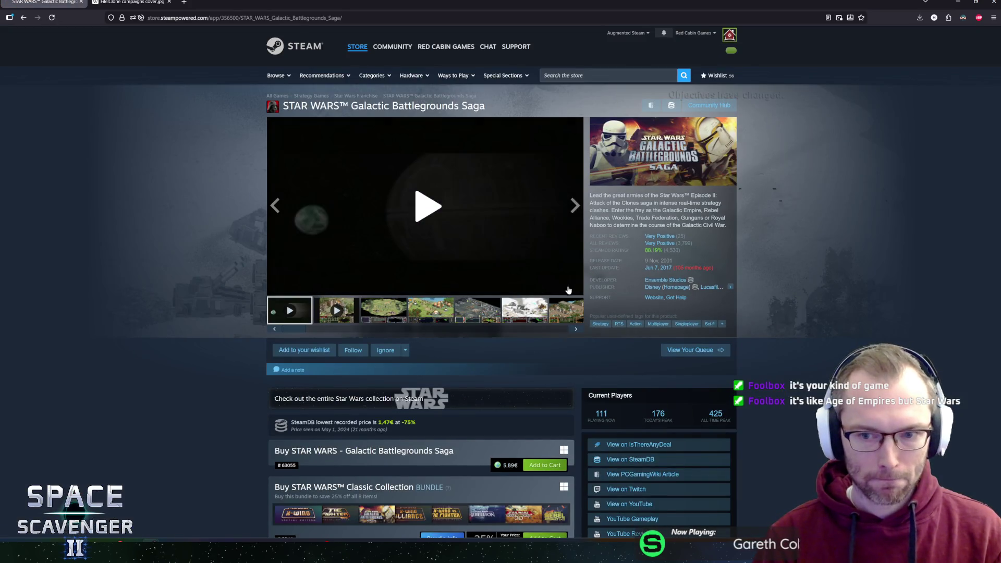
scroll(466, 257, "down", 1)
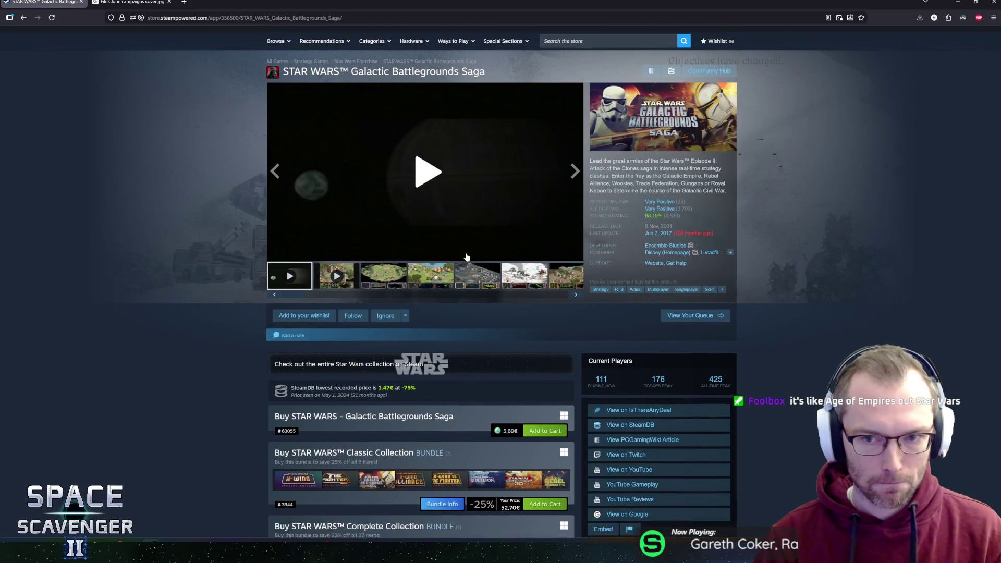
left_click(374, 278)
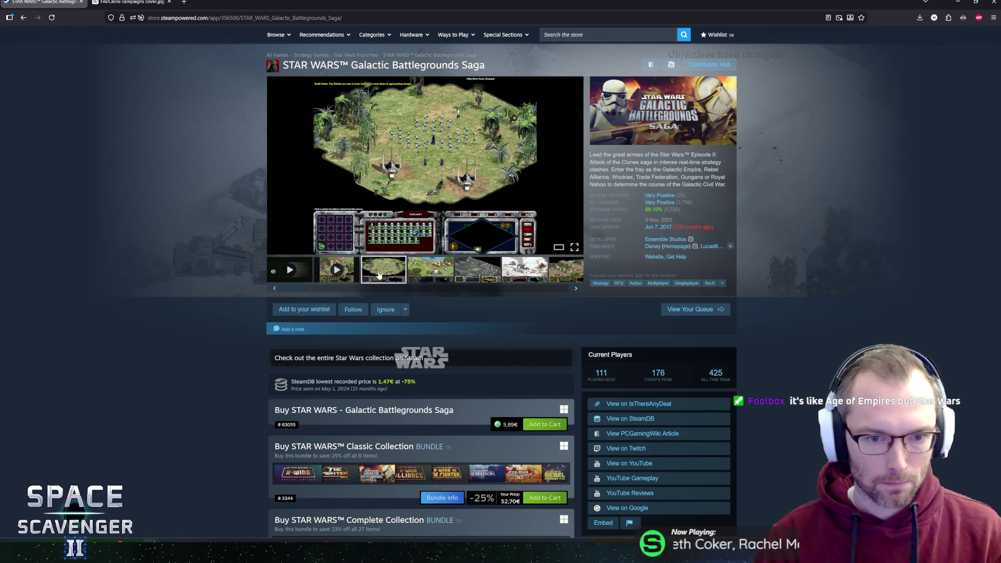
left_click(430, 179)
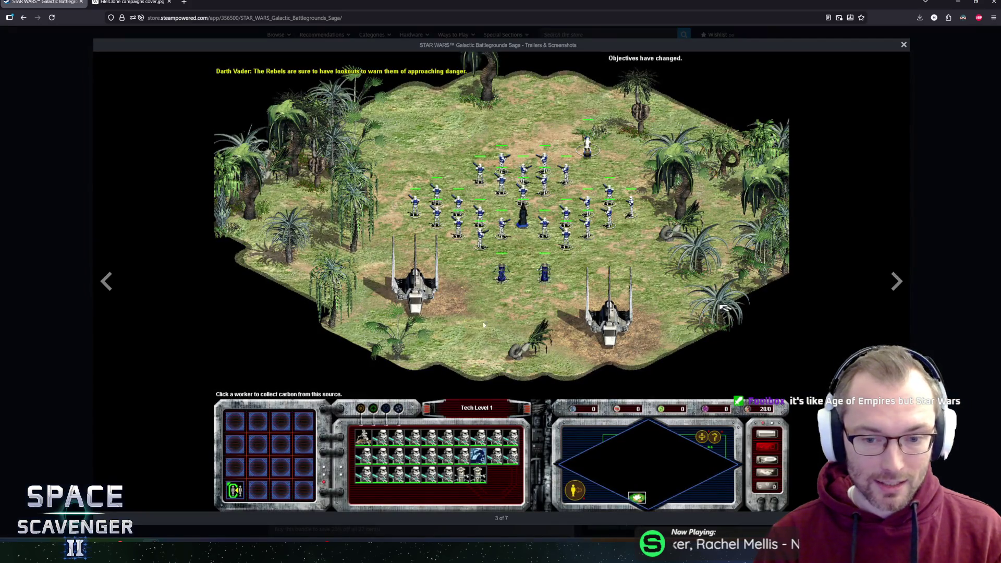
left_click(897, 282)
key("Escape")
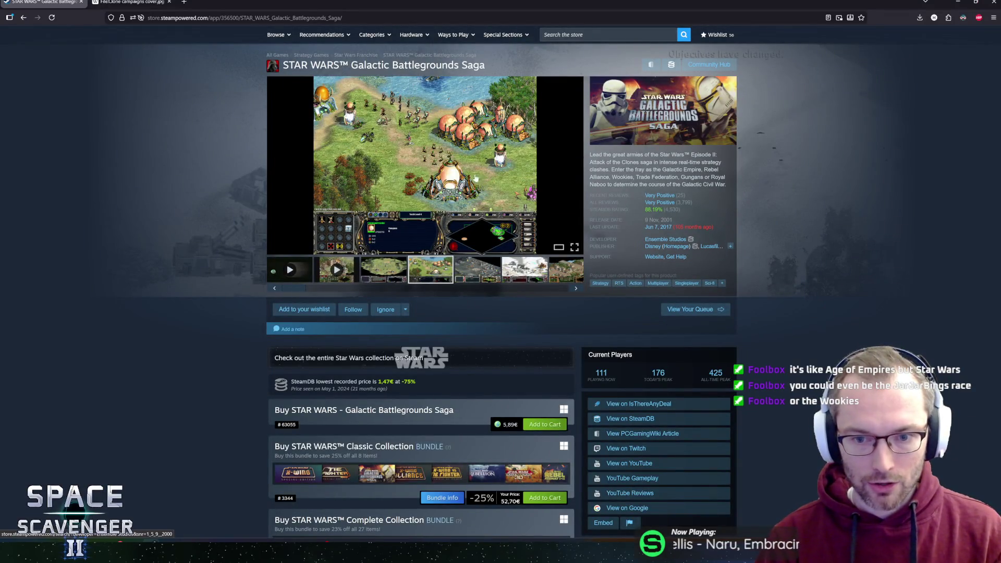
left_click(420, 168)
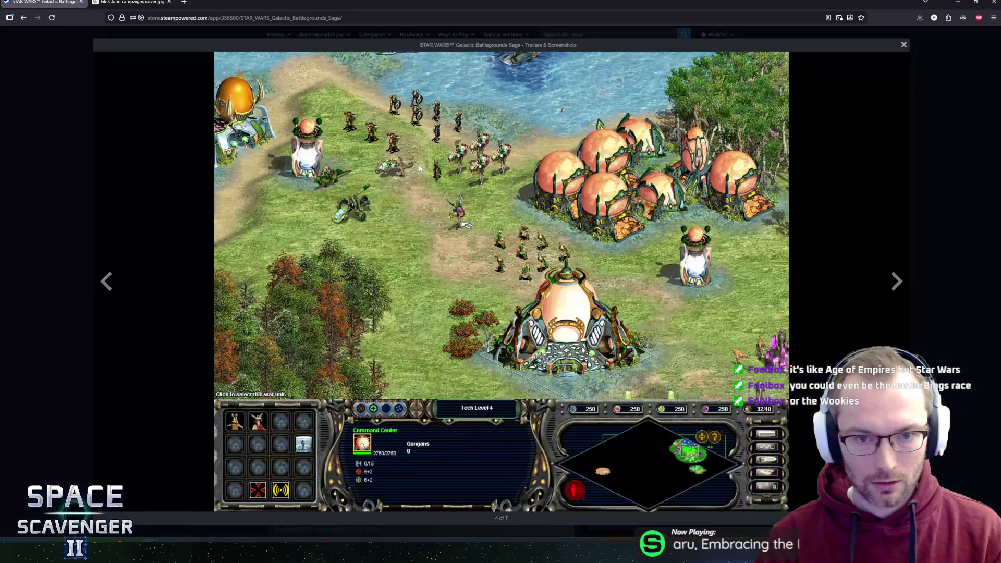
left_click(107, 281)
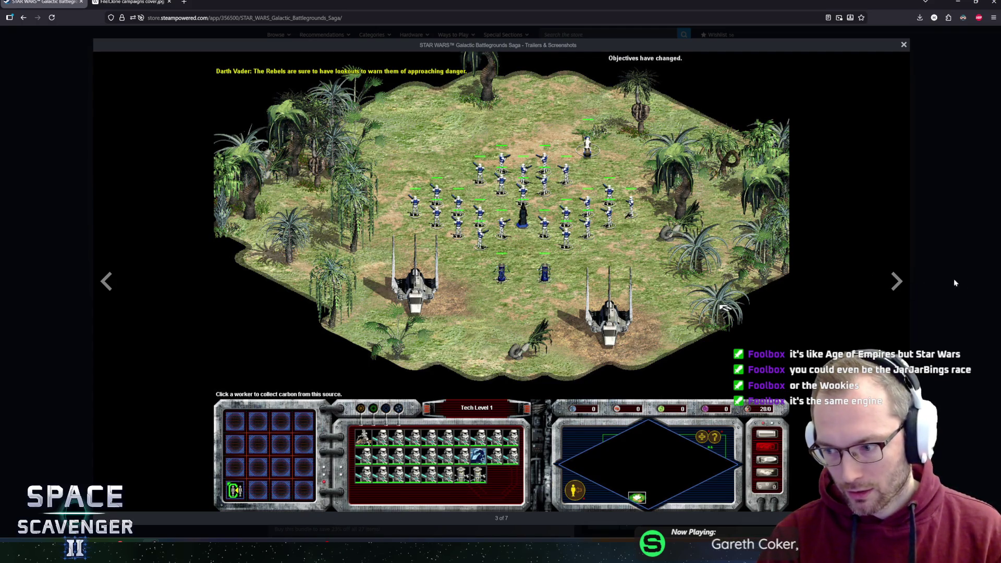
Step: Cycle through the remaining screenshots and trailer, then close the store page and return to Unity
left_click(895, 286)
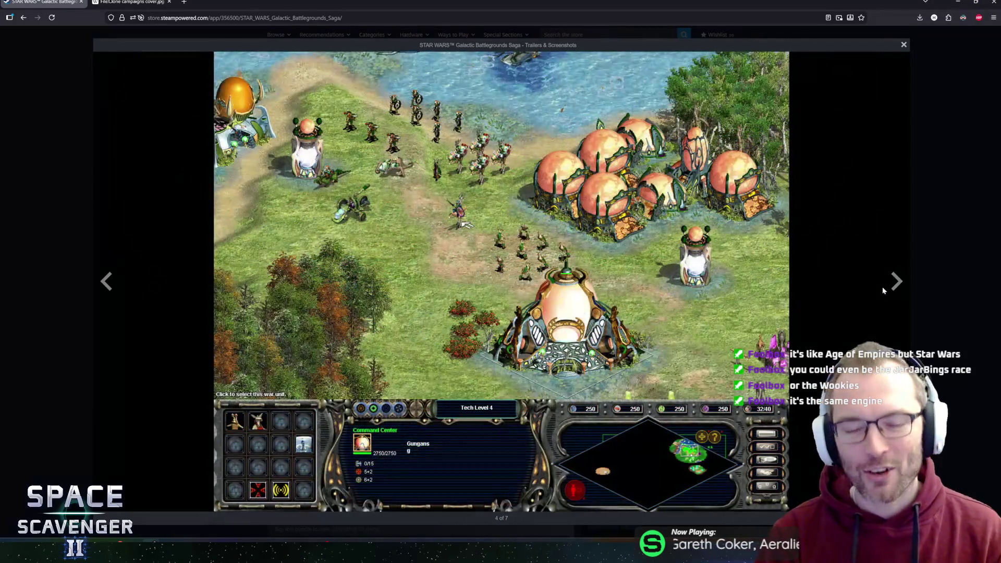
left_click(895, 286)
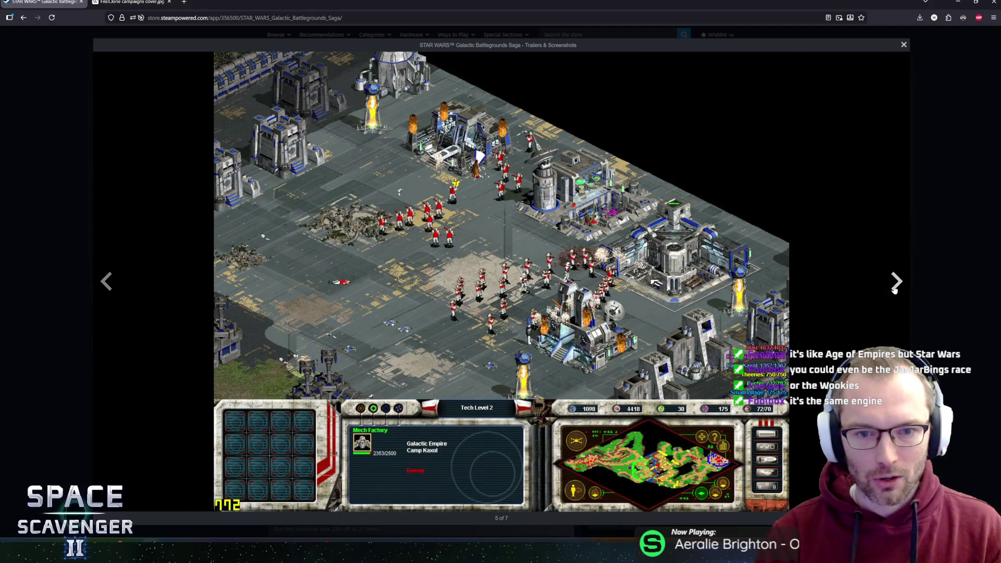
left_click(895, 286)
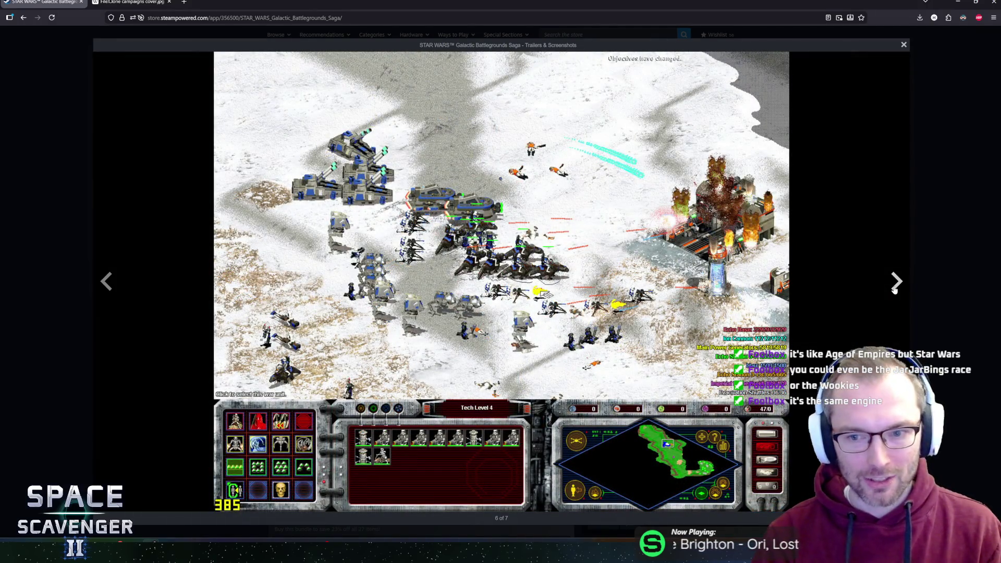
left_click(895, 286)
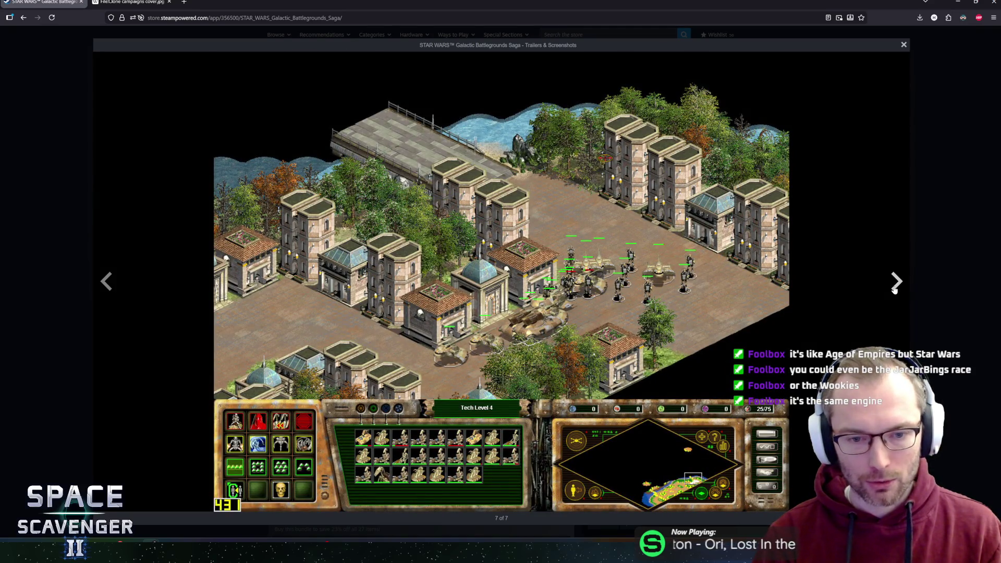
left_click(895, 287)
left_click(895, 287)
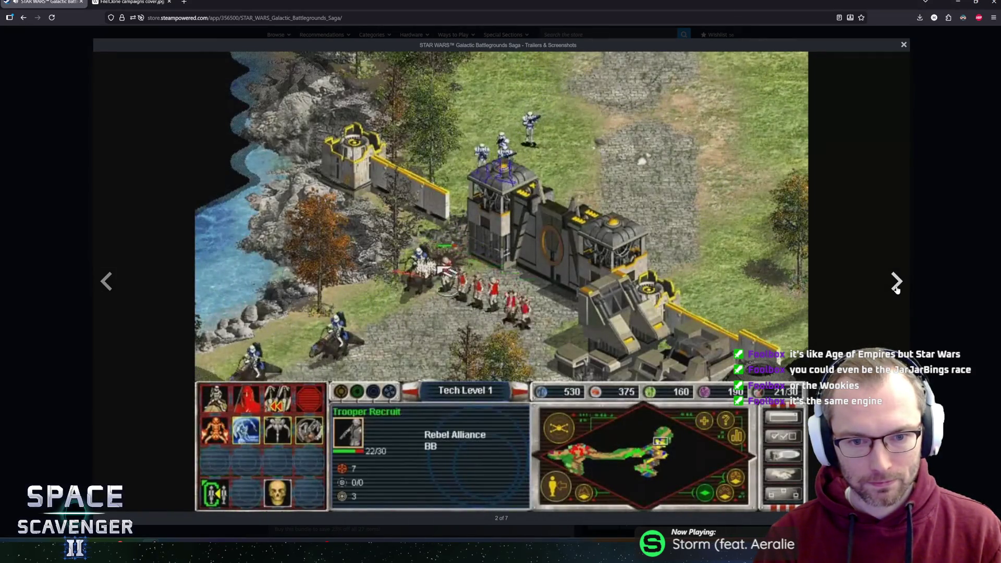
left_click(896, 284)
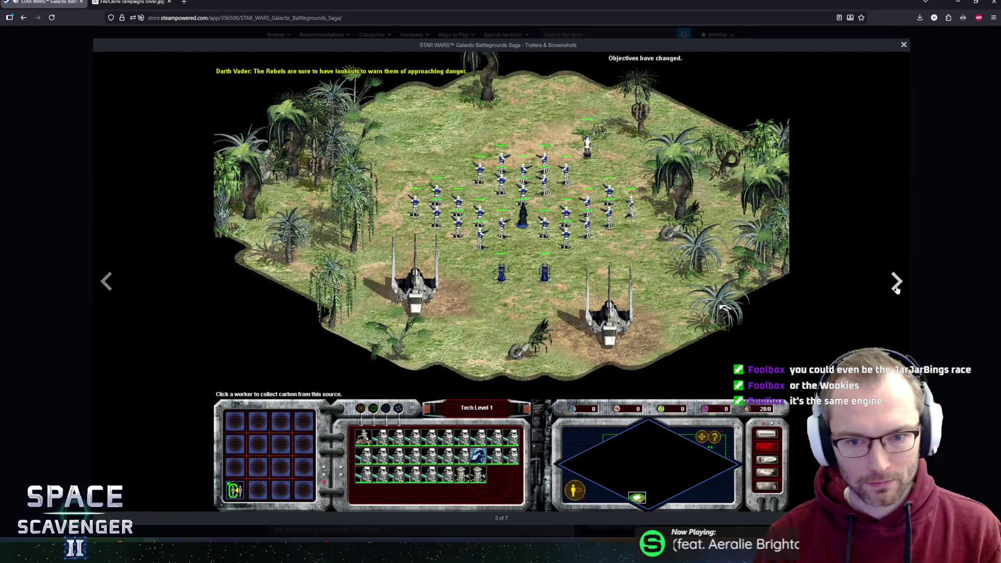
left_click(897, 282)
key("Escape")
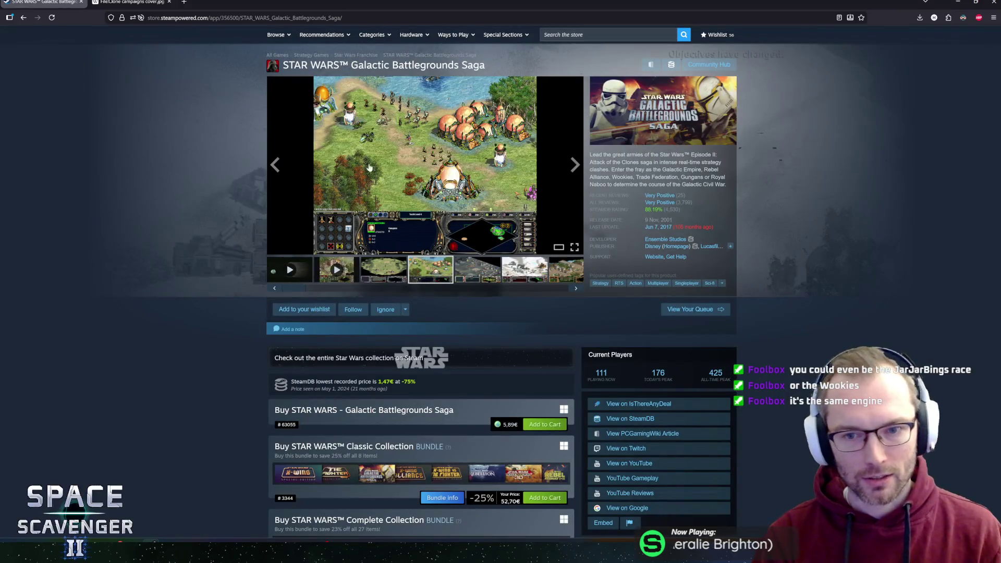
left_click(81, 2)
key("alt+Tab")
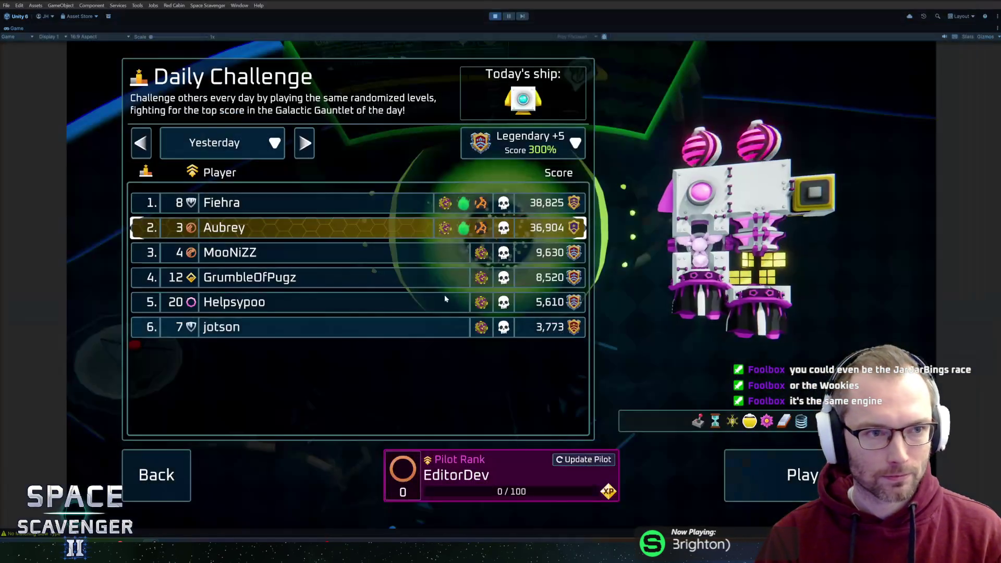
Step: Leave the Daily Challenge menu, fly to the gauntlet portal and start a warped run
key("Escape")
key("s")
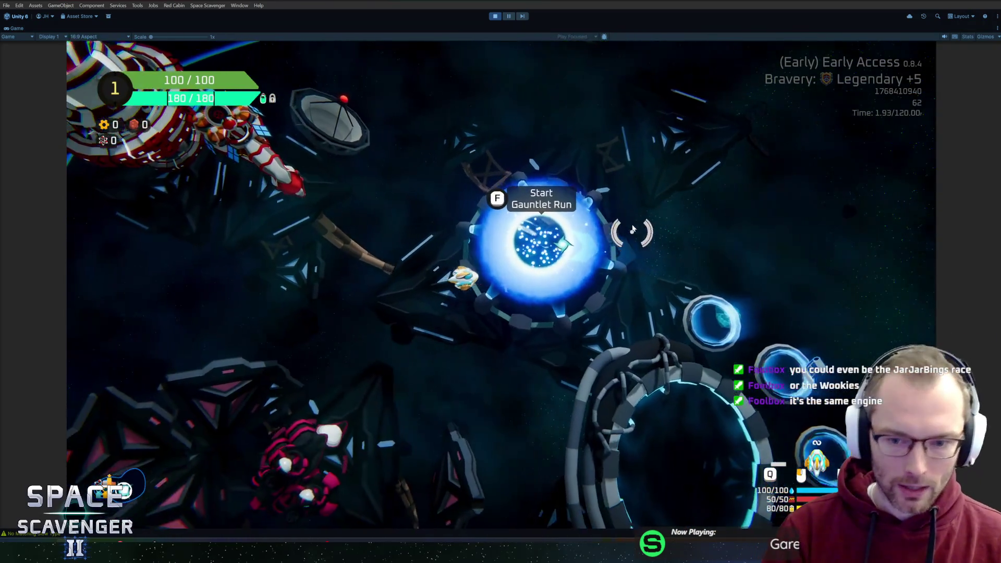
key("f")
left_click(678, 417)
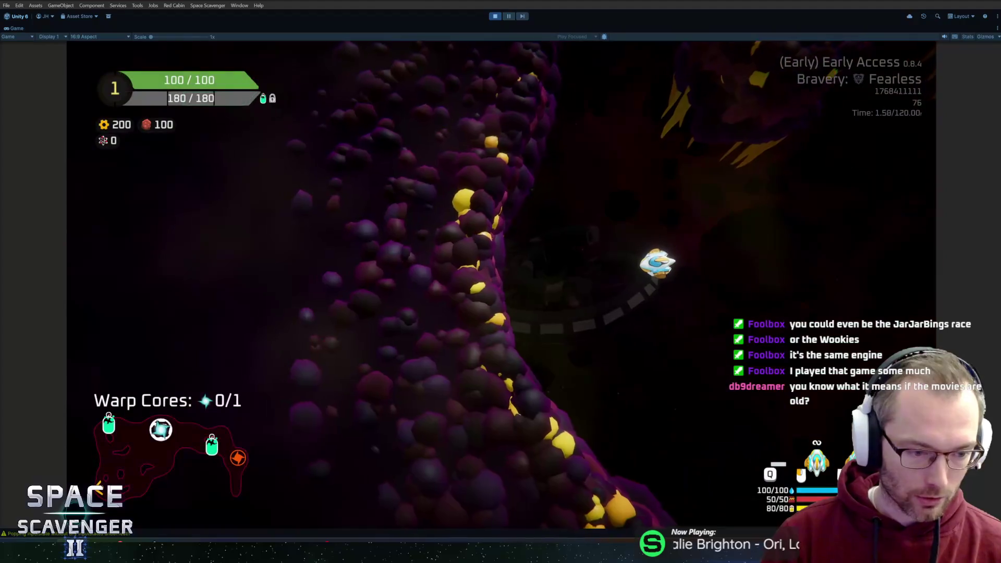
Step: Review the IntroInteractable.cs and IntroCanvas.prefab diffs and their .meta files, then resume flying
key("alt+Tab")
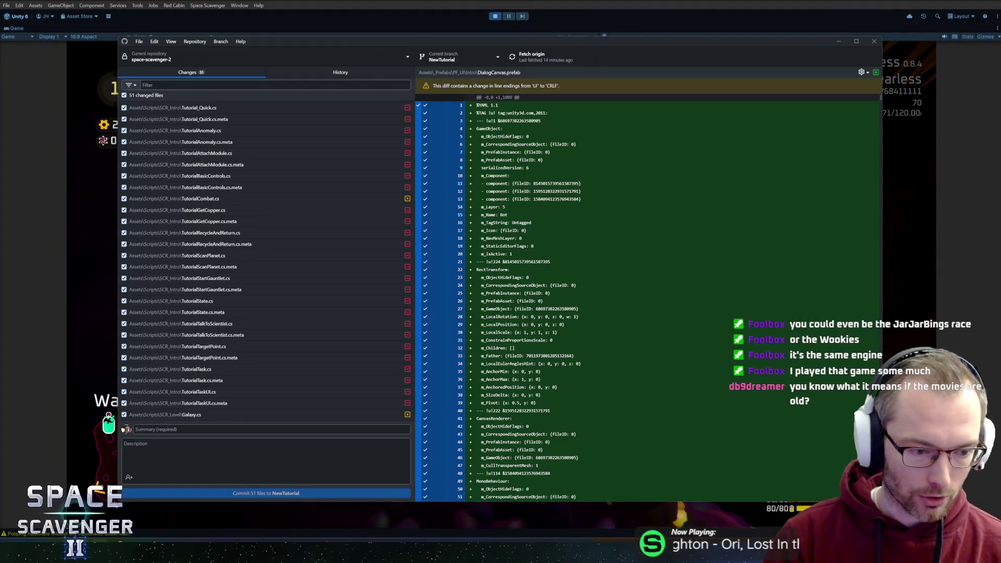
left_click(287, 195)
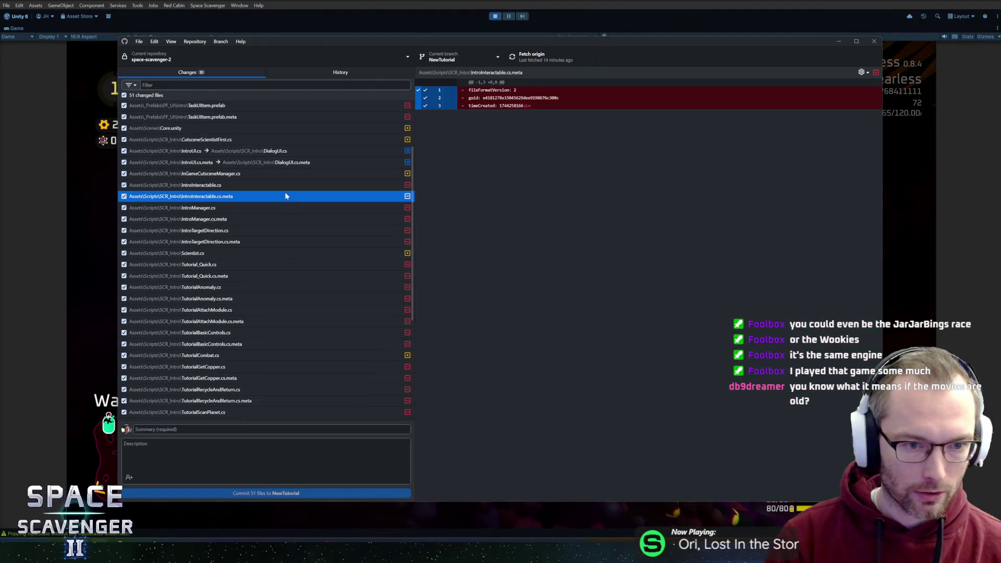
left_click(276, 185)
scroll(266, 157, "up", 3)
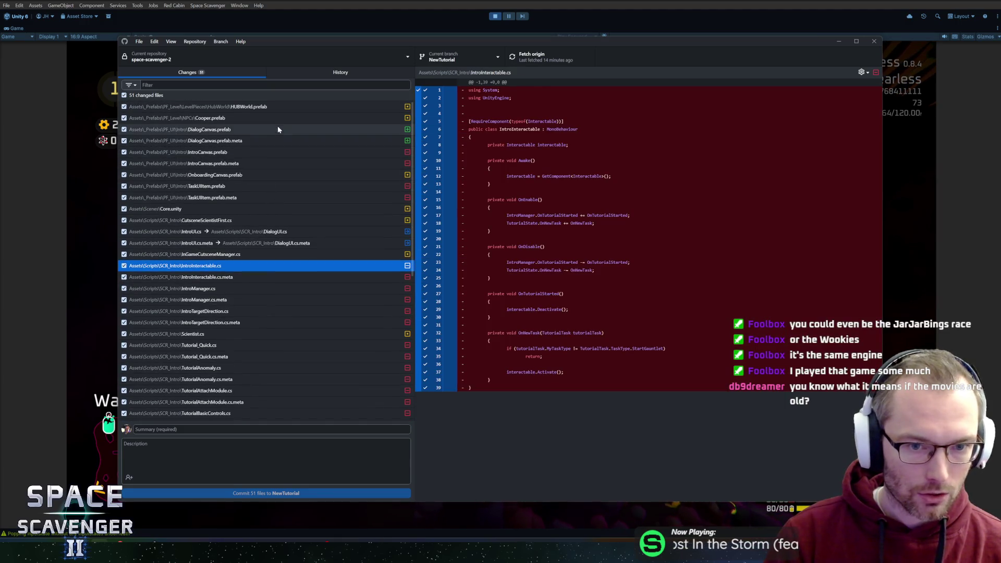
left_click(270, 152)
left_click(270, 164)
left_click(408, 22)
key("w")
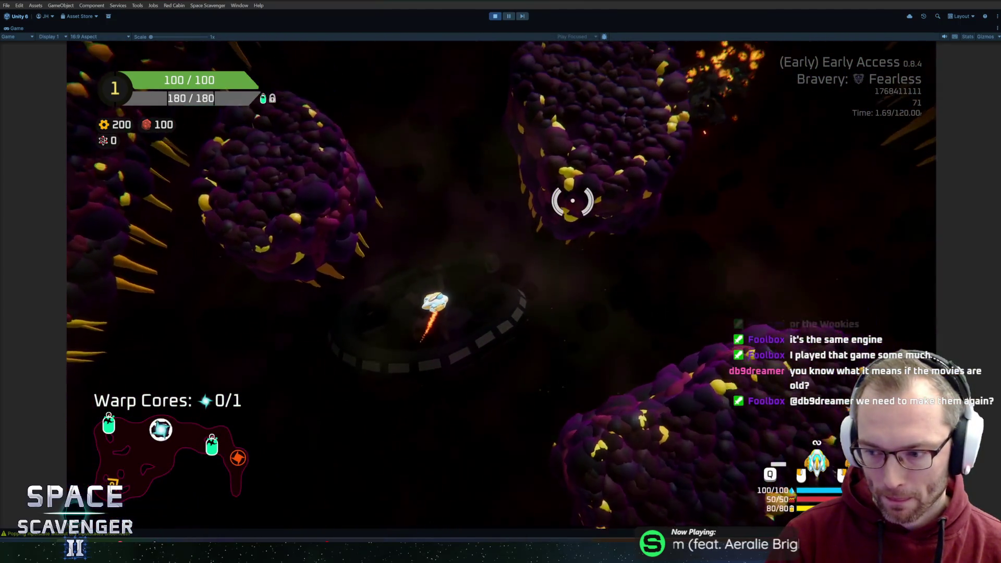
Step: Fire the green lightning beam at nearby enemies, sweeping its aim across targets
left_click(454, 161)
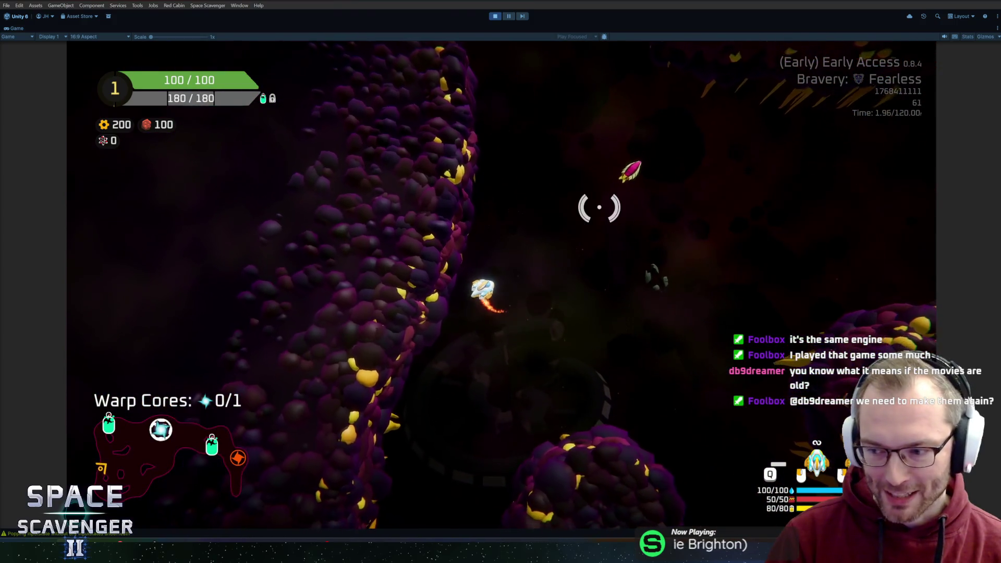
left_click(599, 208)
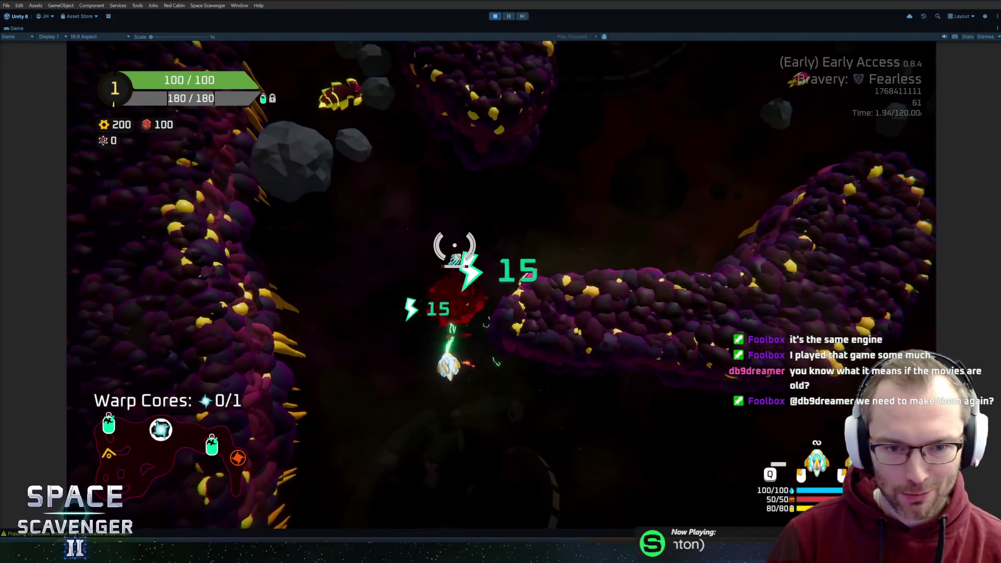
left_click(385, 203)
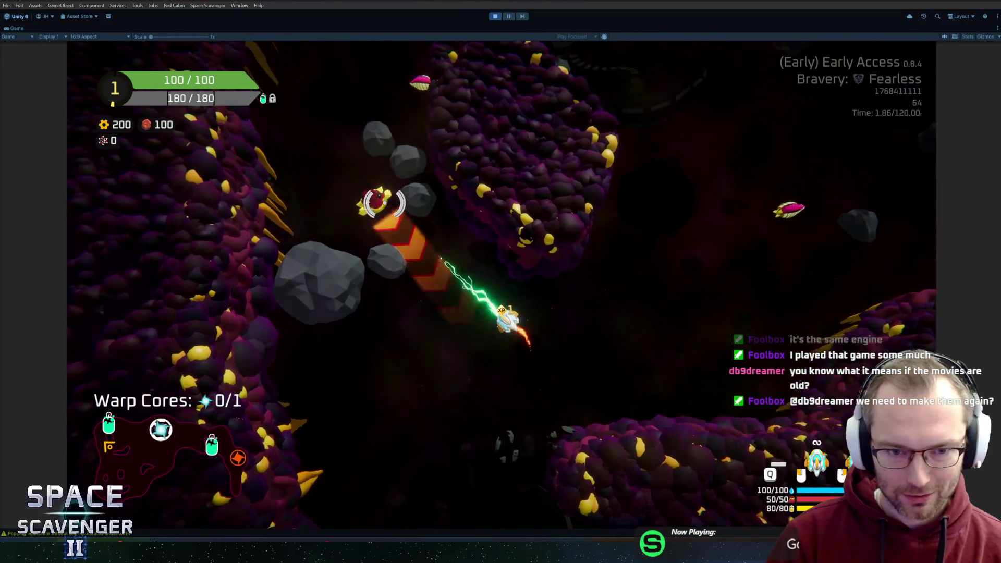
mouse_move(385, 202)
left_mouse_down()
mouse_move(525, 308)
mouse_move(568, 219)
mouse_move(532, 313)
mouse_move(472, 217)
left_mouse_up()
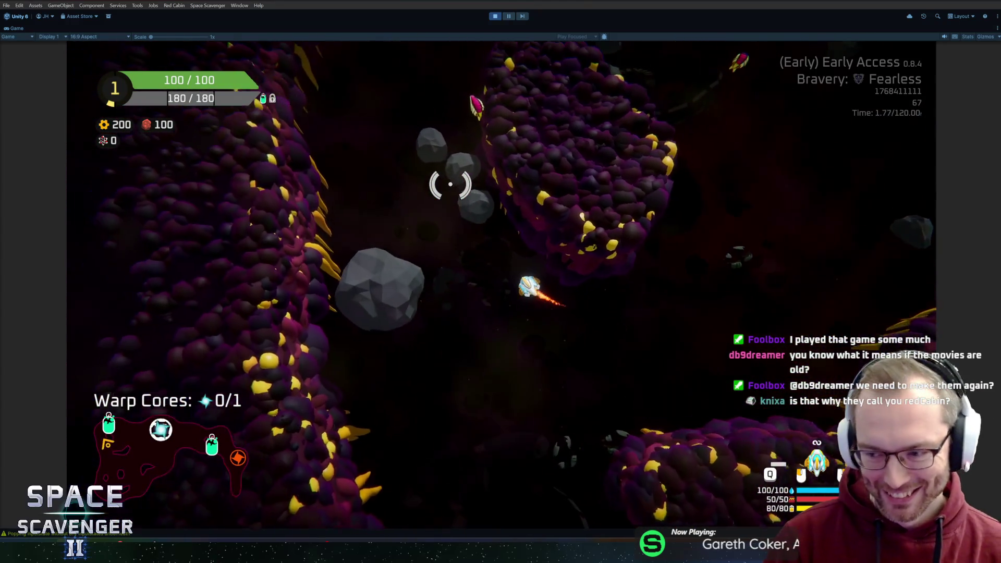
left_click_drag(570, 225, 632, 345)
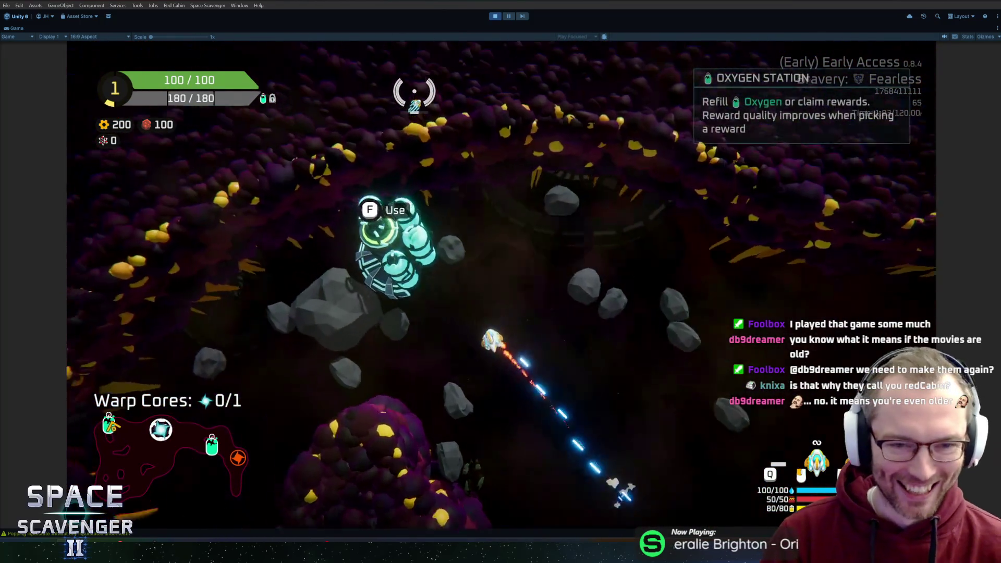
Step: Claim the oxygen station's scrap reward and pick up and craft the Spare Parts
key("f")
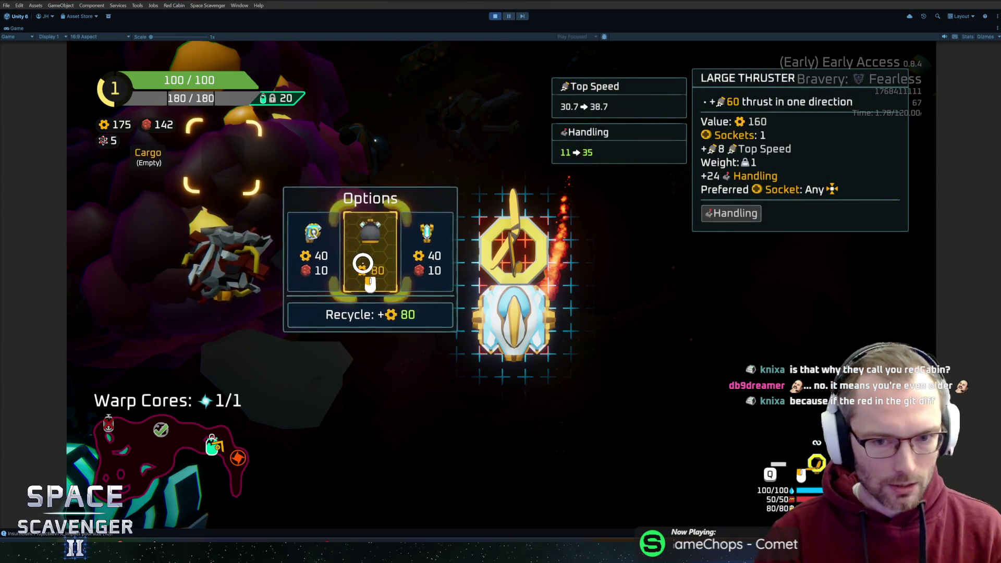
key("Escape")
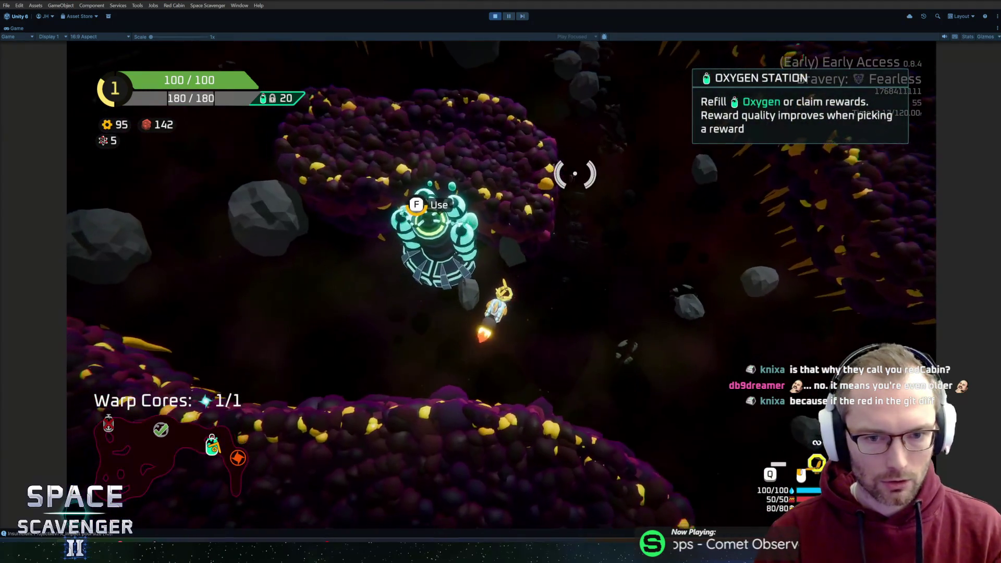
left_click(643, 460)
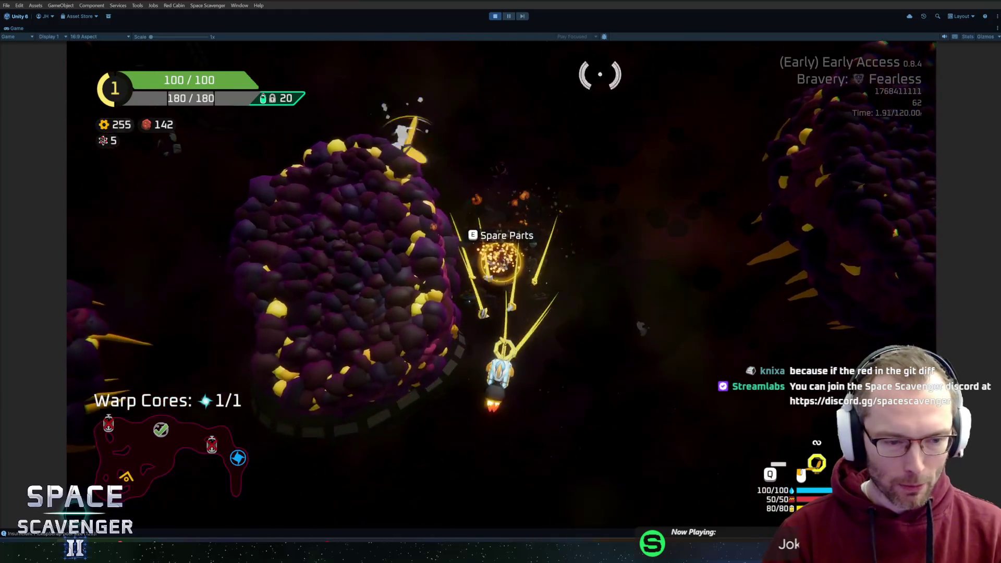
key("e")
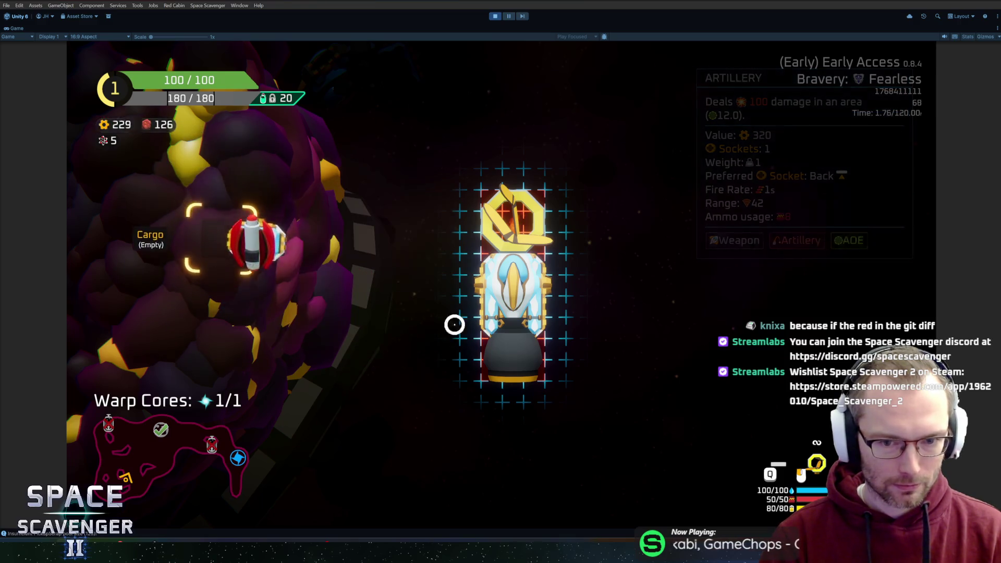
key("e")
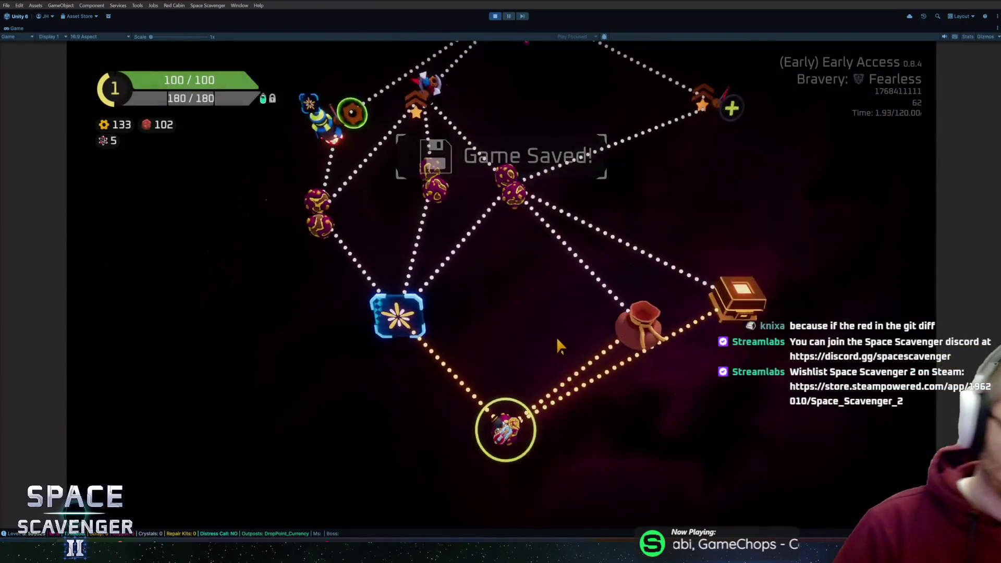
Step: Travel to the Drop Point node and take the 200 XP reward
mouse_move(420, 313)
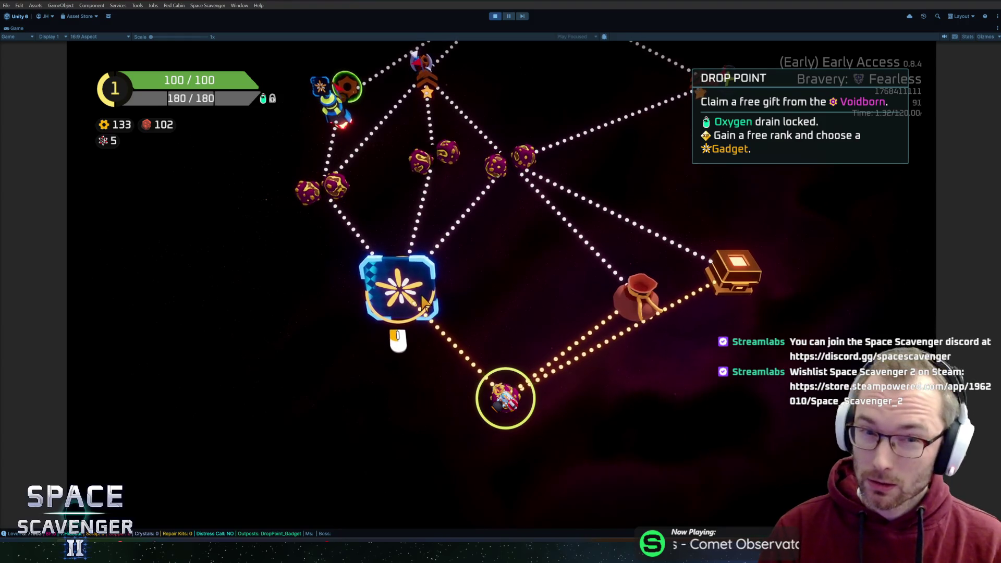
left_click(425, 302)
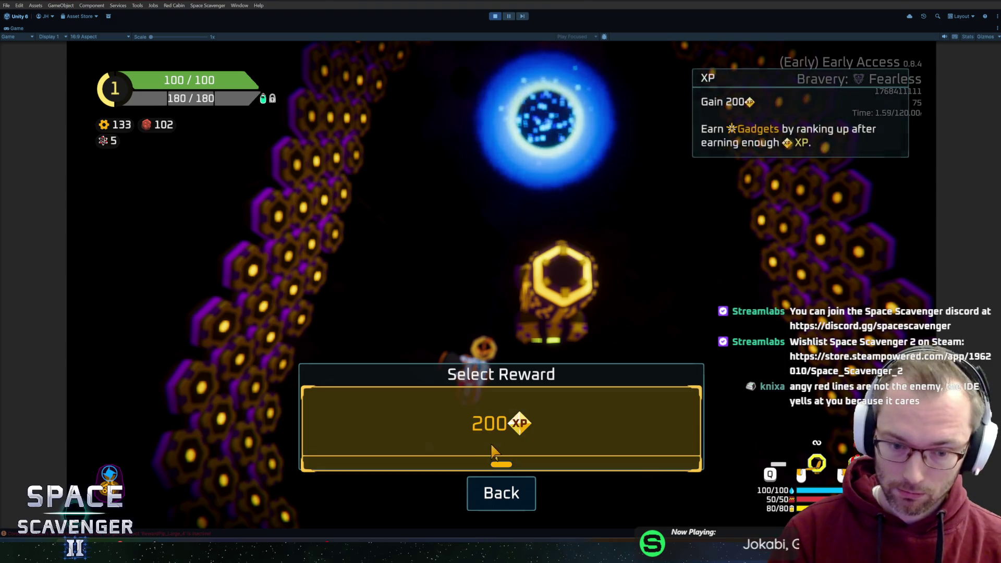
left_click(493, 451)
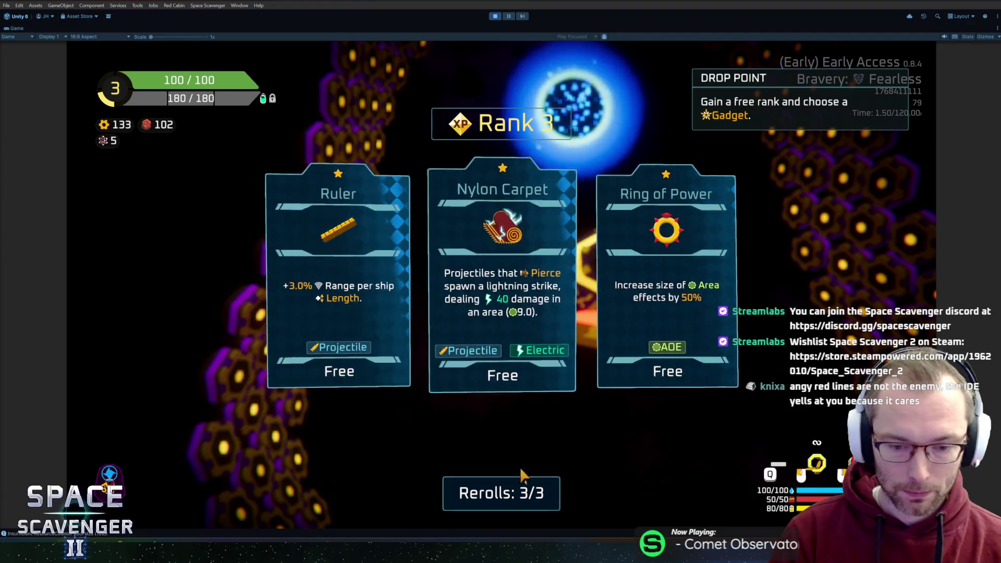
Step: Reroll the gadget cards, pick Poisoned blade and Firecracker, and warp out
left_click(519, 488)
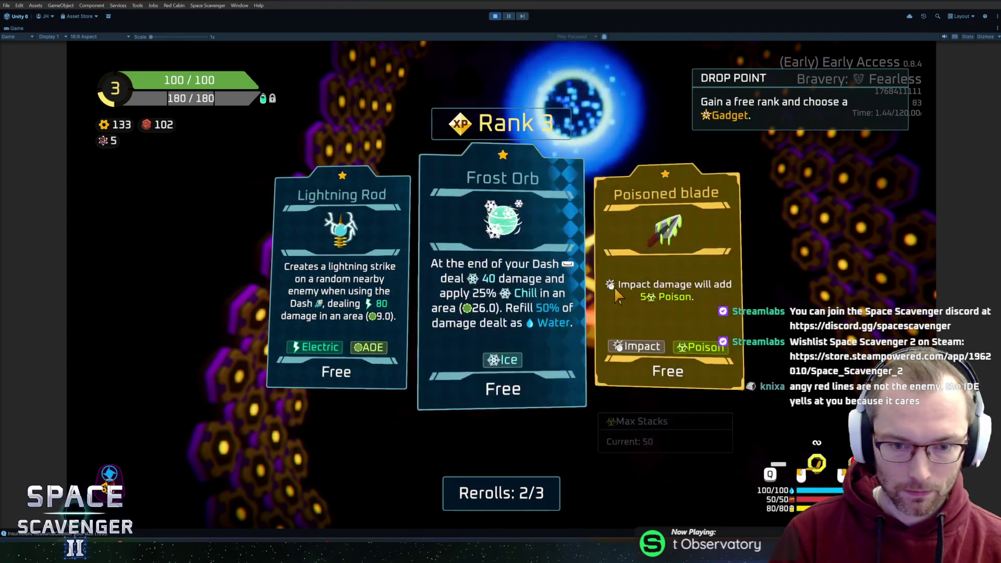
left_click(646, 291)
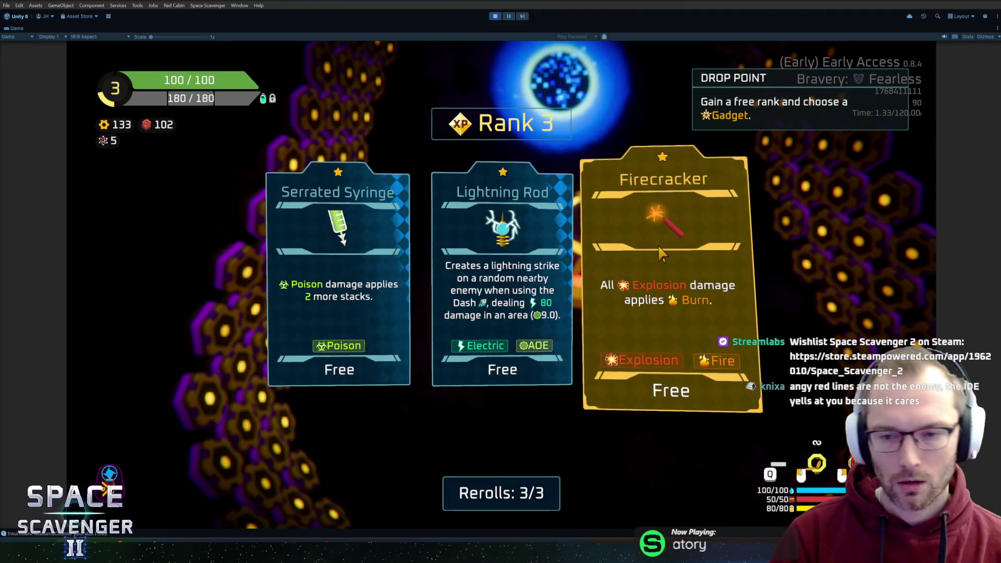
key("Tab")
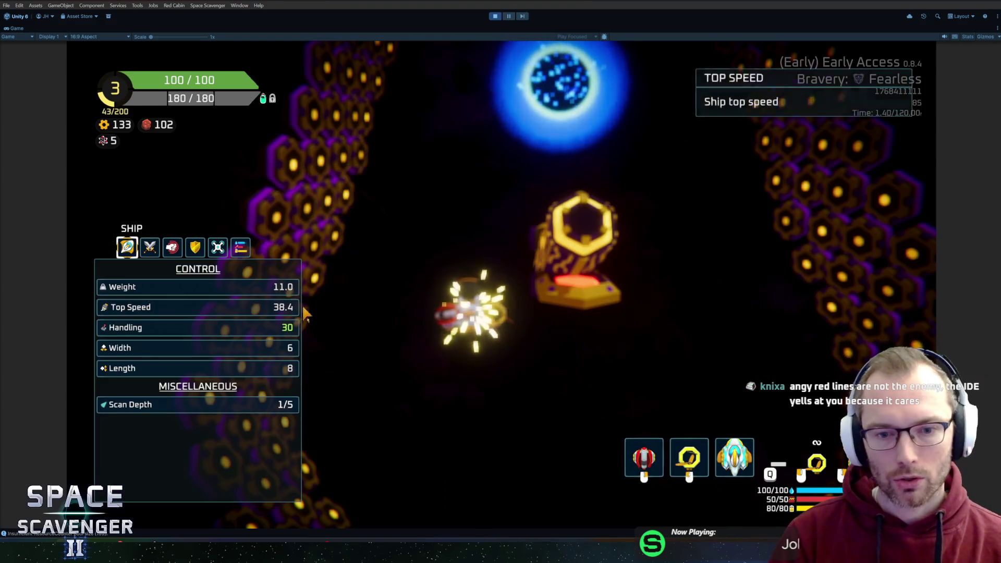
left_click(599, 286)
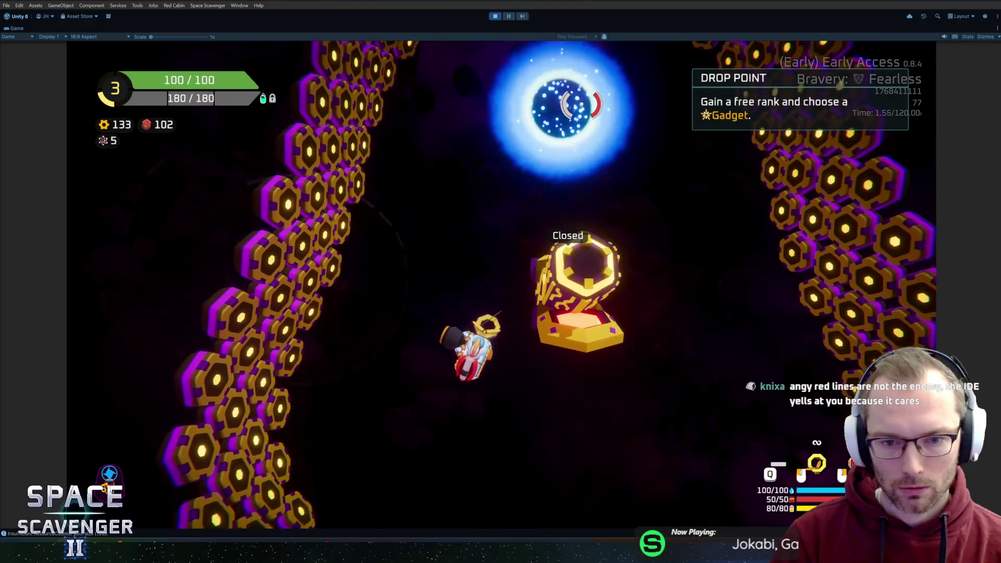
key("f")
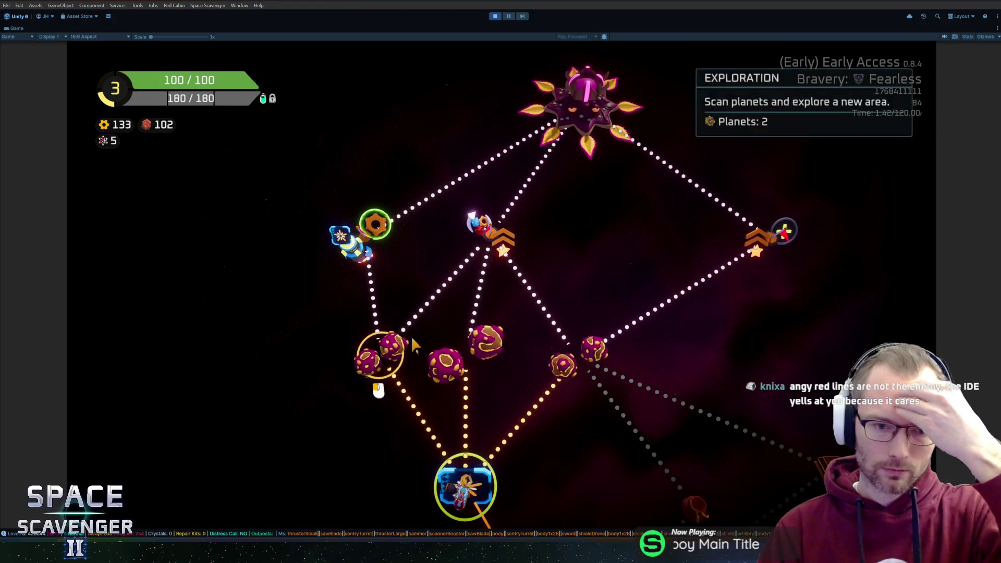
Step: Enter the left planet level, fly to the Spare Parts and craft them into a ship module
left_click(377, 335)
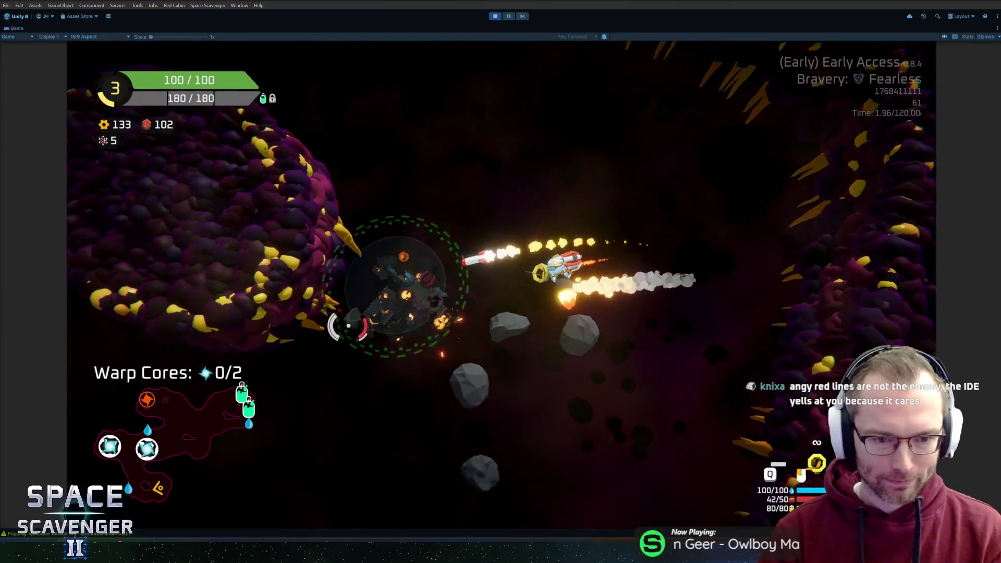
key("a")
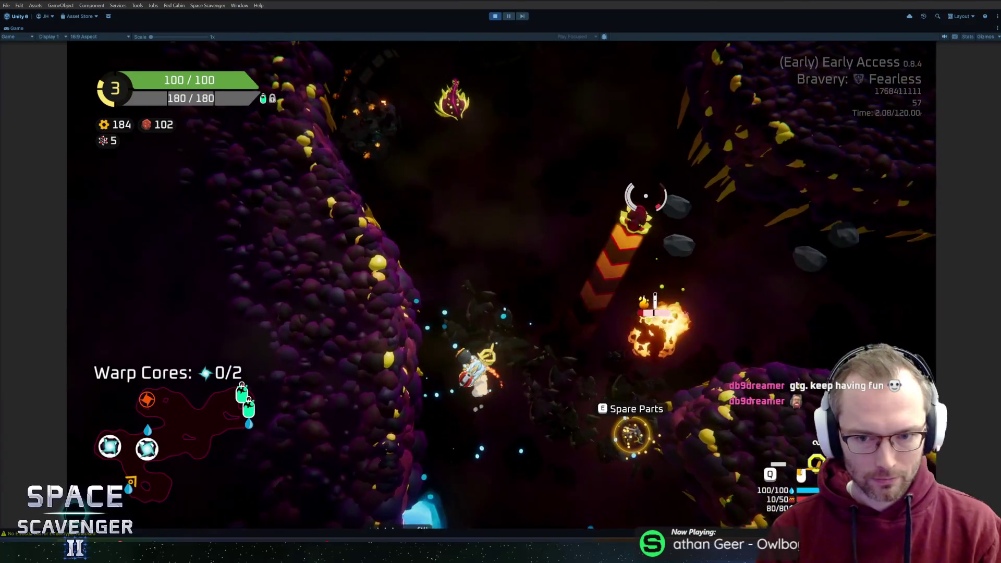
key("e")
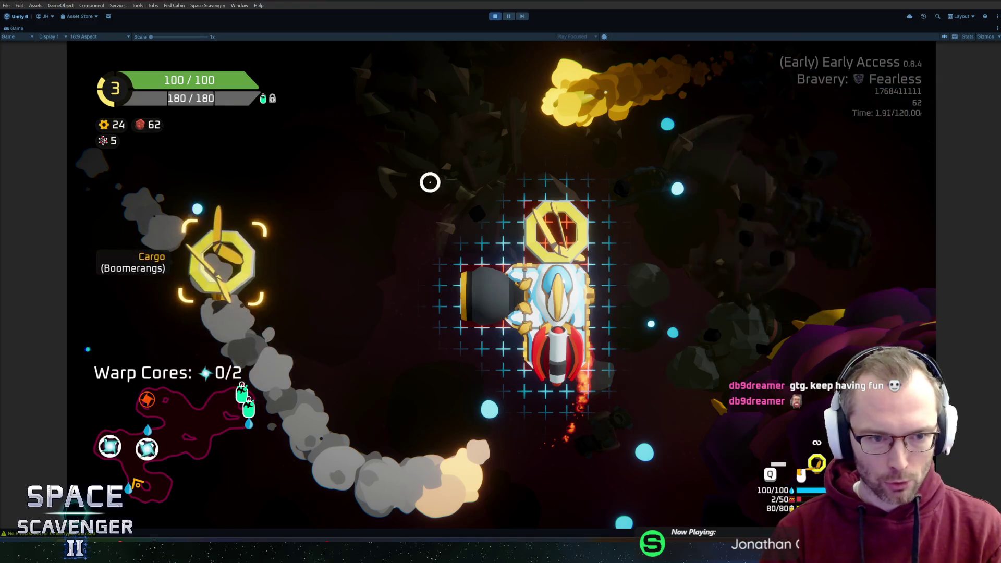
key("e")
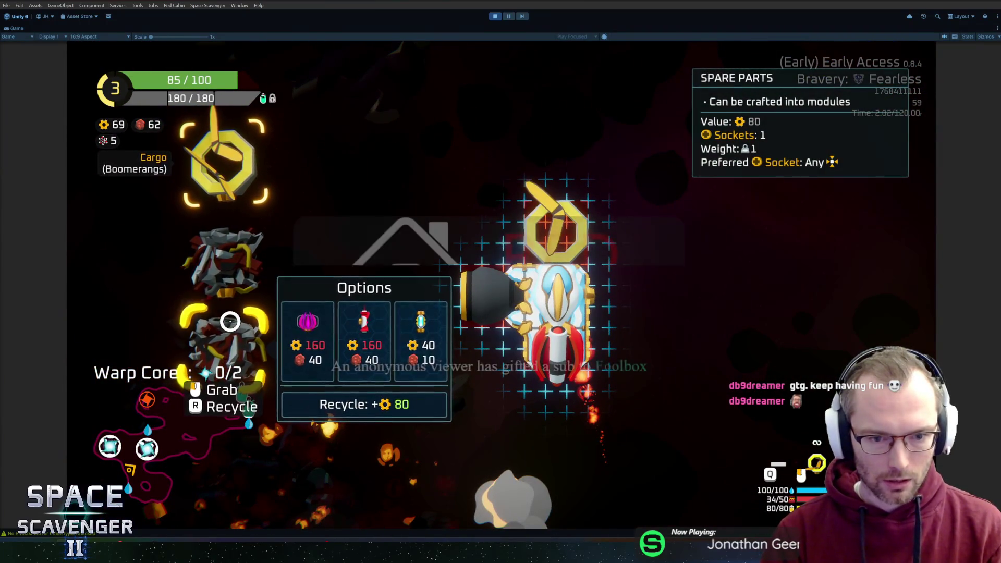
left_click(230, 322)
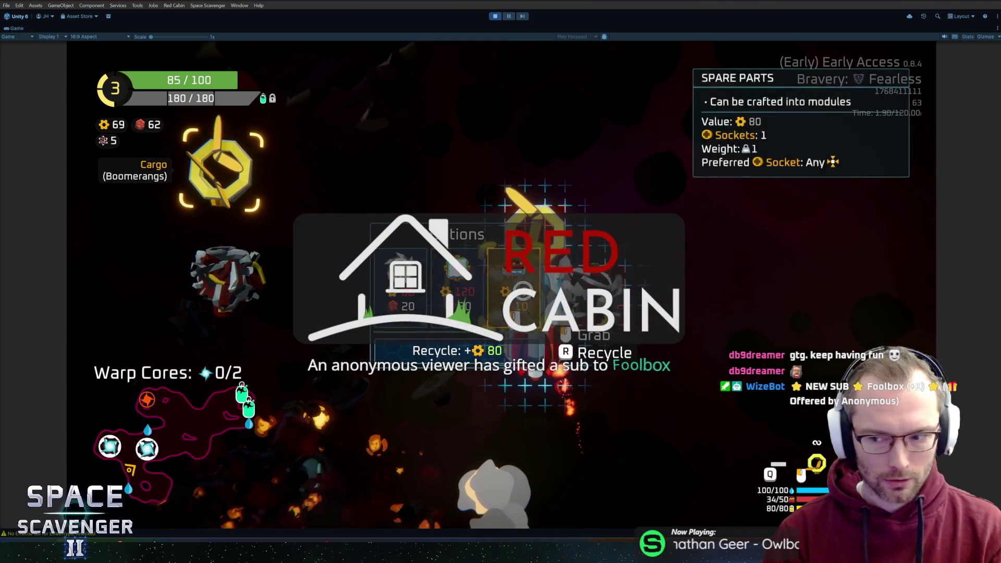
key("Escape")
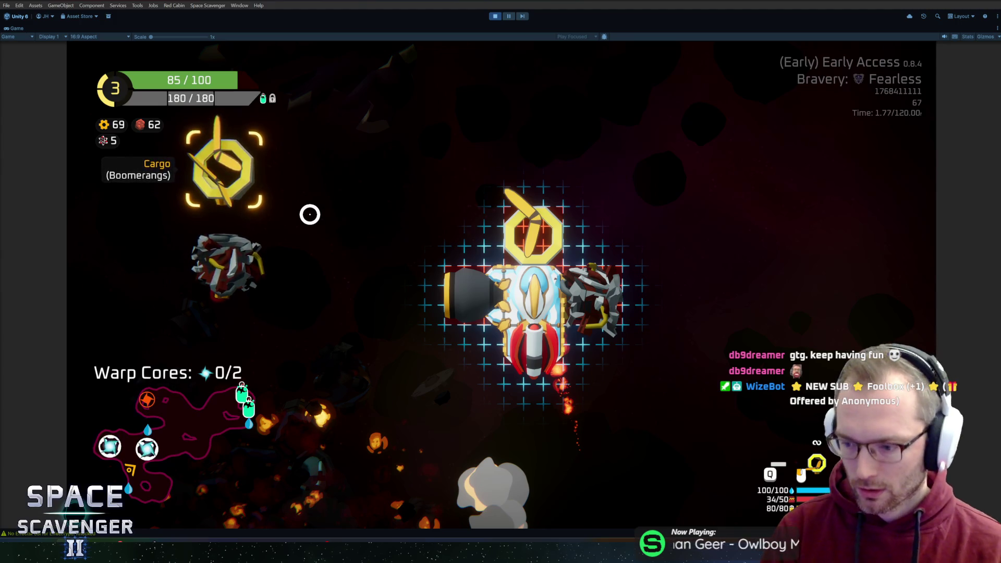
mouse_move(219, 266)
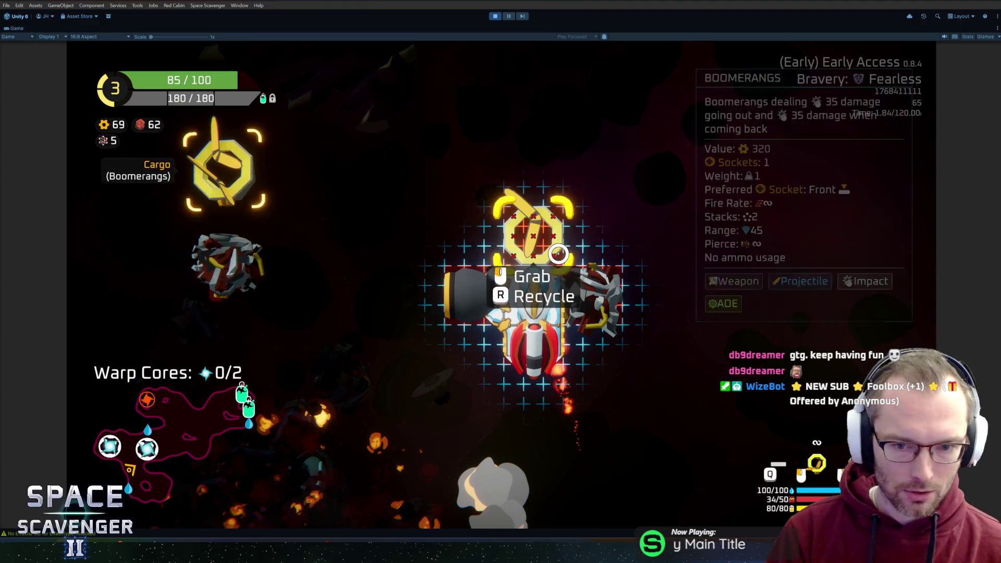
key("Tab")
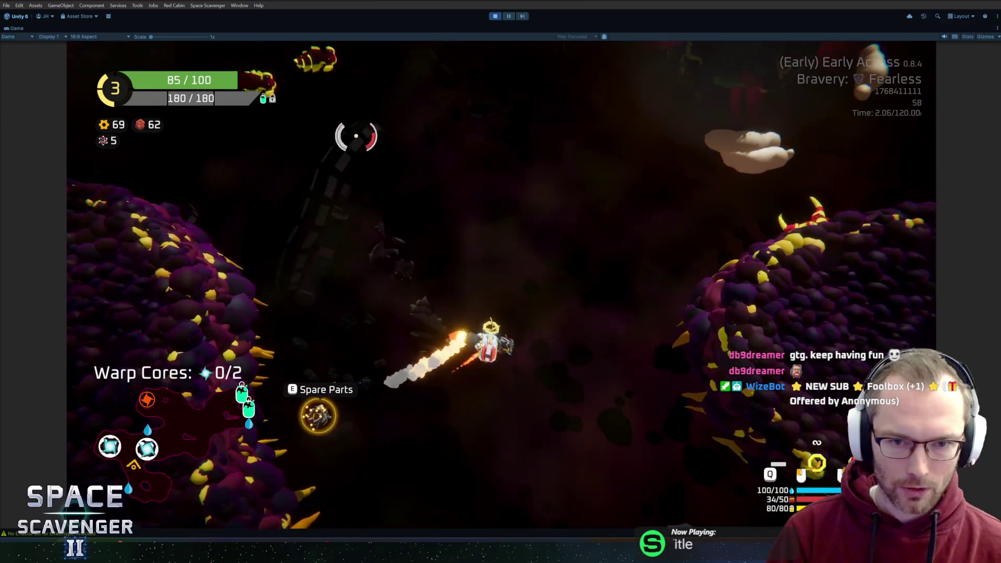
Step: Shoot the plant enemies while flying on and dash forward to collect both warp cores
left_click(351, 134)
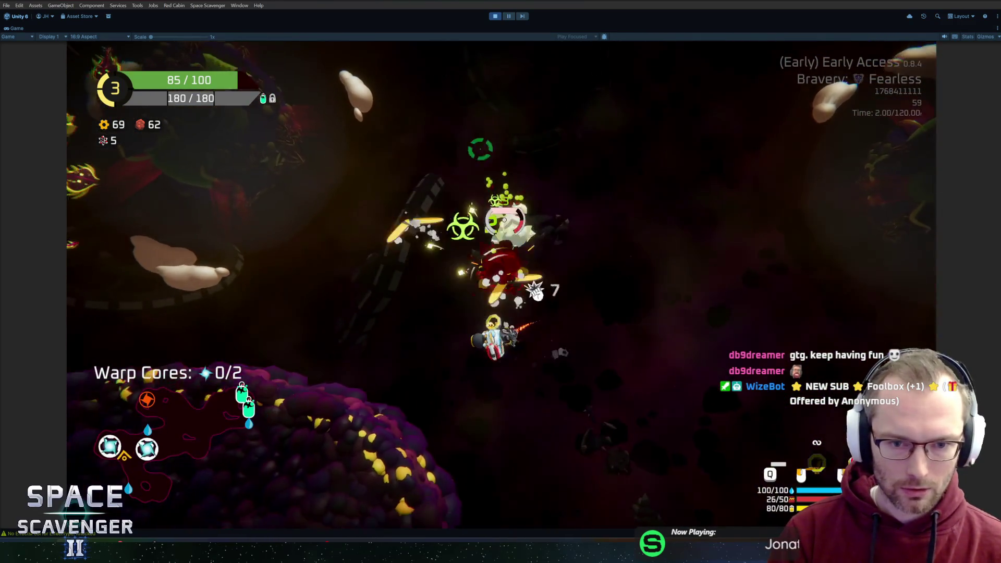
left_click(415, 221)
left_click(416, 210)
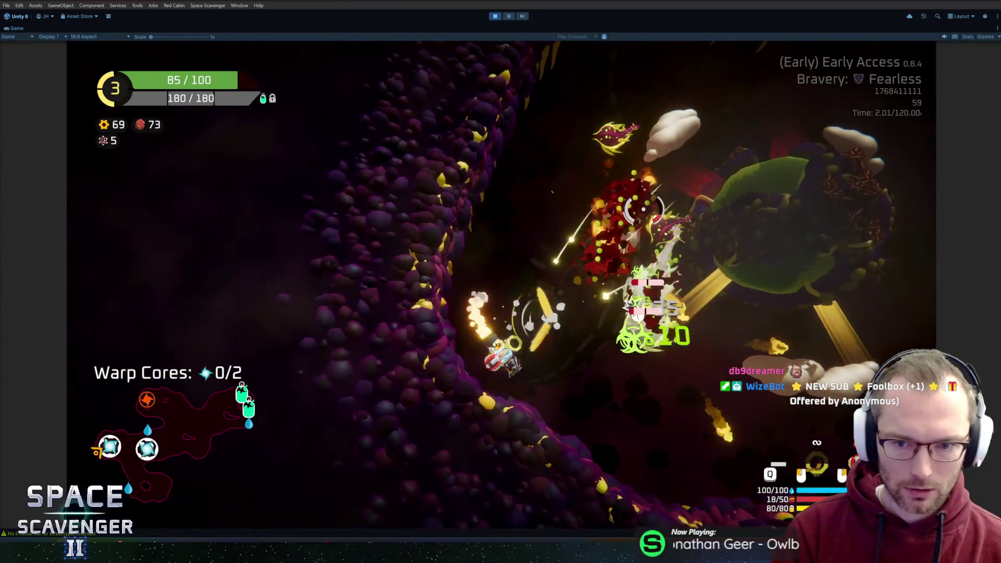
left_click(432, 166)
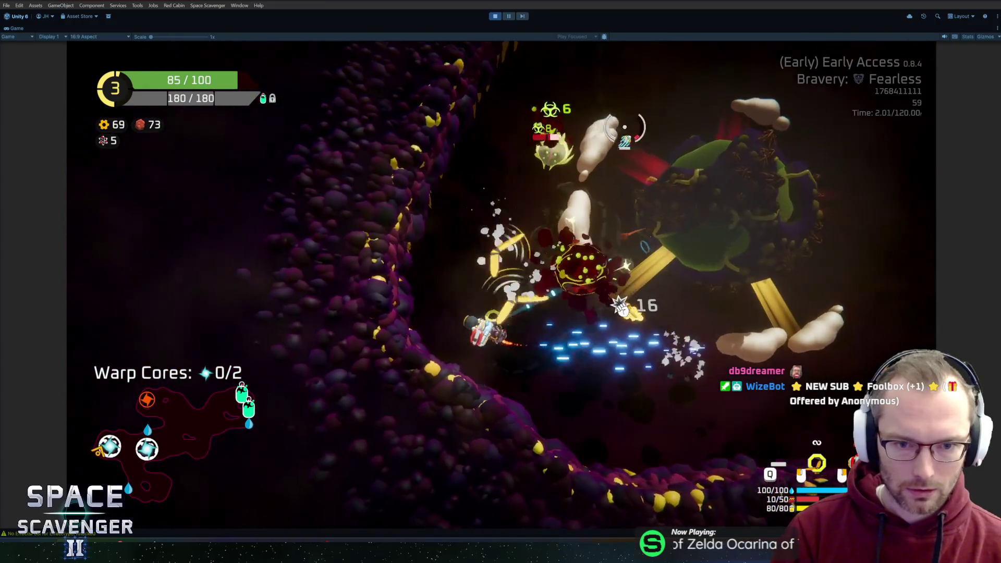
left_click(625, 127)
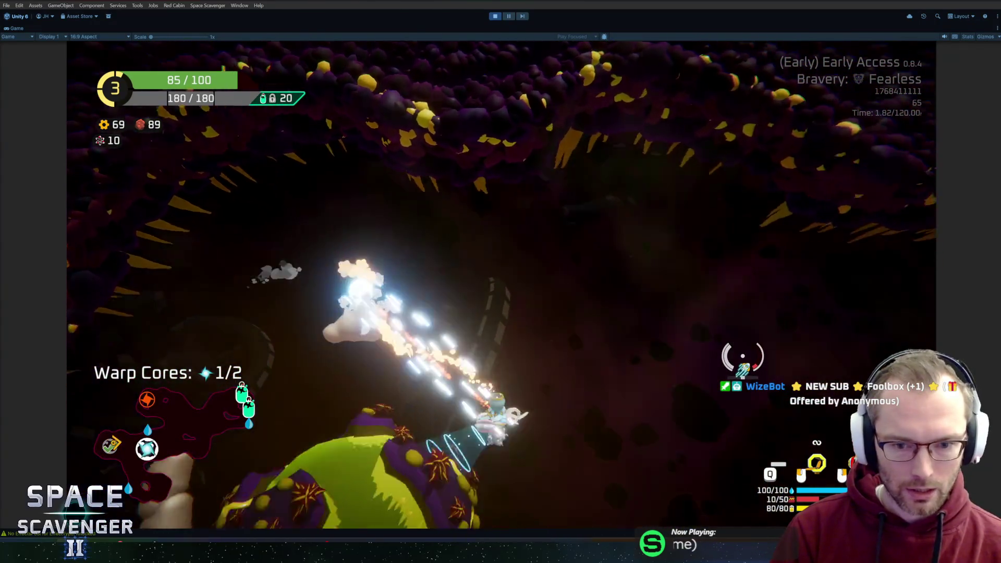
mouse_move(743, 357)
left_mouse_down()
mouse_move(769, 315)
mouse_move(731, 237)
left_mouse_up()
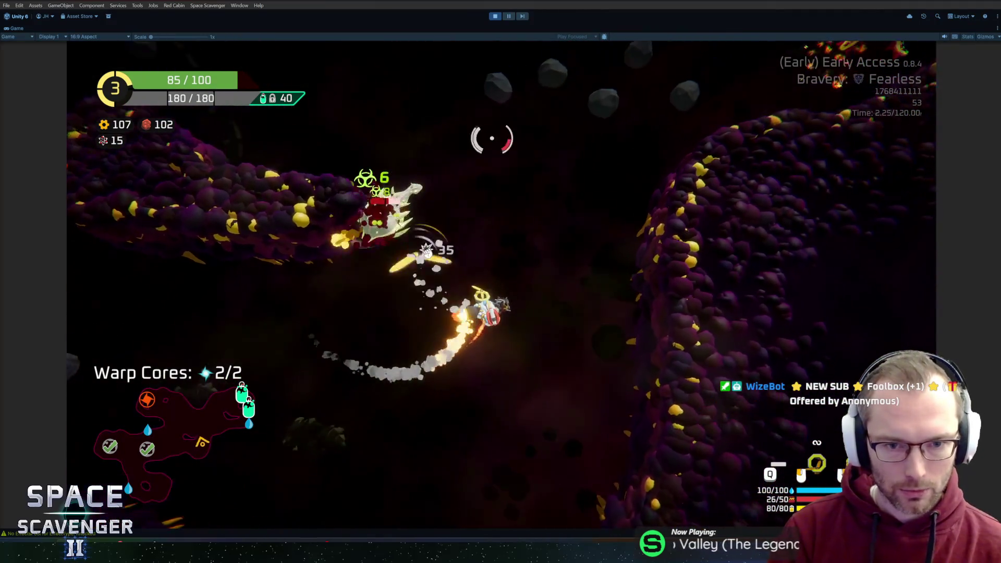
key("shift")
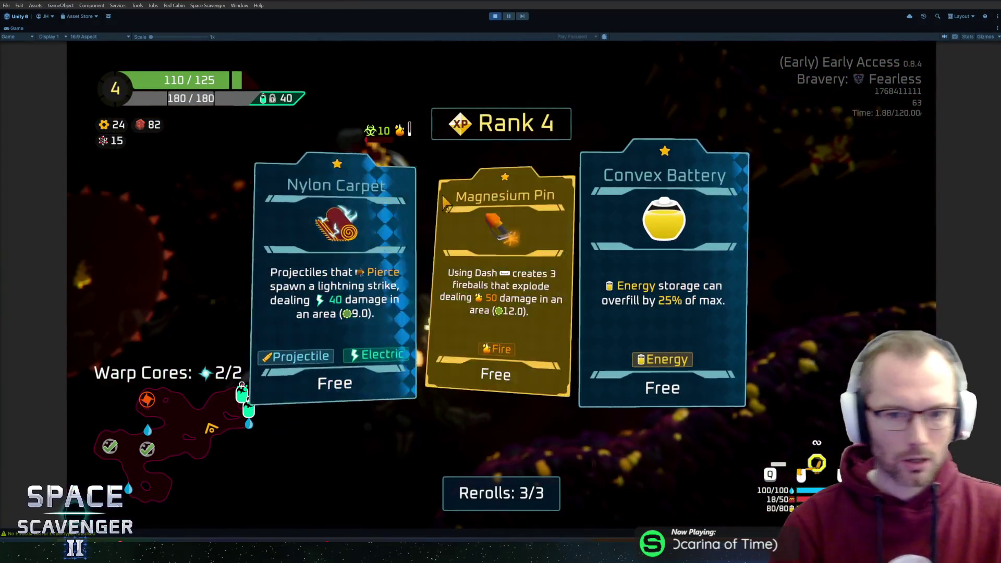
Step: Pick the Magnesium Pin gadget, test its dash fireballs, then pause and bring up HacknPlan
left_click(501, 287)
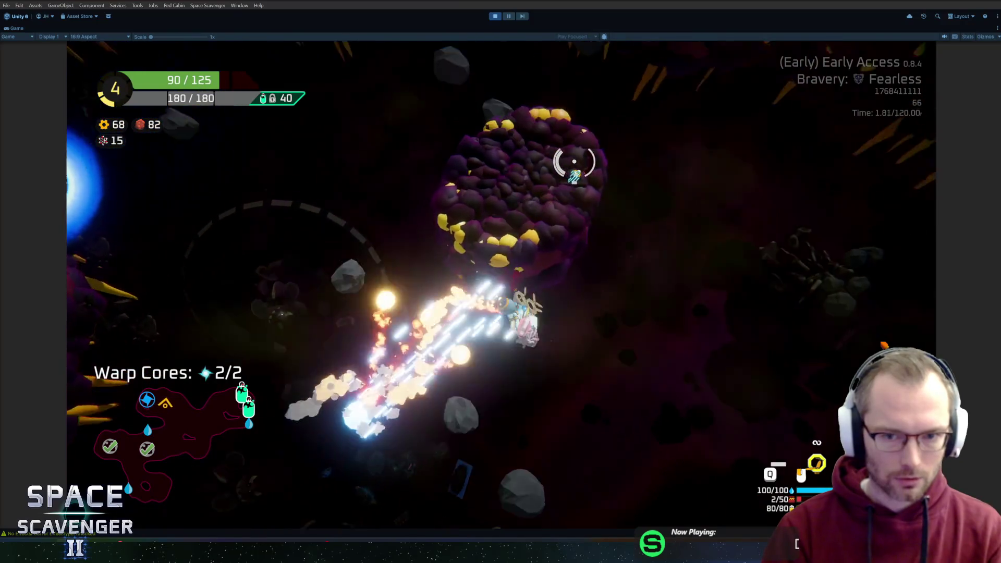
key("Escape")
mouse_move(158, 553)
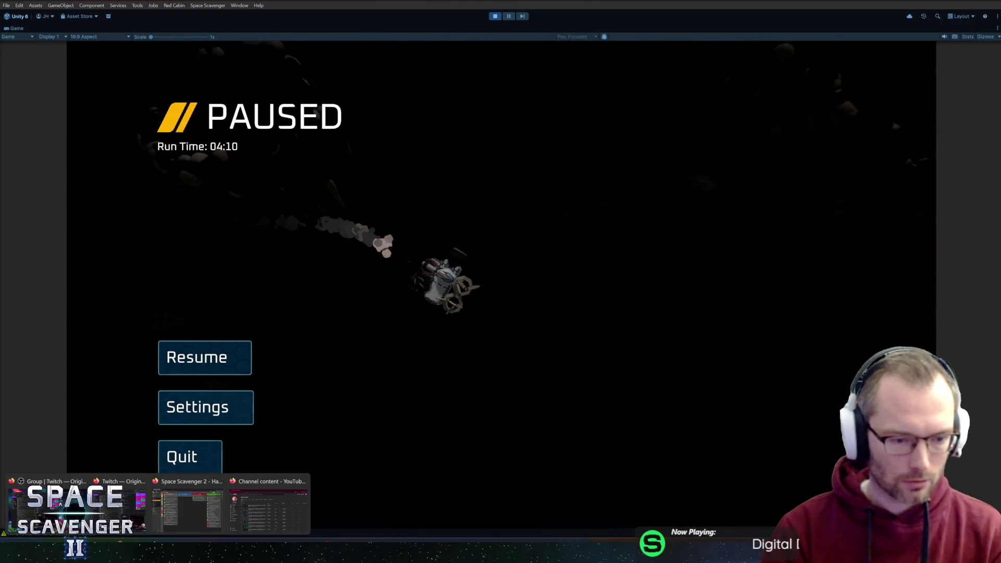
left_click(187, 508)
Step: Create the Bug task 'Magnesium Pin projectiles go through walls' and return to Unity
key("n")
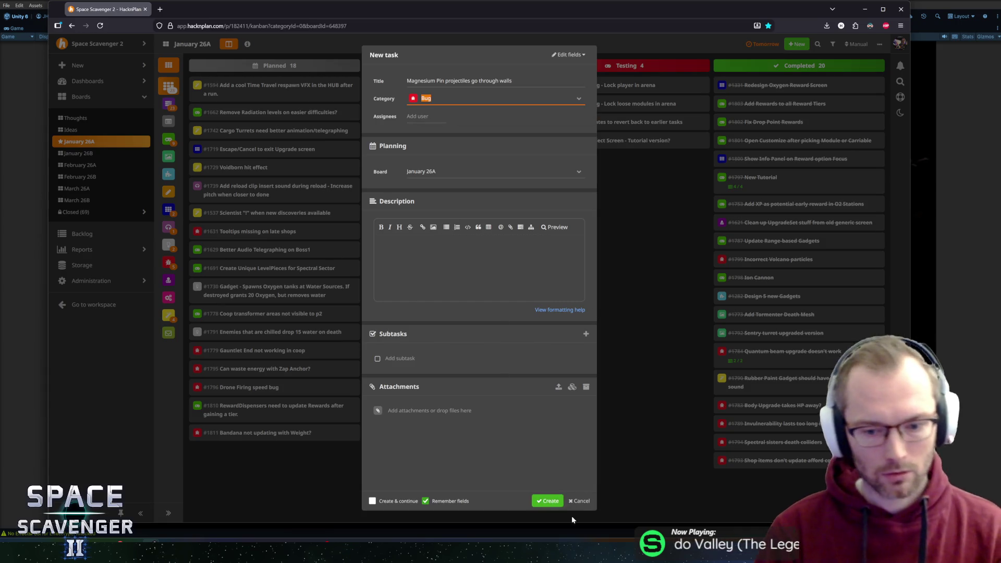
key("alt+Tab")
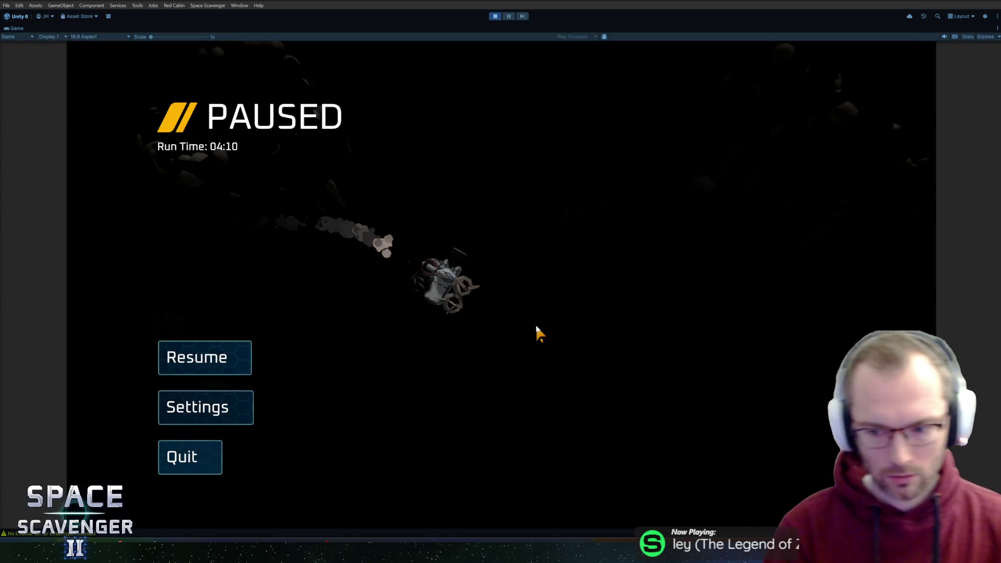
Step: Resume the run and take the oxygen station's hull block, then its 100 scrap reward
left_click(240, 359)
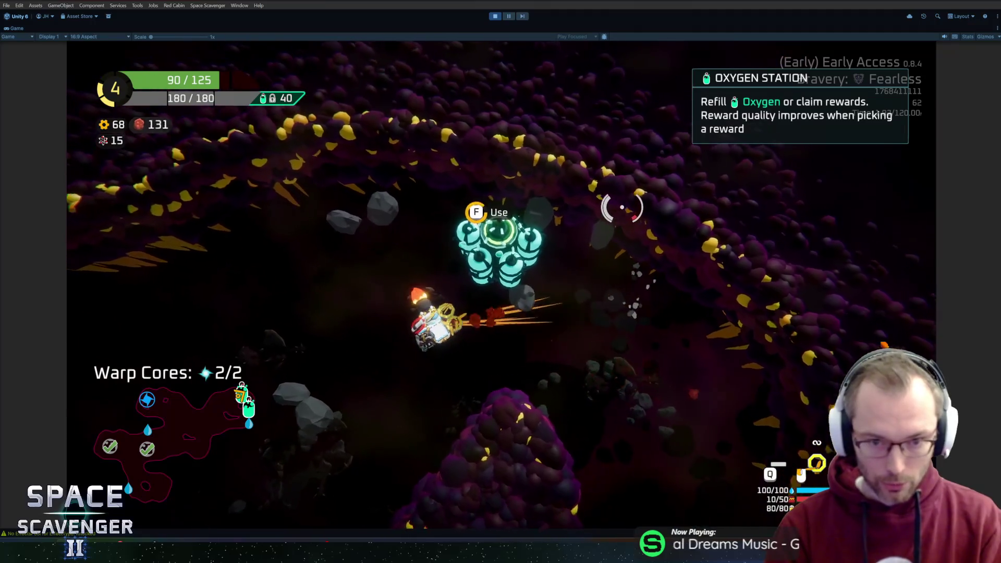
key("f")
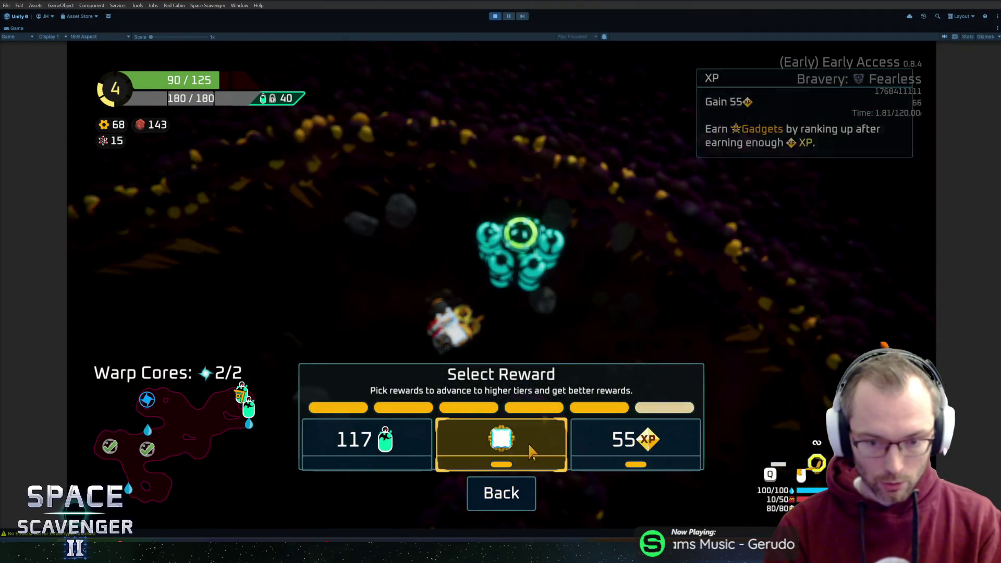
left_click(518, 446)
key("Tab")
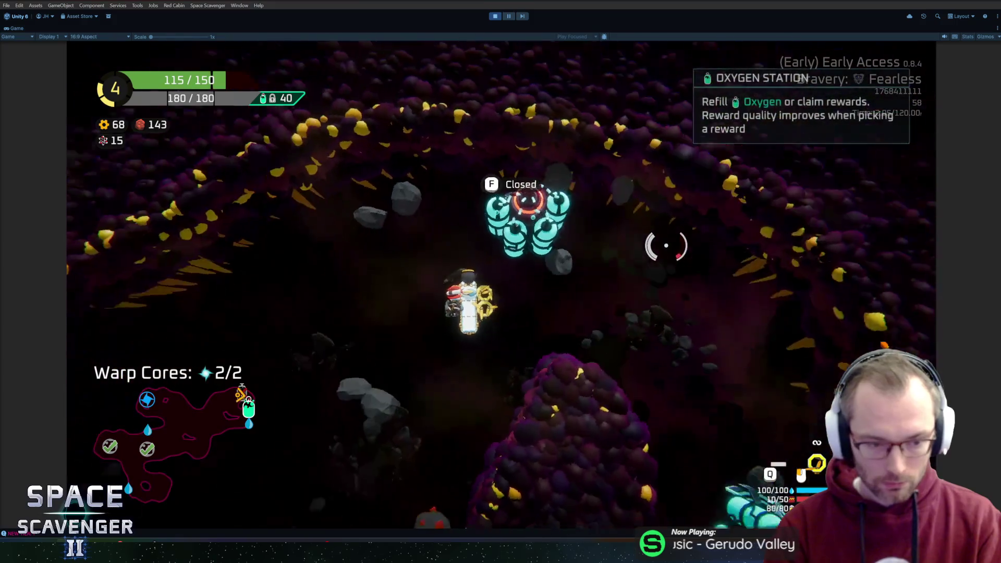
key("f")
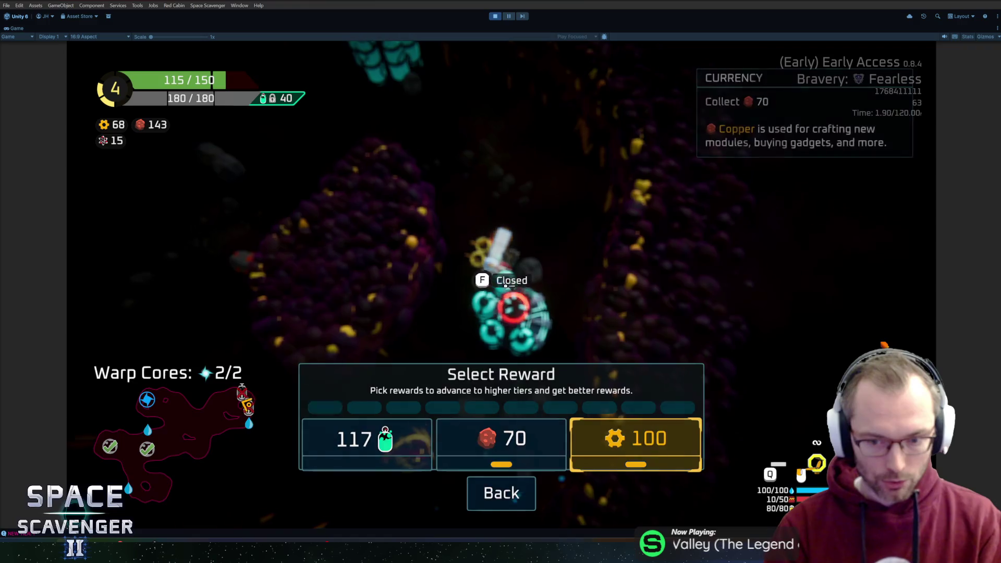
left_click(636, 440)
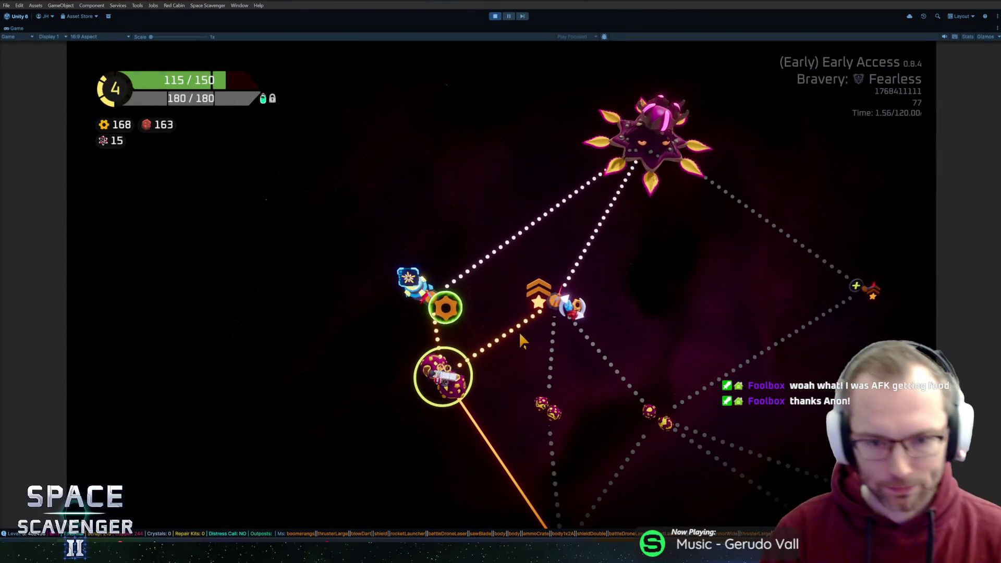
Step: Read the Hideout node's info panel on the sector map
mouse_move(539, 331)
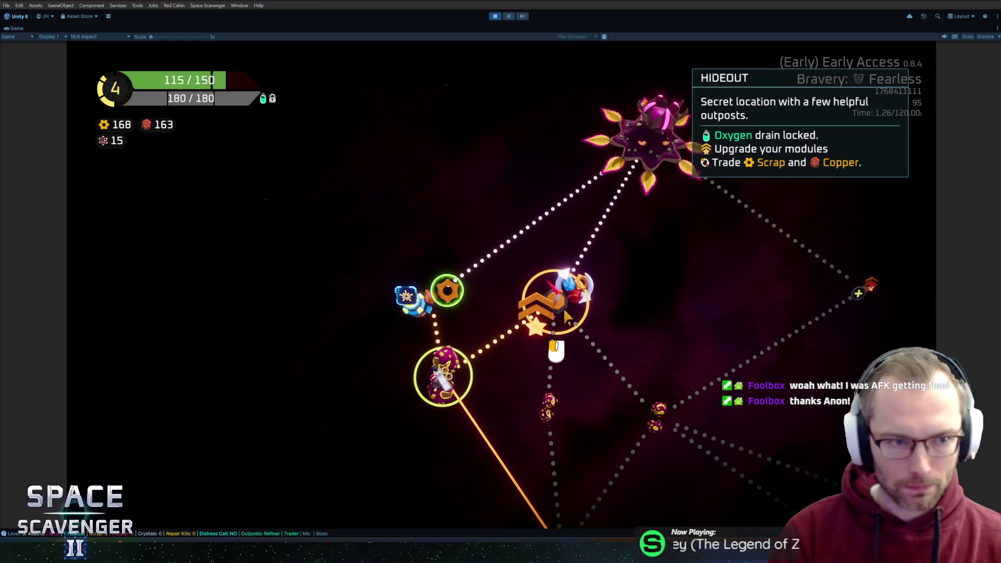
Step: Travel to the Hideout and trade 100 copper for 200 scrap
mouse_move(425, 324)
left_click(566, 319)
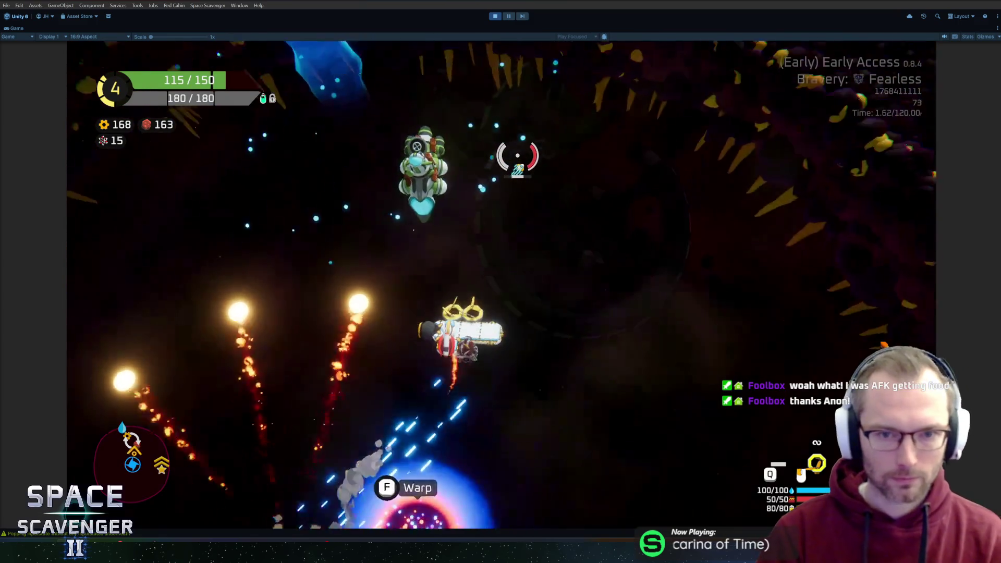
key("f")
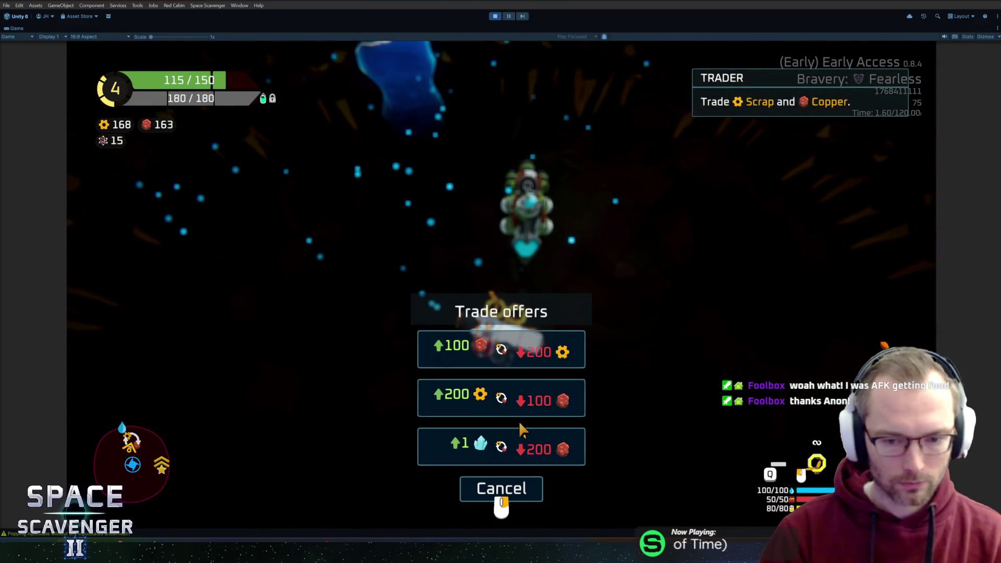
left_click(660, 335)
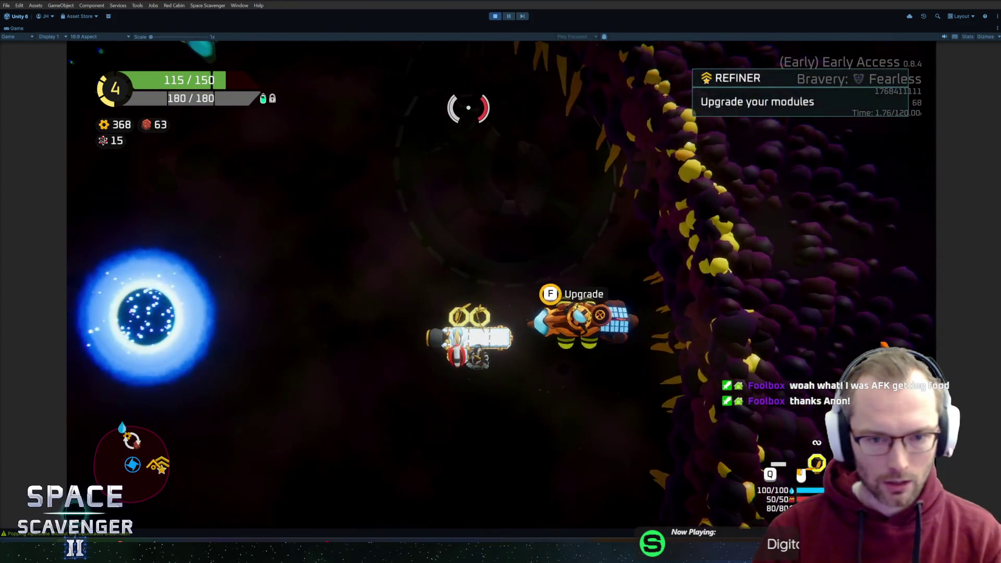
Step: Recycle the spare part for scrap in ship build mode
key("f")
key("Escape")
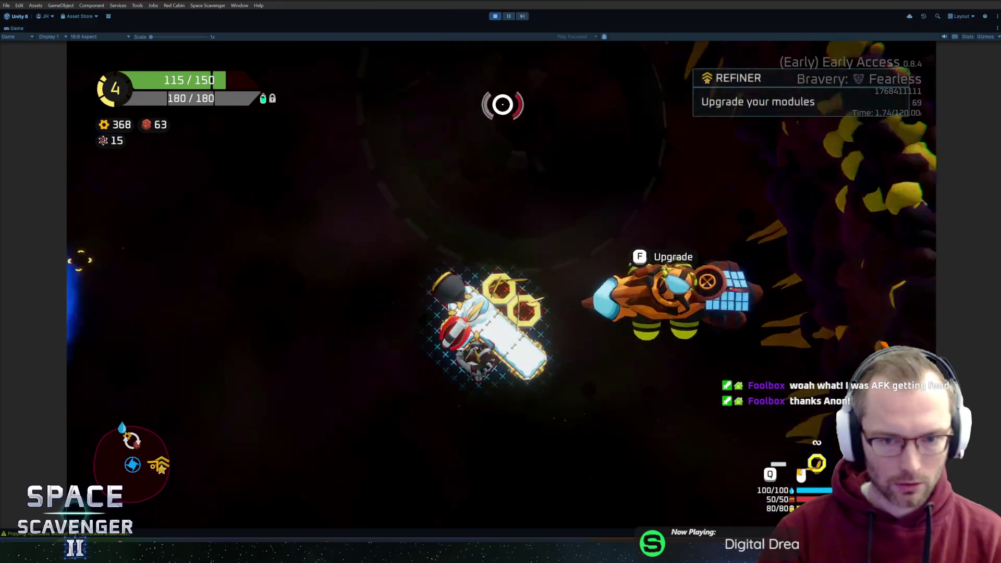
key("Tab")
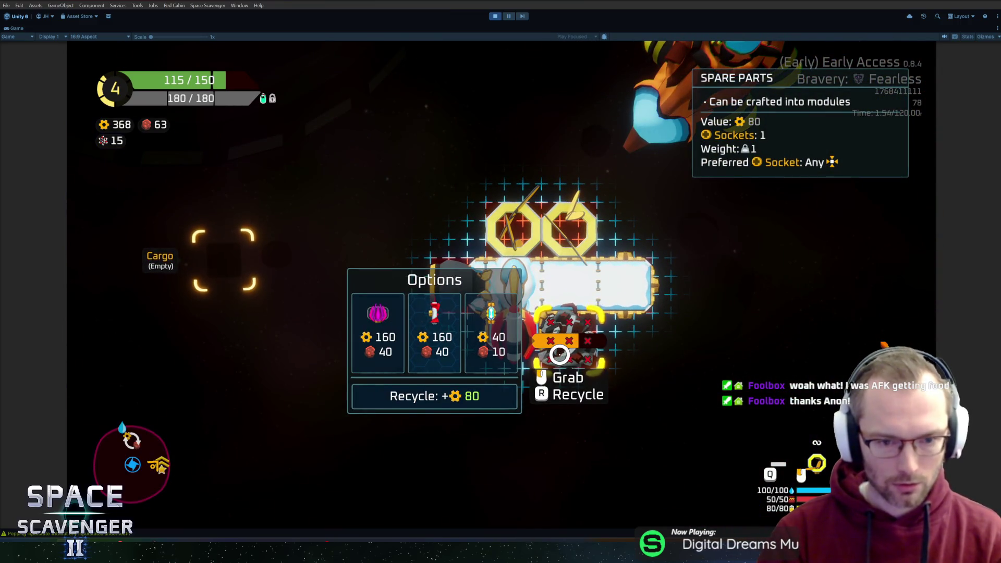
key("r")
key("Tab")
Step: Buy the Glaives upgrade for the boomerang module at the refiner
key("f")
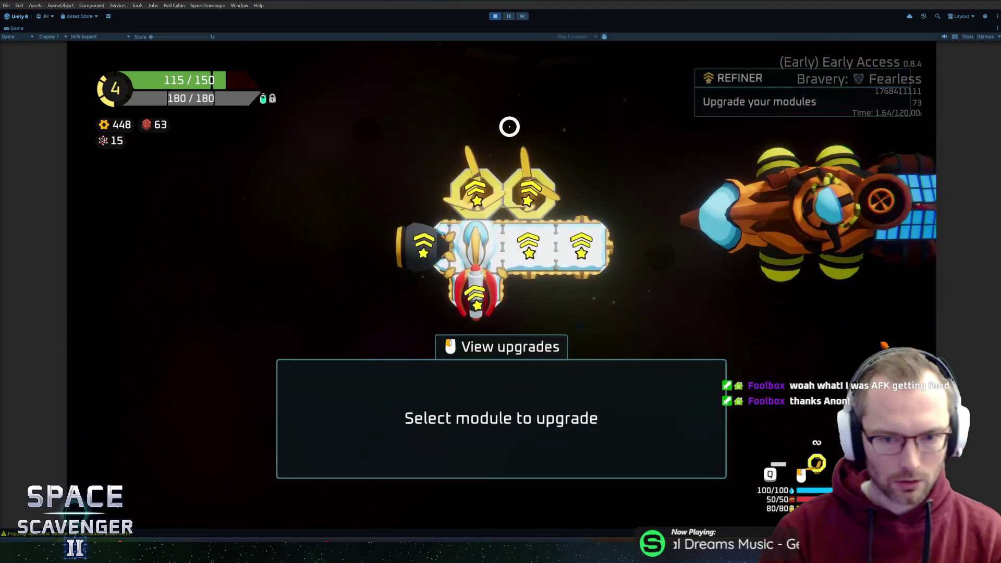
left_click(474, 196)
left_click(512, 429)
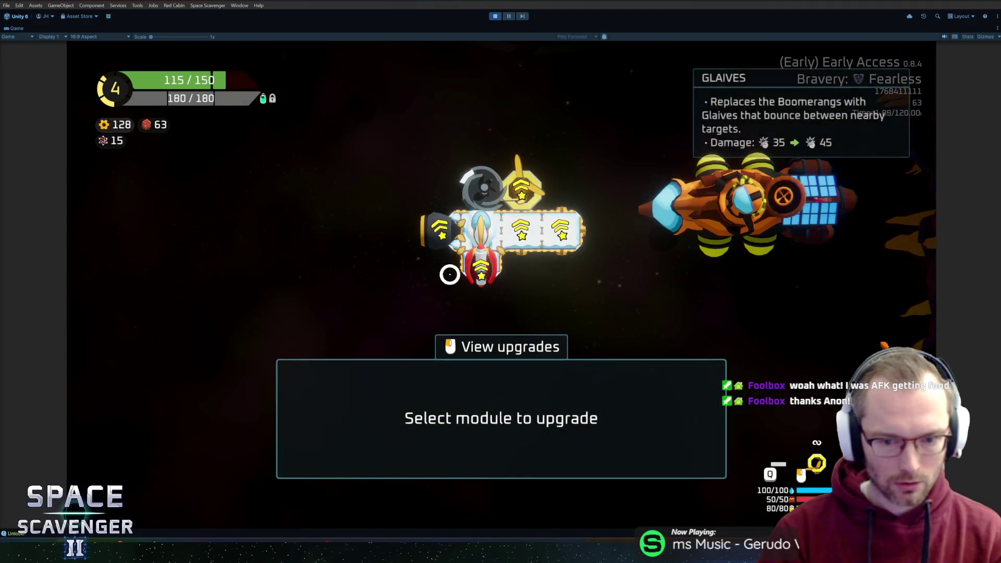
key("Escape")
Step: Merge the boomerang module into its matching module and warp to the next sector
key("Tab")
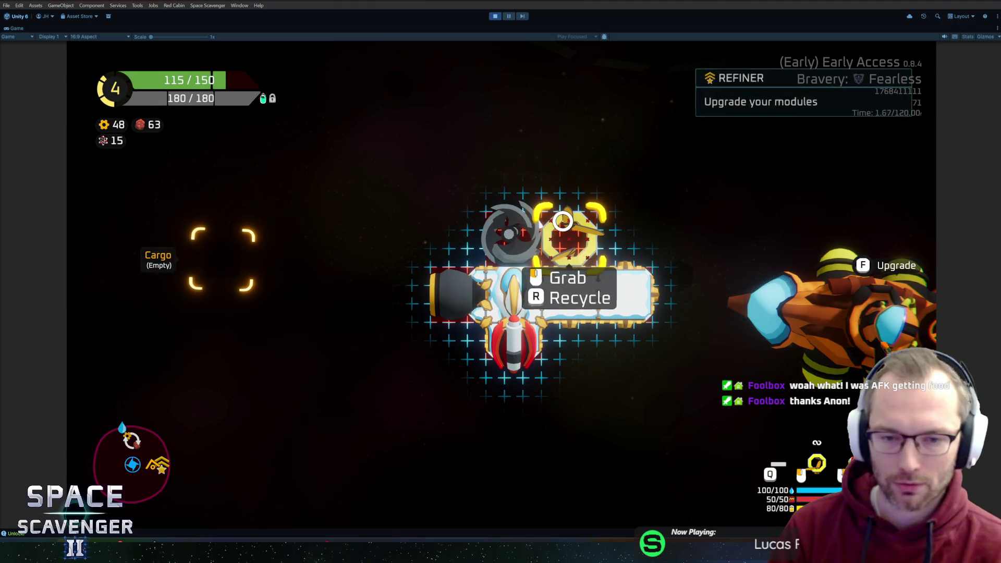
mouse_move(567, 223)
left_click_drag(550, 227, 515, 234)
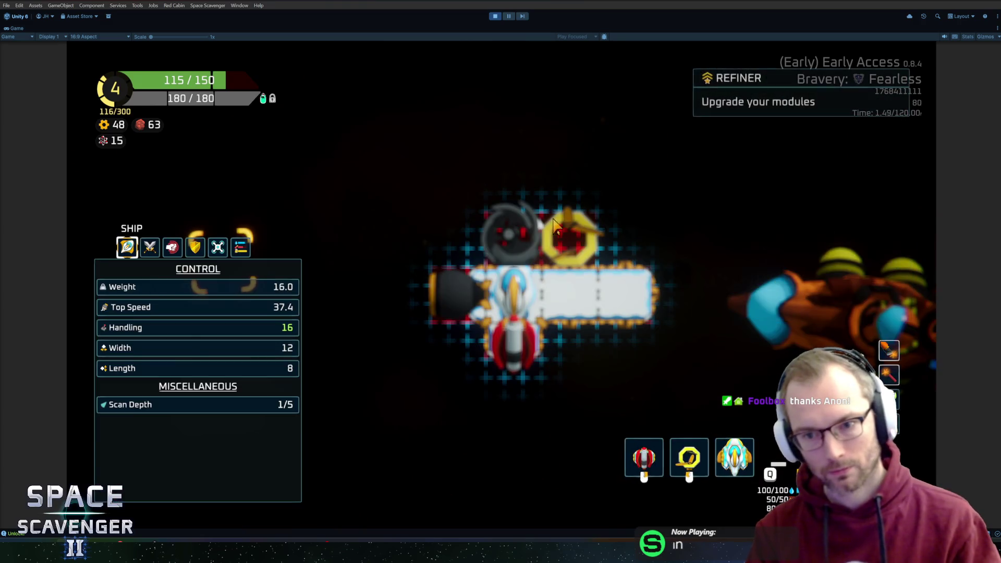
key("Escape")
key("f")
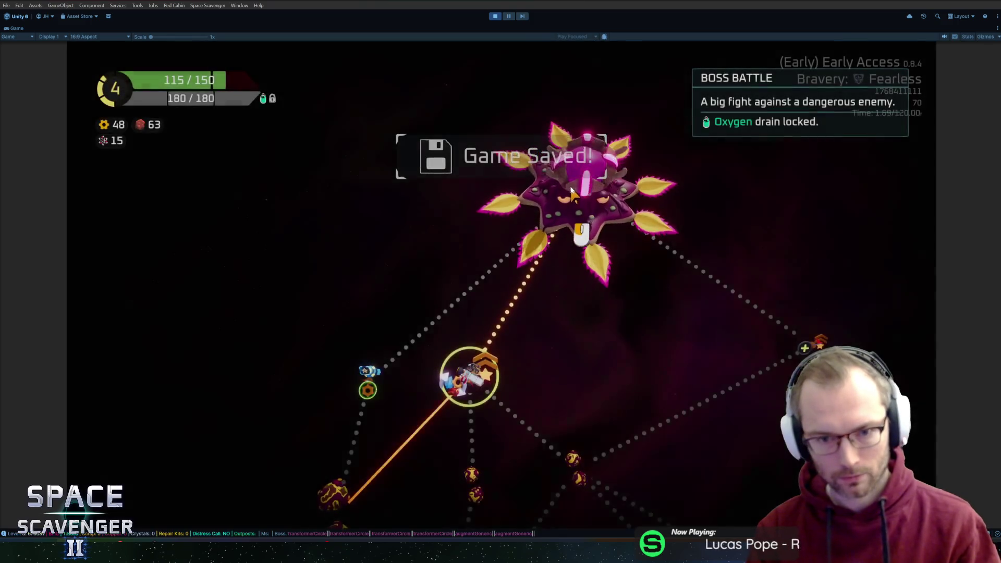
Step: Warp to the boss node and keep shooting The Mother while dodging until it dies
left_click(605, 180)
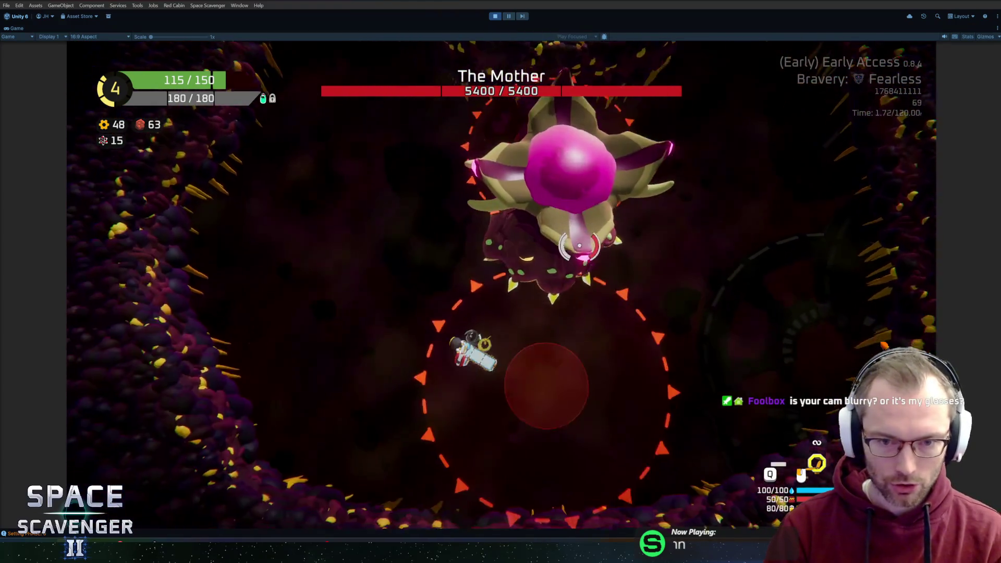
left_click(707, 319)
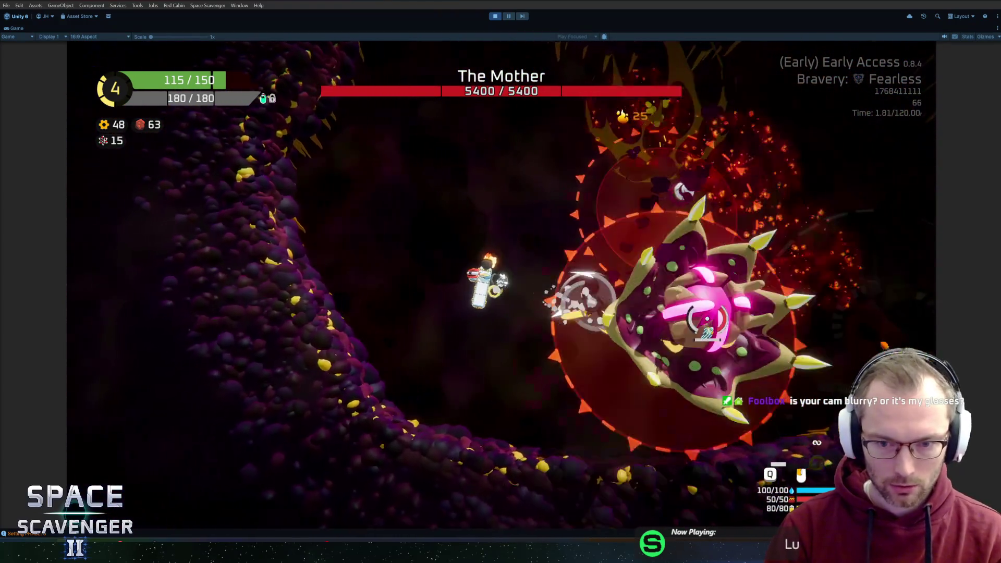
left_click(707, 319)
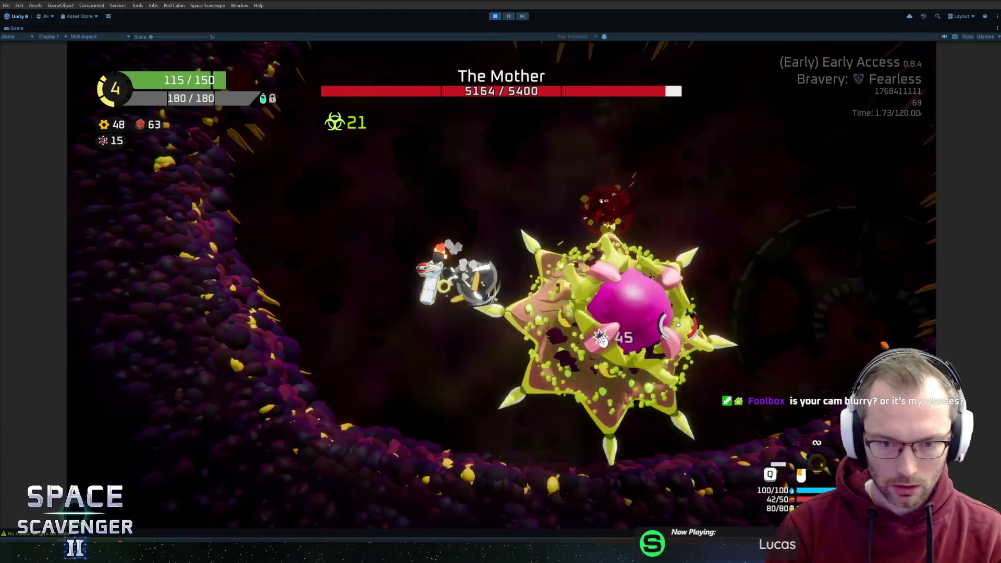
left_click(678, 326)
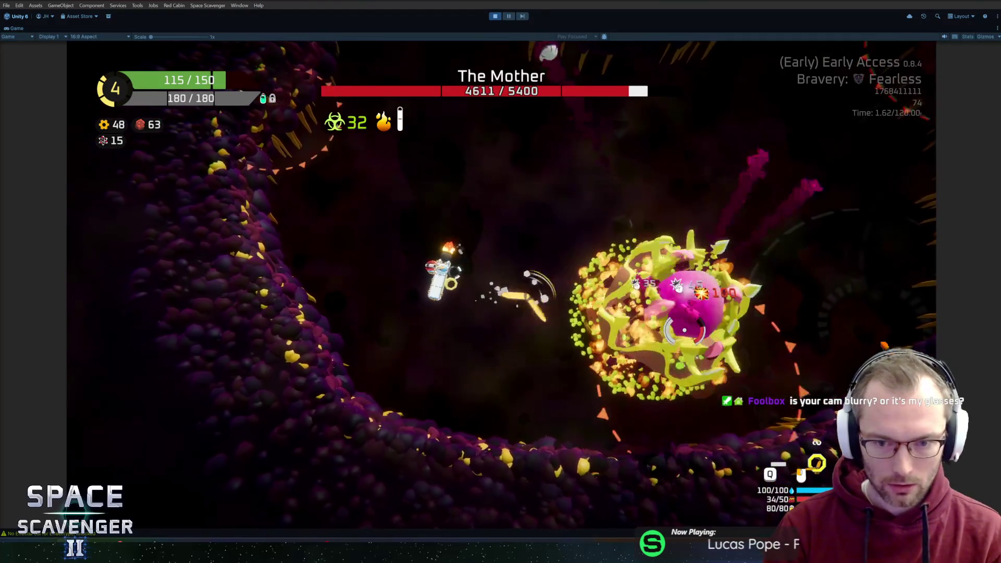
left_click(683, 318)
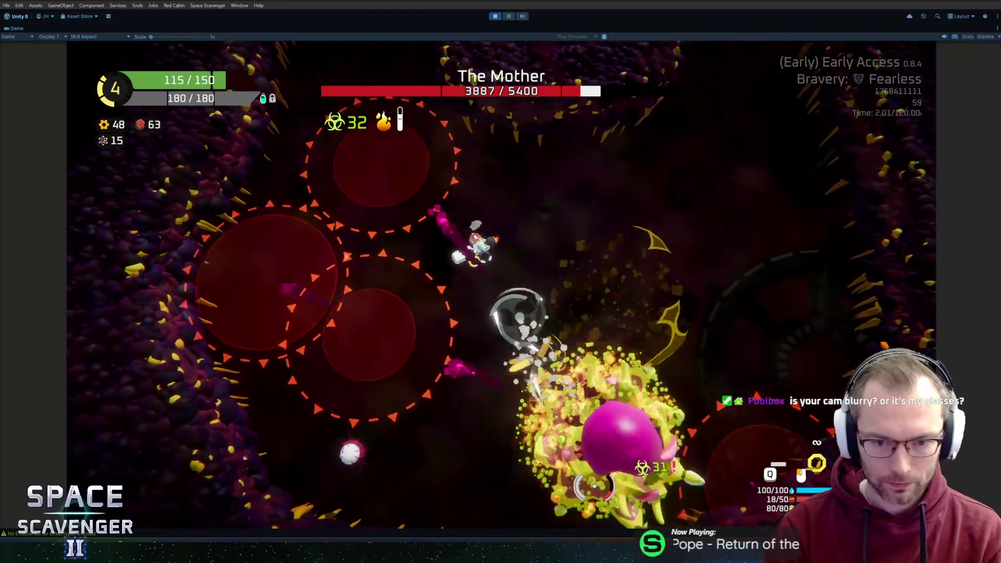
left_click(595, 486)
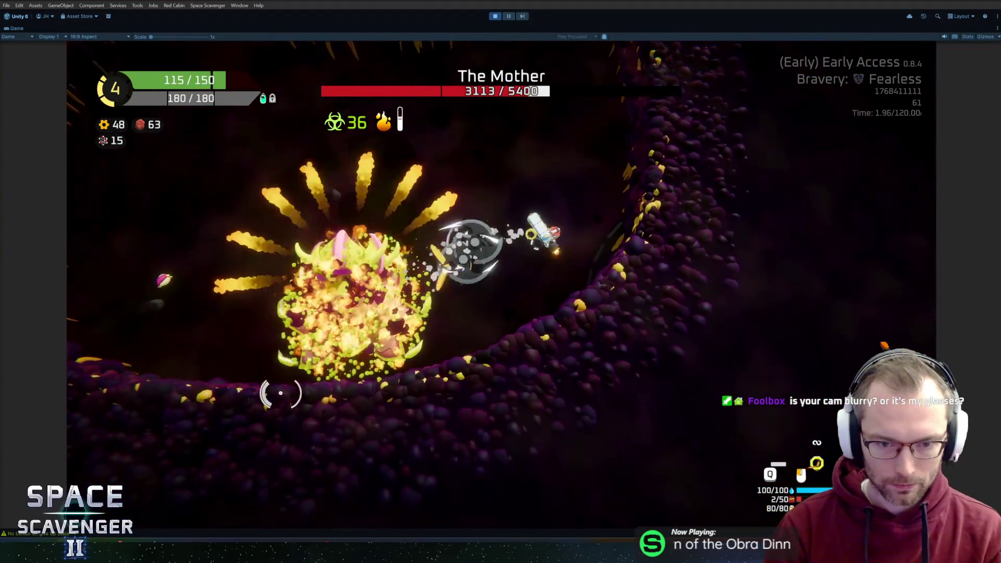
left_click_drag(287, 332, 274, 302)
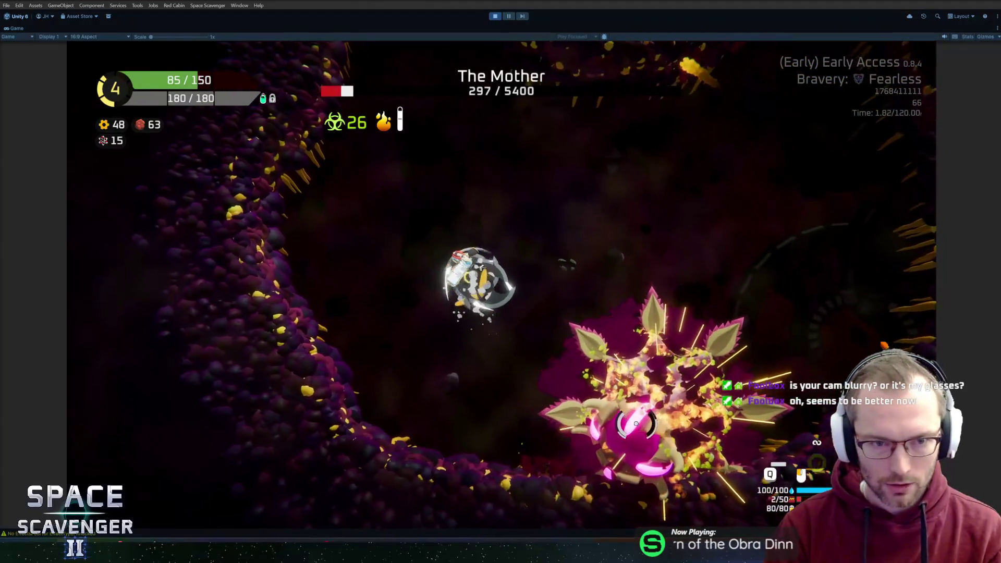
key("w")
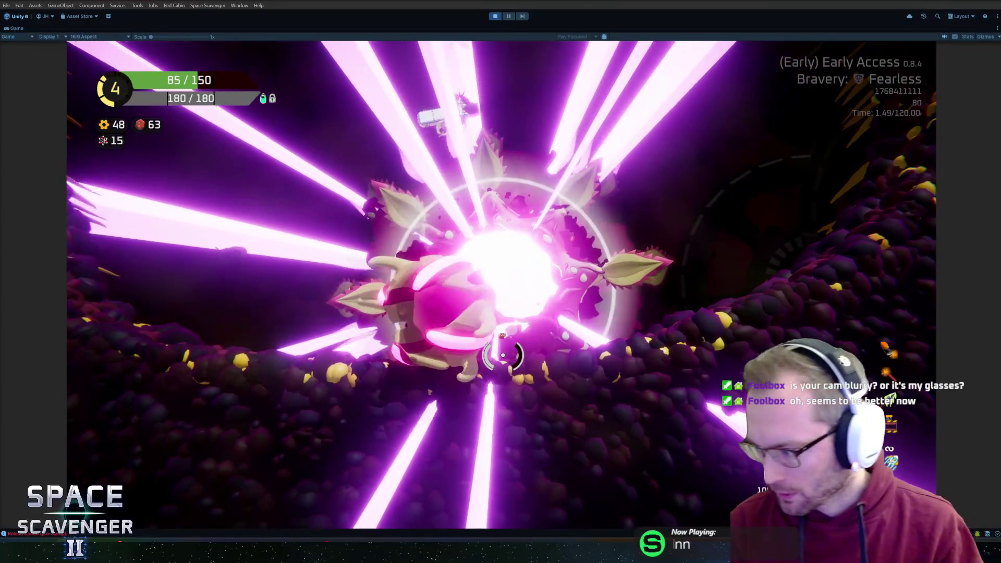
Step: Pick up and open the Heavy Crate, take the free deflector module, then visit the Crystal Gadget Merchant
key("w")
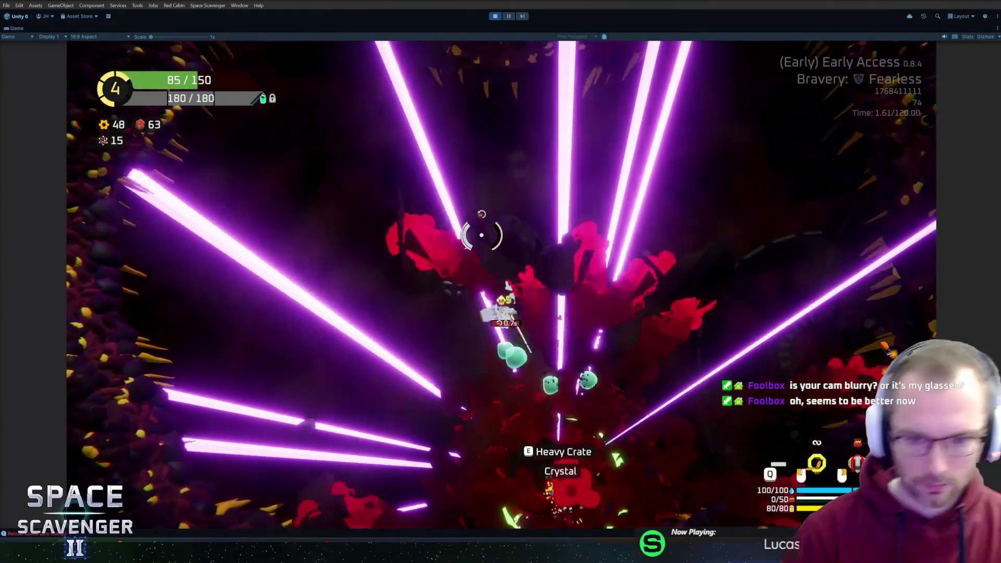
key("s")
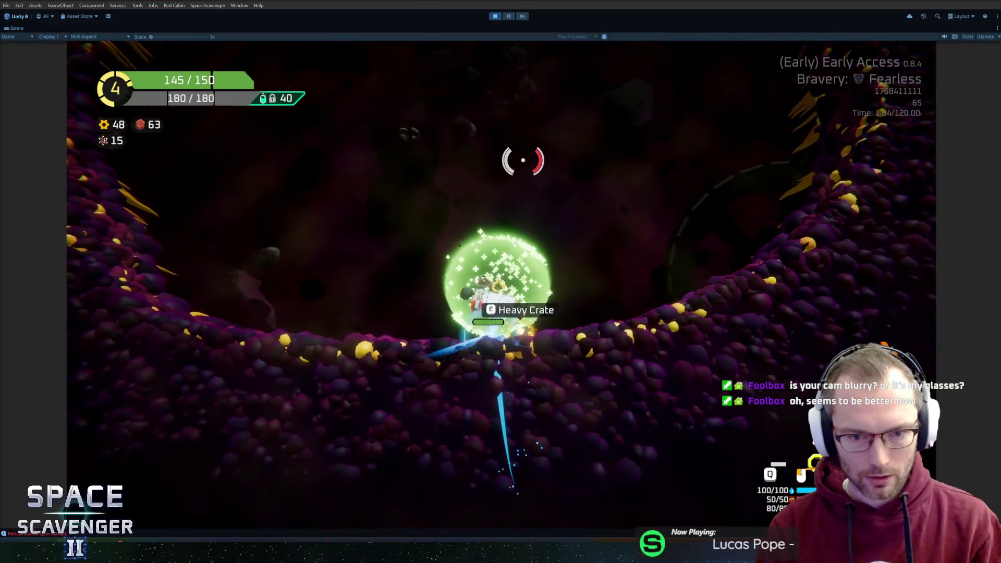
key("a")
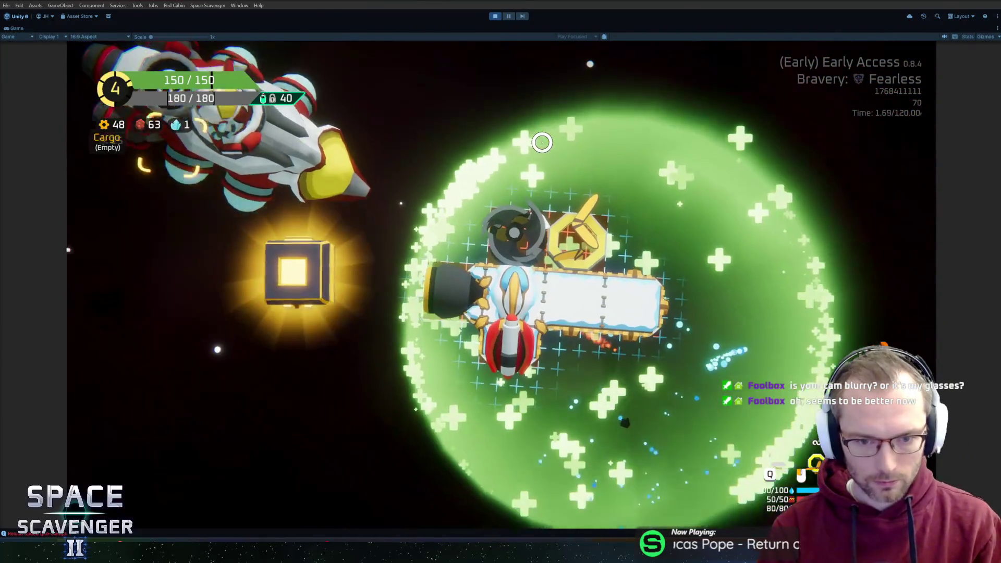
mouse_move(181, 261)
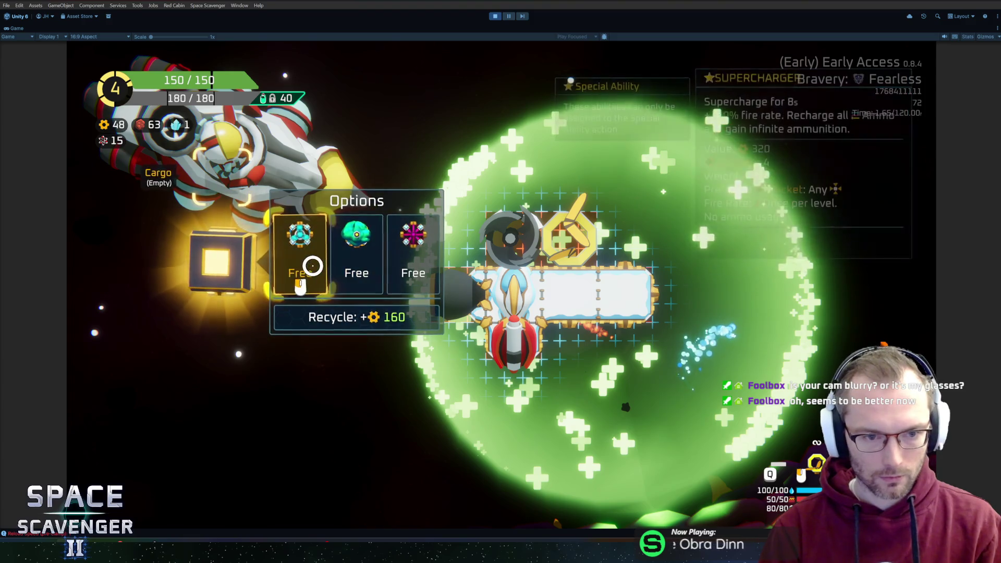
left_click(404, 268)
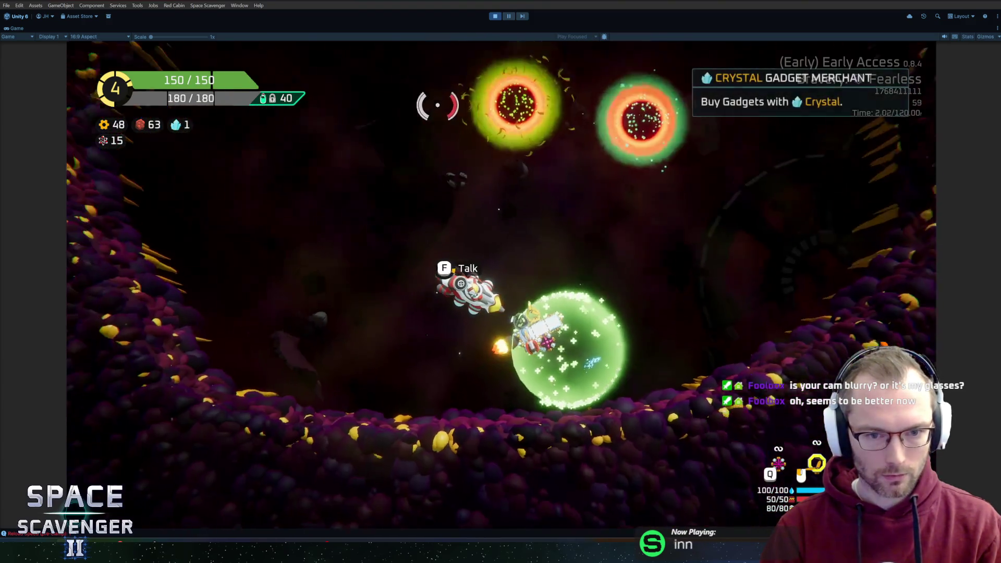
key("e")
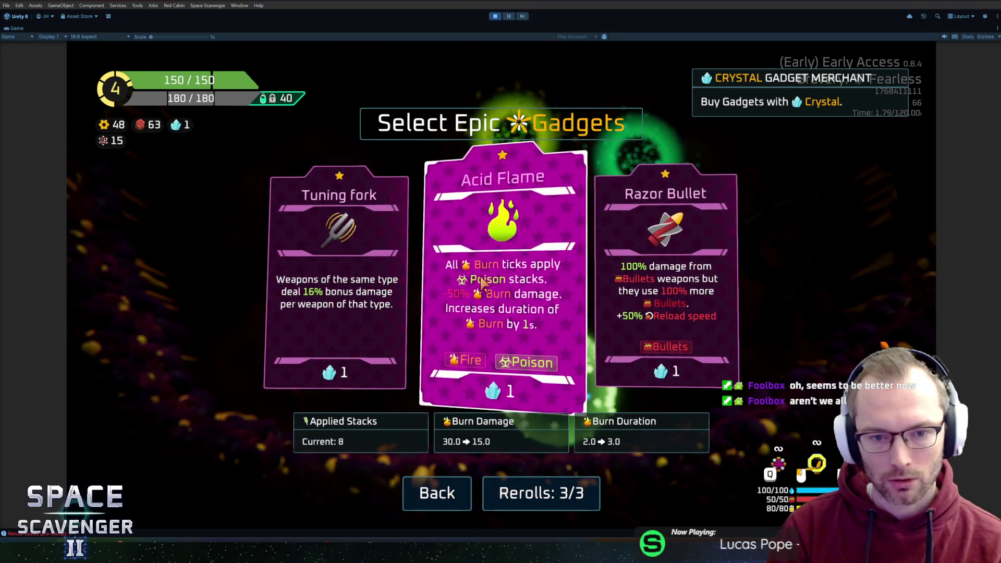
Step: Close and reopen the Epic Gadgets offer without buying, then show the Offense stats
key("Escape")
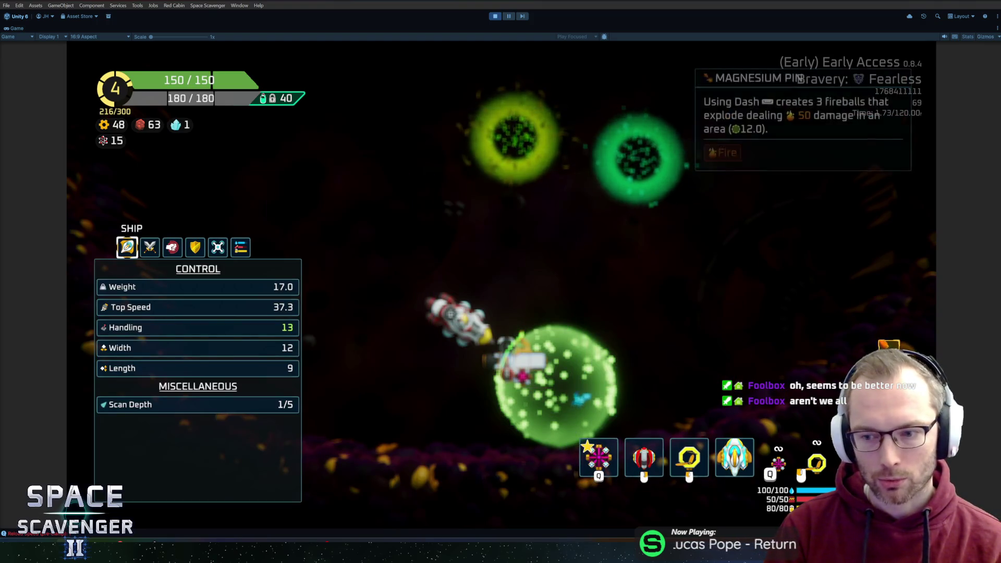
key("e")
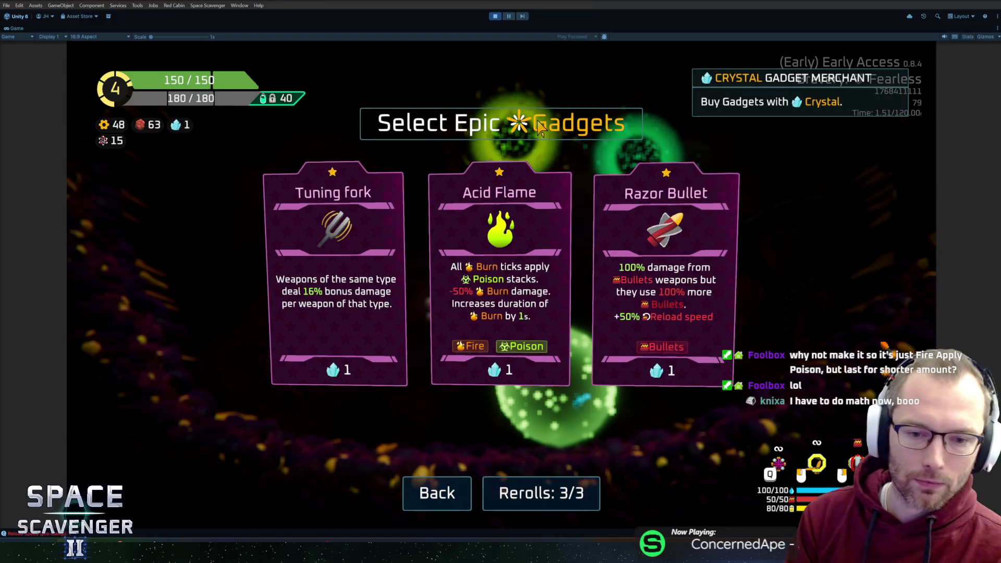
mouse_move(514, 290)
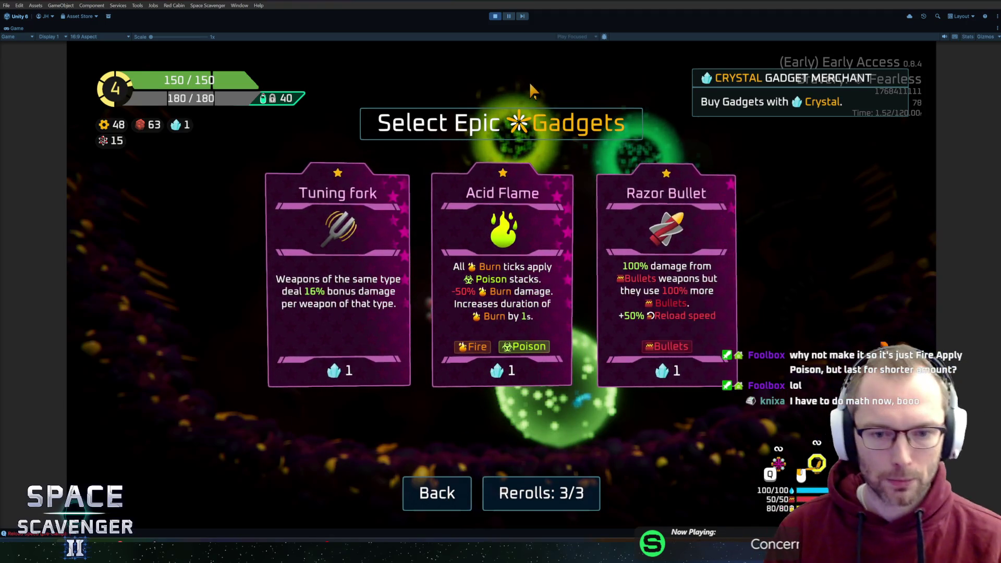
key("Escape")
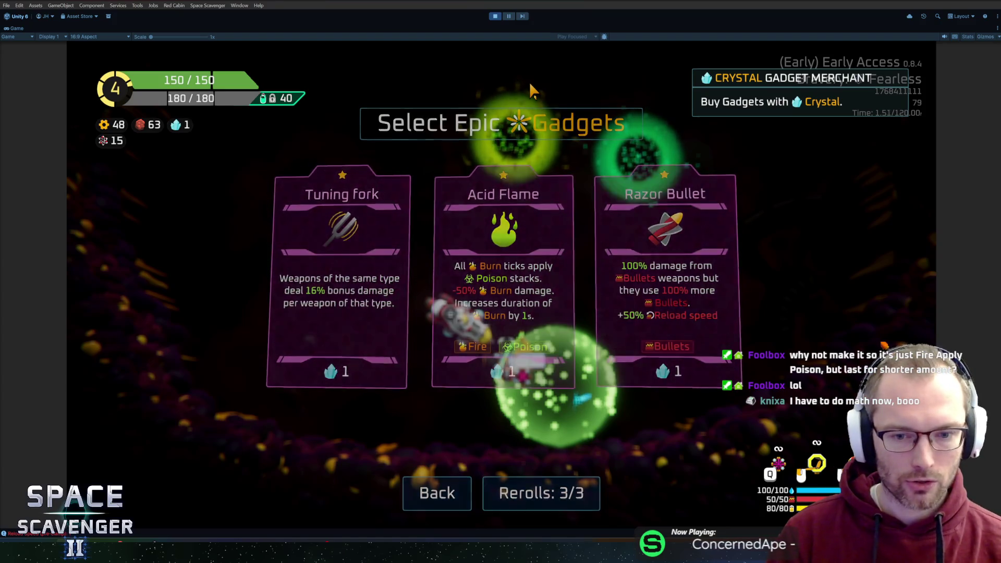
left_click(196, 249)
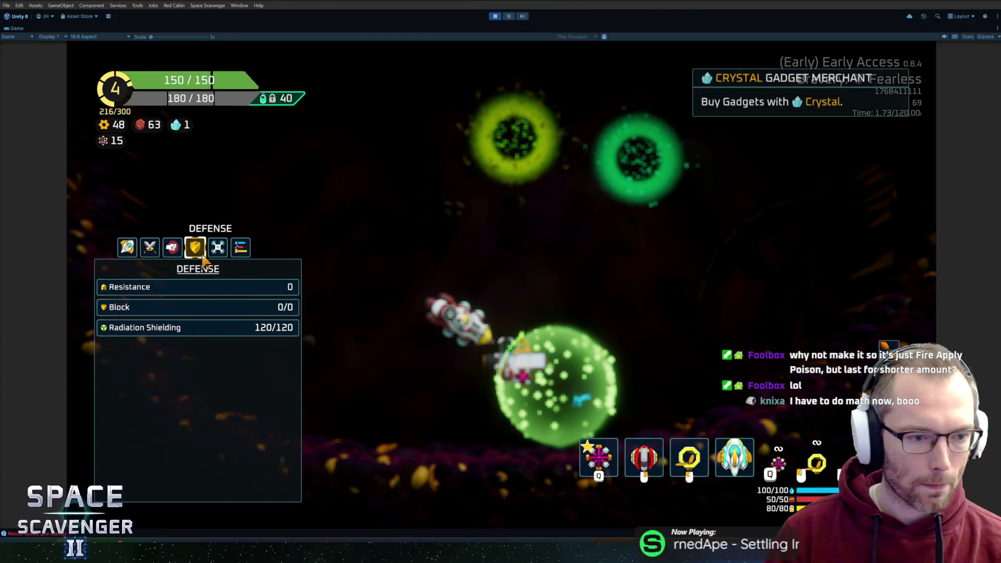
Step: Check the current burn stats, then reopen Epic Gadgets and buy Acid Flame with the last crystal
scroll(191, 355, "down", 5)
scroll(182, 365, "up", 2)
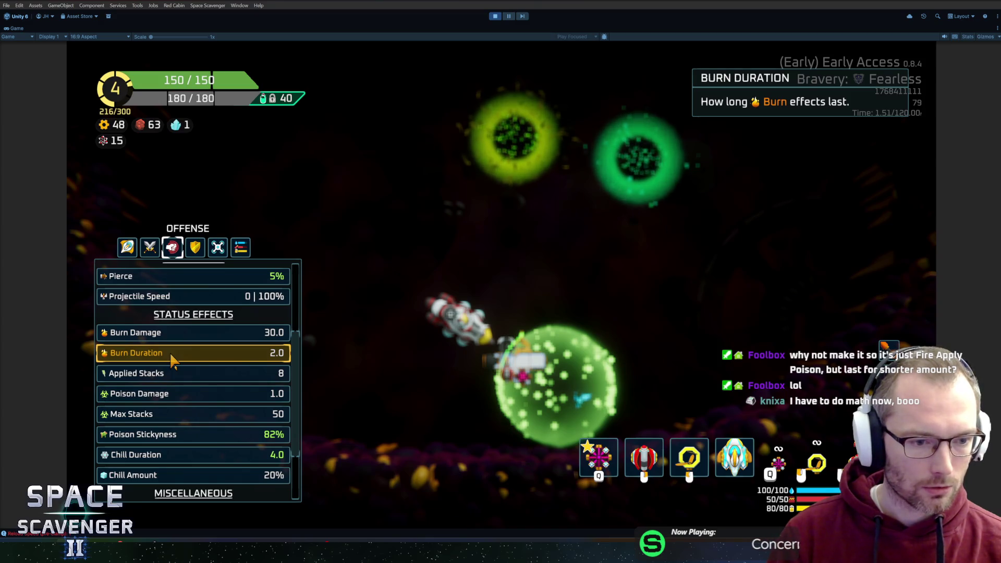
key("Tab")
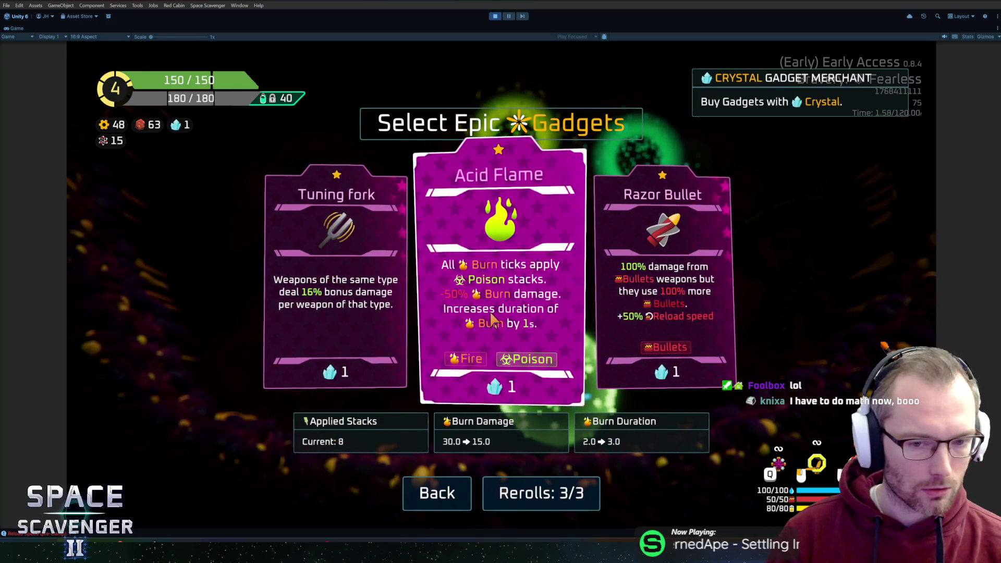
key("Tab")
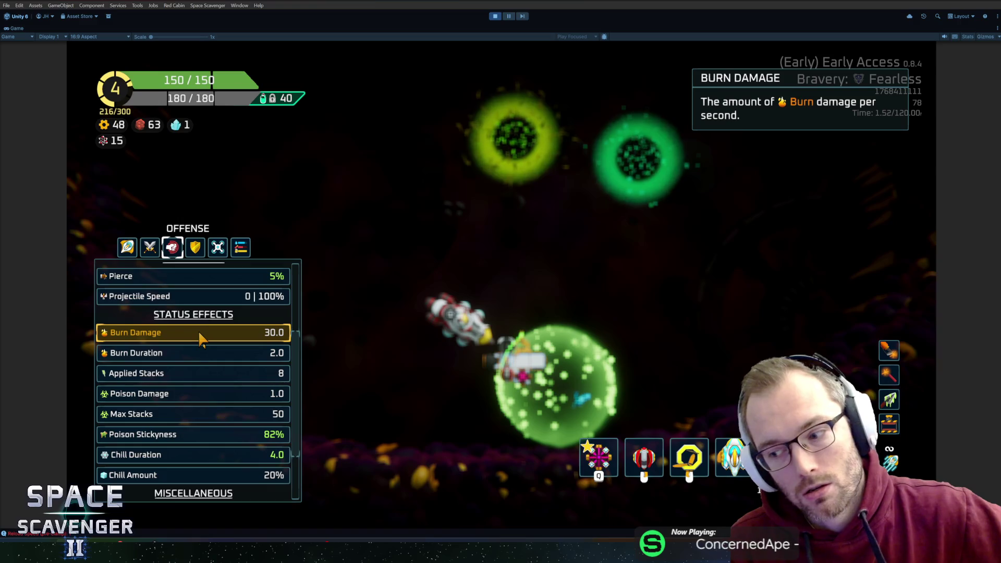
key("e")
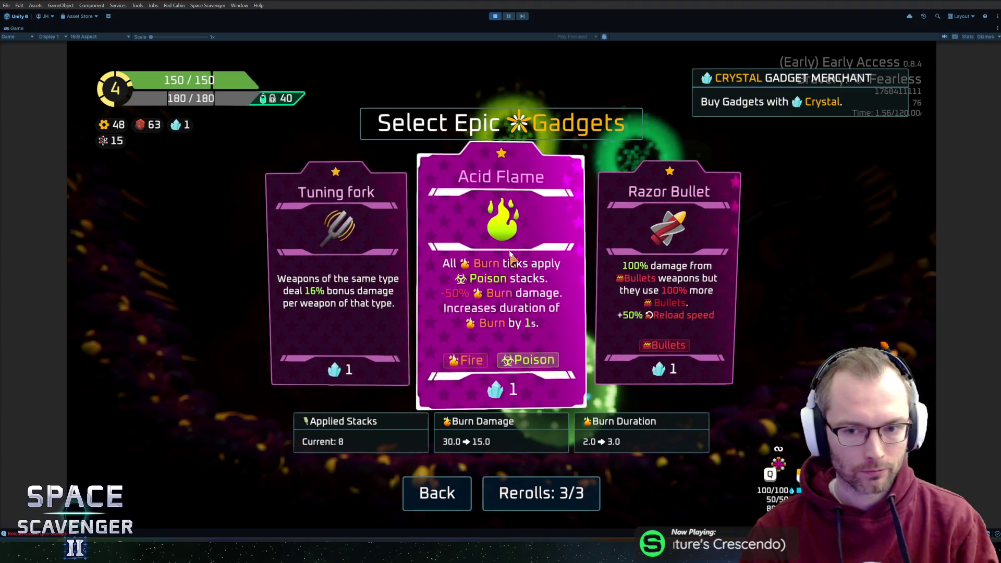
left_click(512, 256)
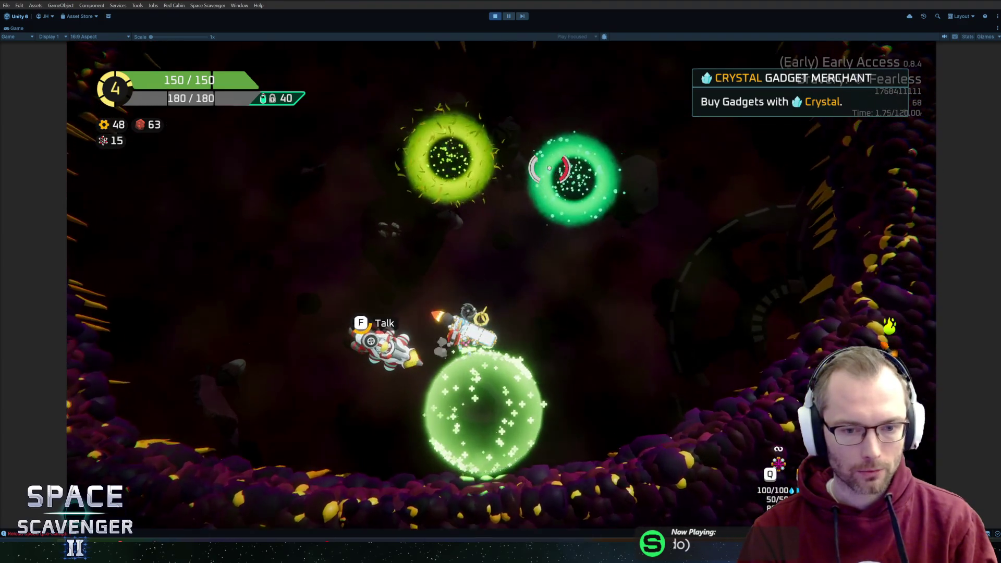
Step: Leave the gadget merchant without buying and warp to the next sector
key("f")
left_click(444, 493)
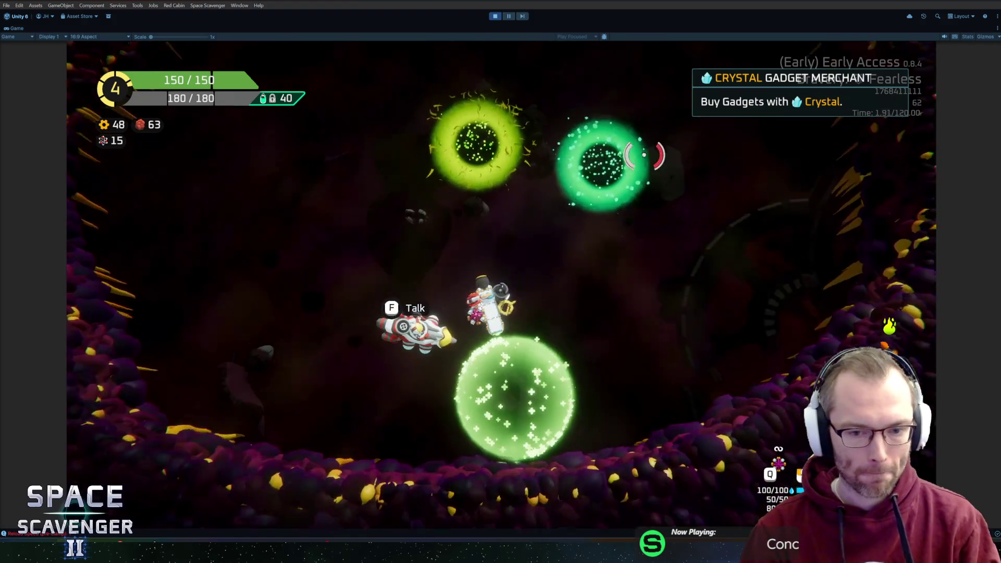
key("f")
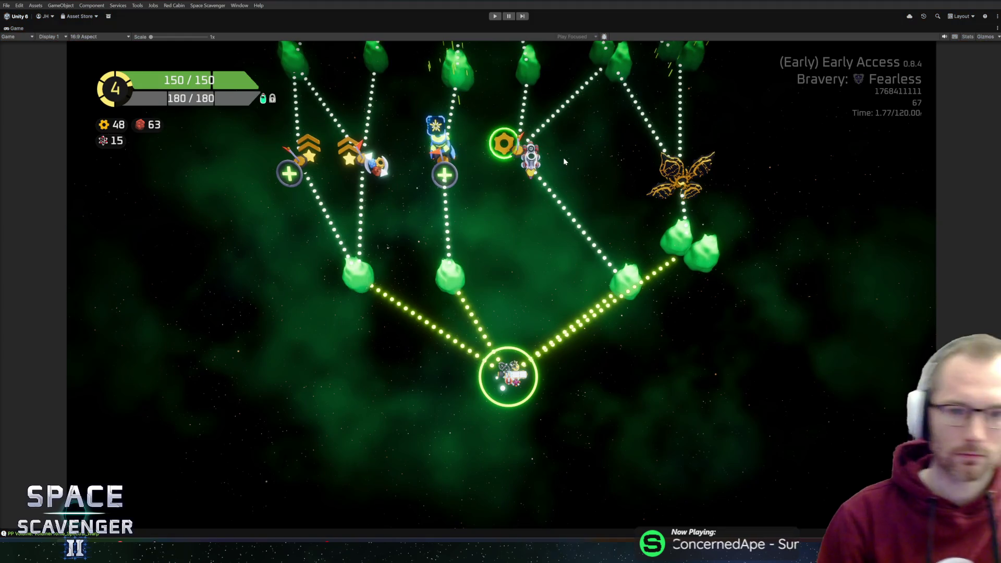
Step: Stop play mode and filter the Console to errors to read the coroutine error's stack trace
key("ctrl+p")
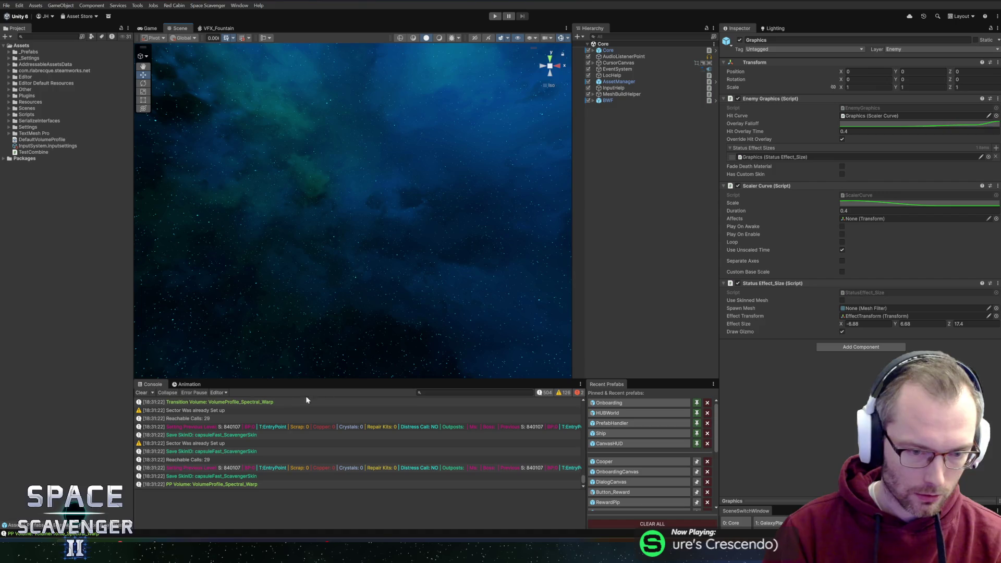
left_click(543, 393)
left_click(564, 392)
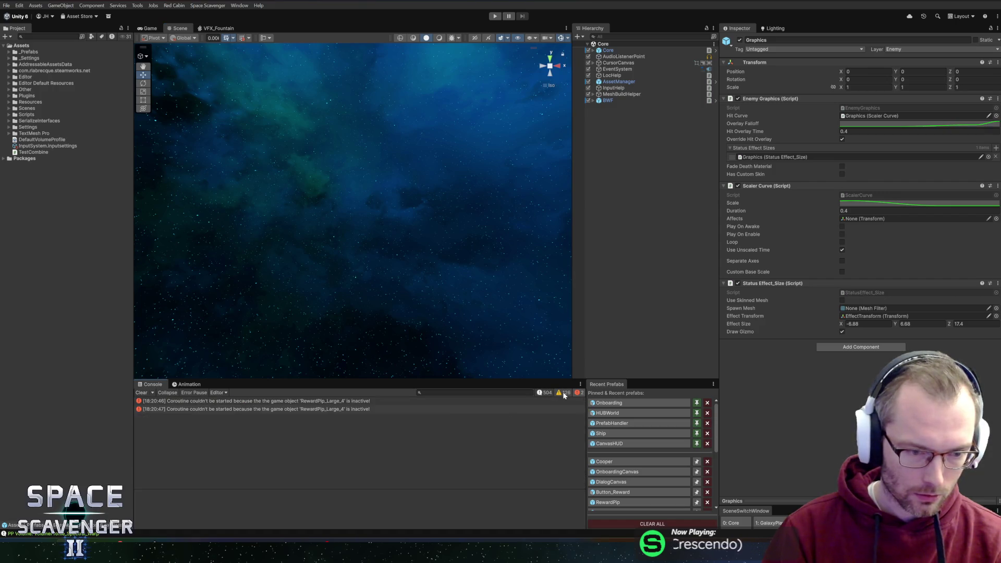
left_click(254, 401)
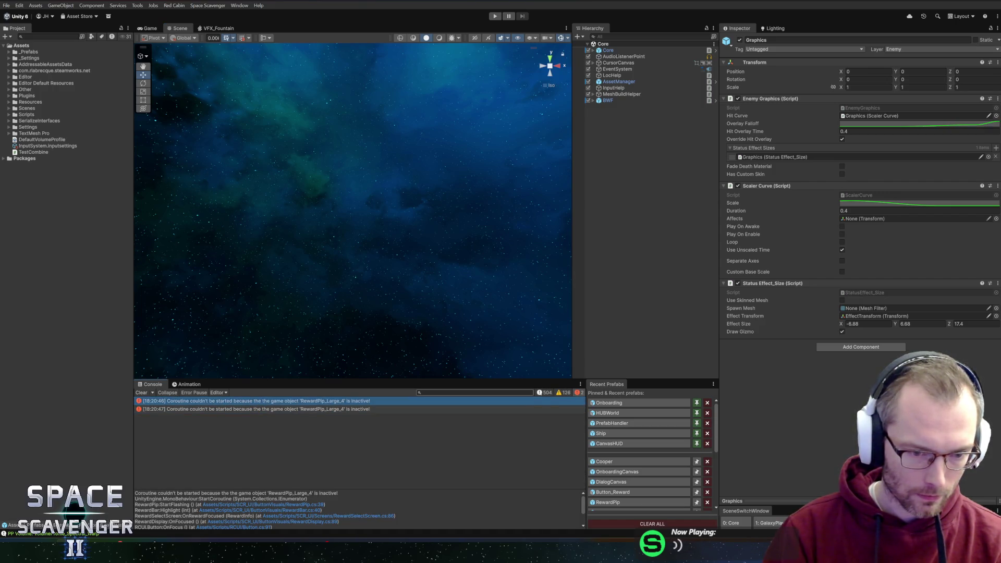
left_click(544, 393)
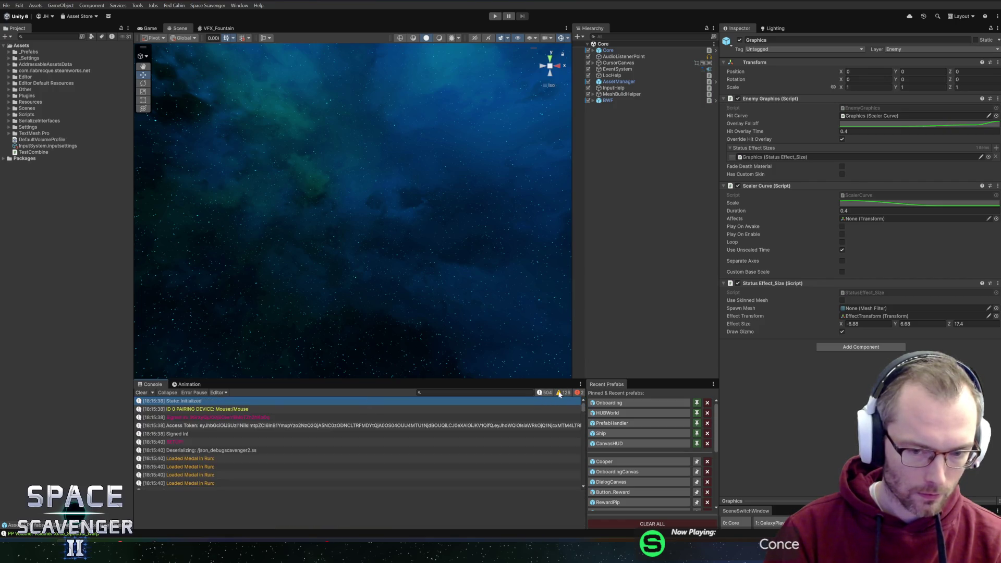
left_click(47, 37)
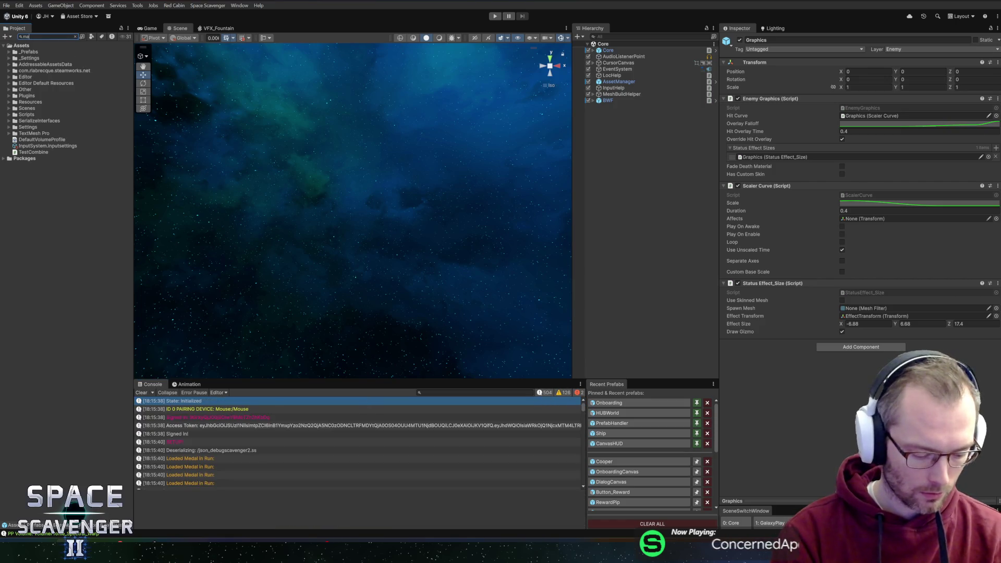
Step: Search 'magnes', open the MagnesiumPin prefab and review its Shooter settings in the Inspector
type("magnes")
double_click(30, 59)
left_click(630, 60)
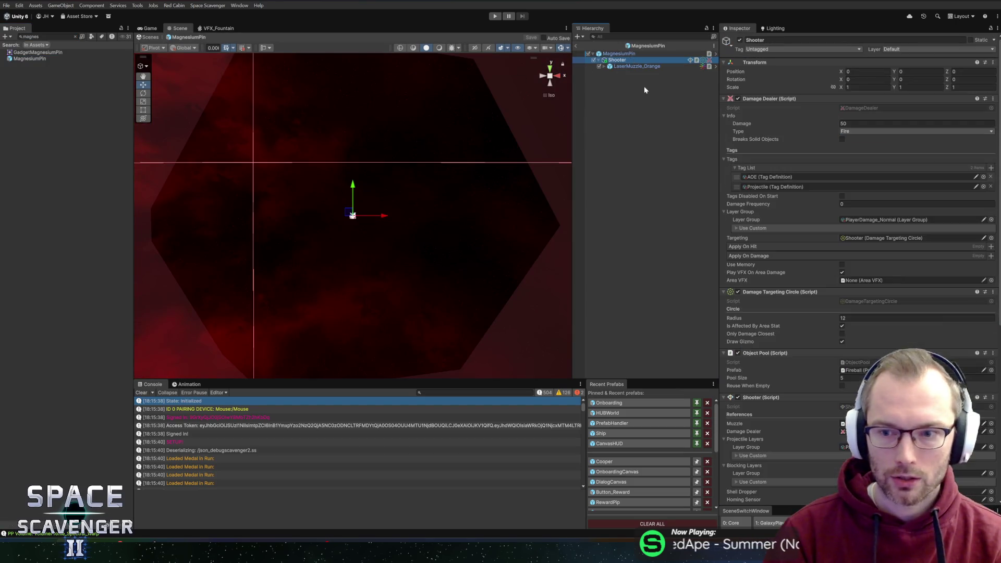
scroll(816, 384, "down", 5)
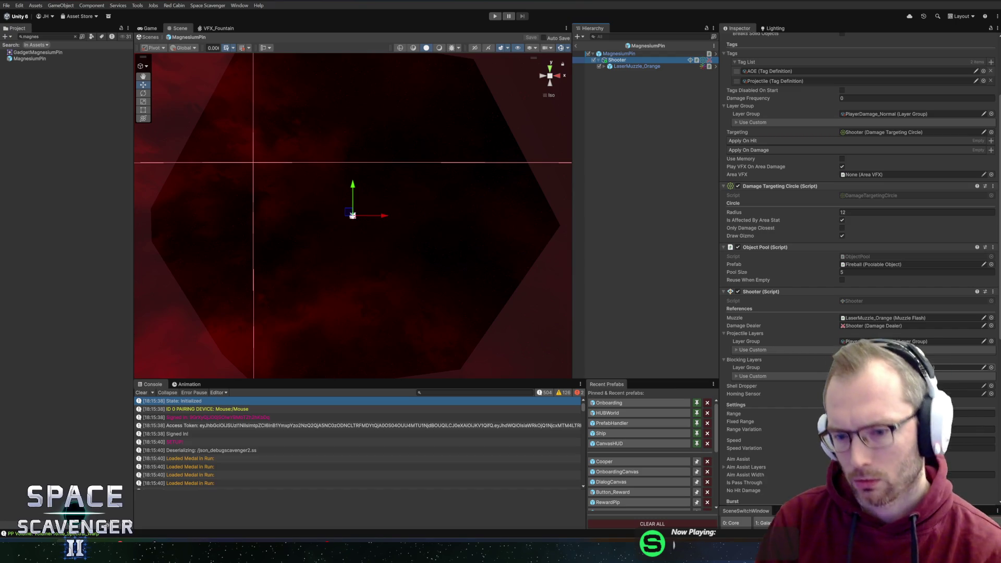
scroll(861, 313, "down", 5)
scroll(783, 365, "down", 7)
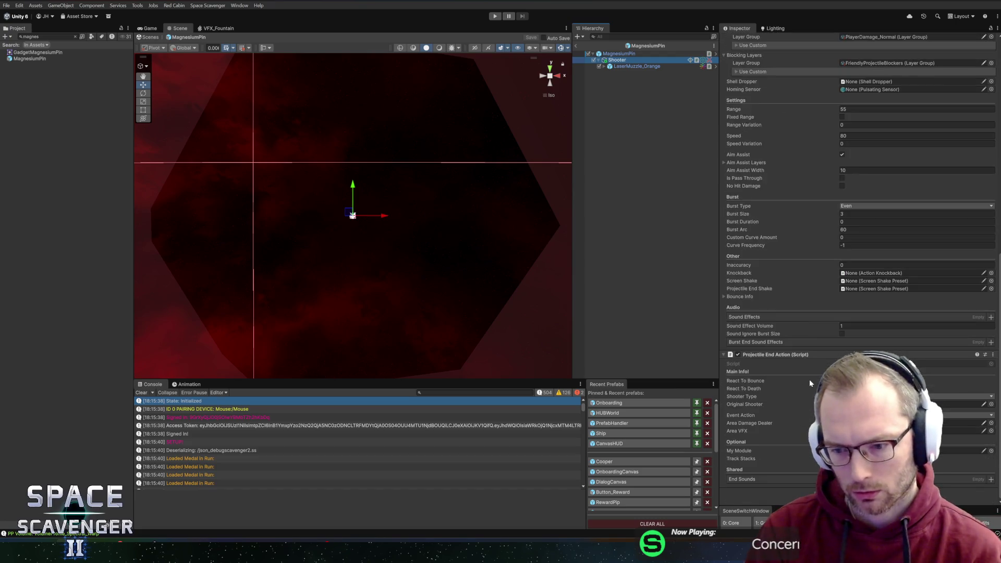
scroll(808, 339, "down", 7)
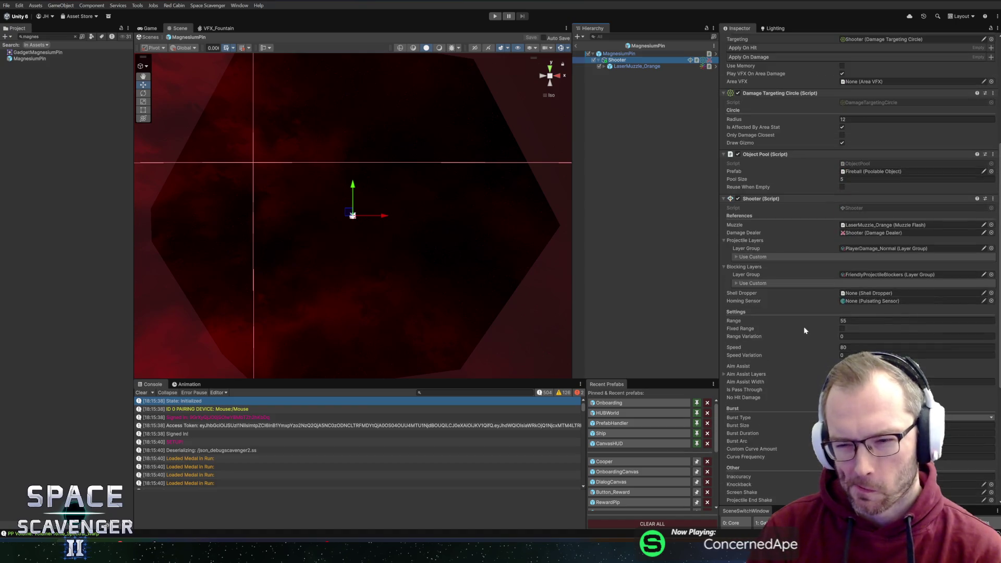
scroll(803, 326, "up", 7)
scroll(803, 325, "up", 12)
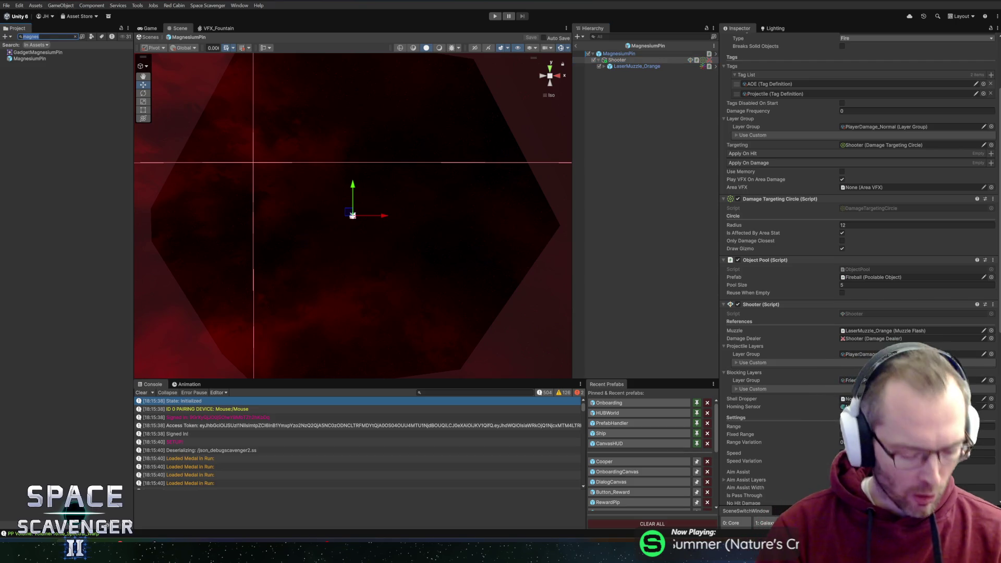
Step: Search 'lasert' and open the LaserTiny prefab for comparison
left_click(75, 37)
type("lasert")
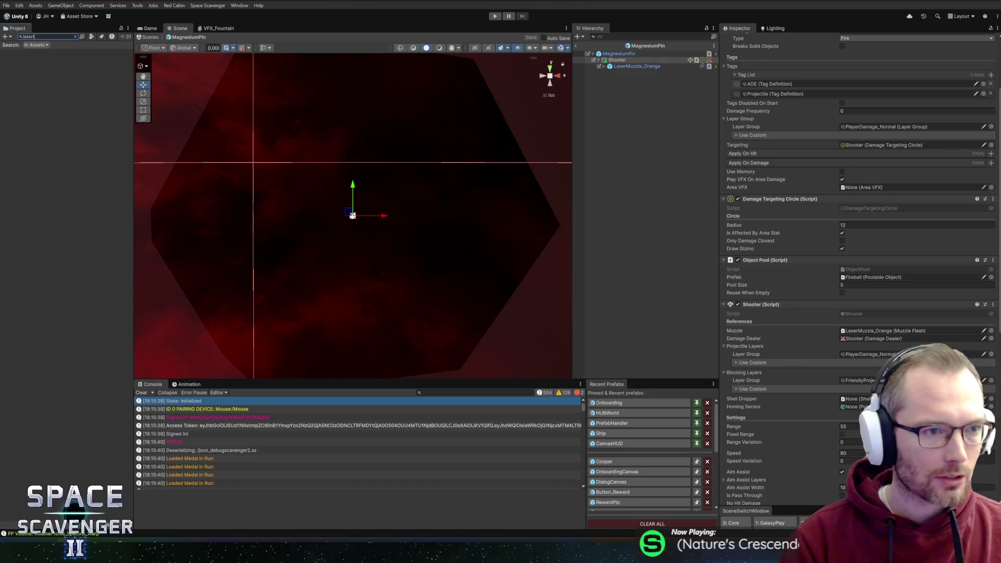
left_click(33, 52)
double_click(33, 52)
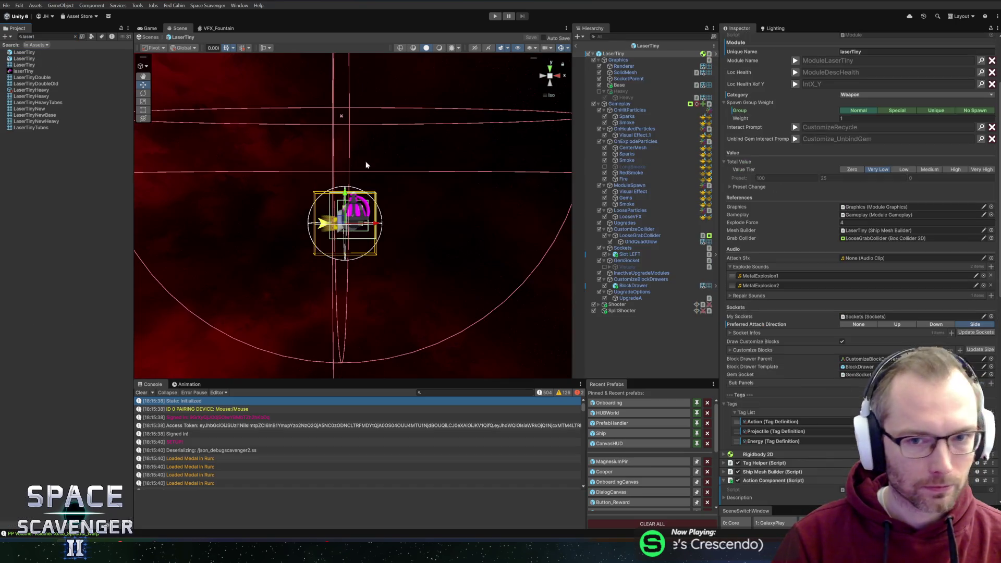
Step: Compare LaserTiny's Shooter and SplitShooter (range 42 vs 16, speed 180 vs 40), then reopen MagnesiumPin
left_click(632, 305)
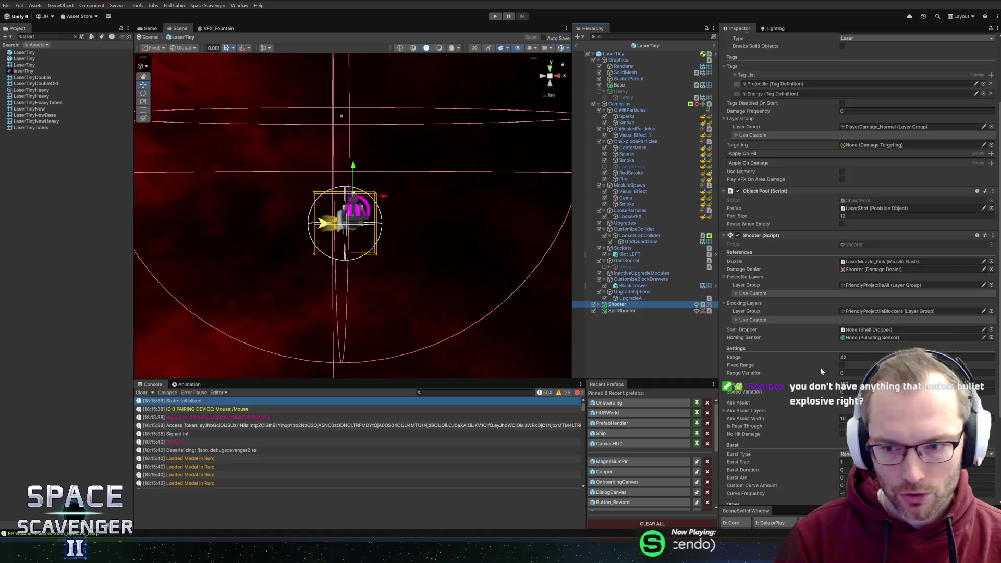
scroll(821, 367, "down", 5)
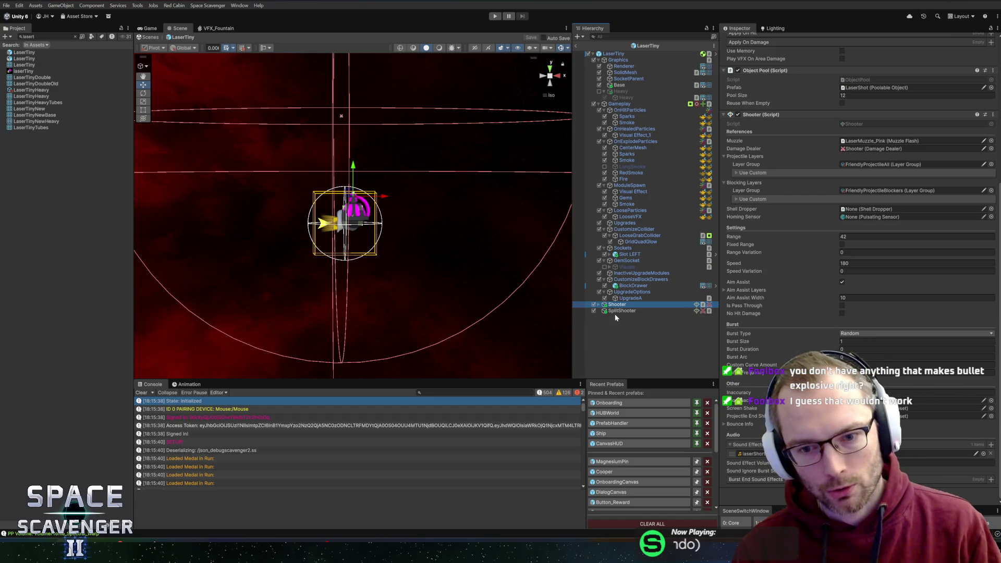
left_click(628, 311)
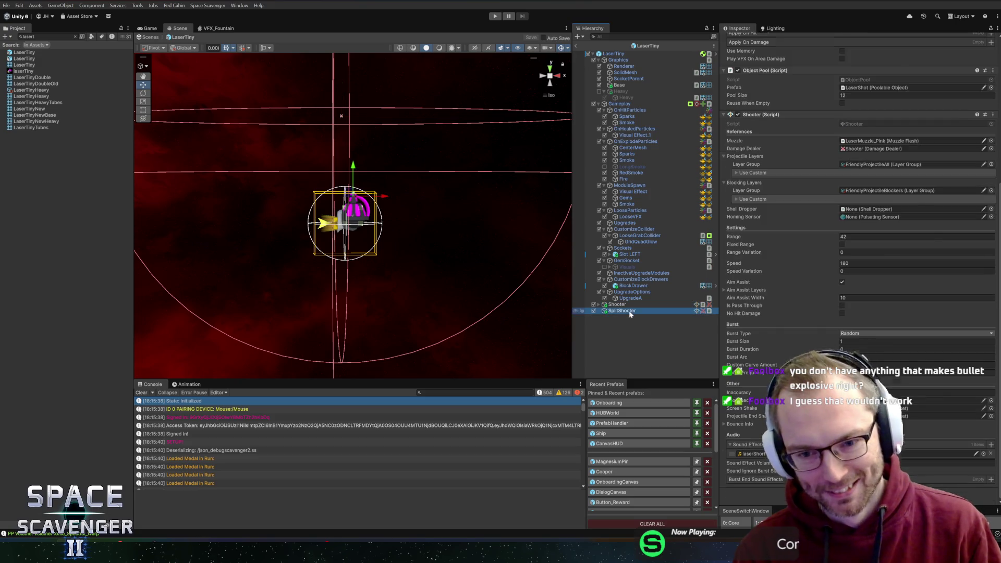
left_click(637, 463)
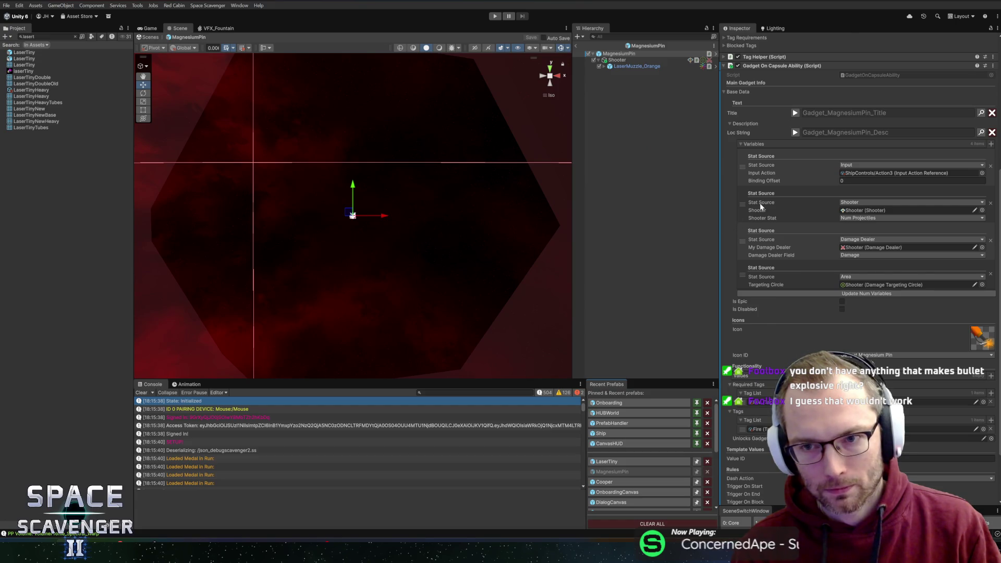
Step: Scroll the Inspector through MagnesiumPin's Gadget On Capsule Ability variables, icon and tags
scroll(759, 202, "up", 3)
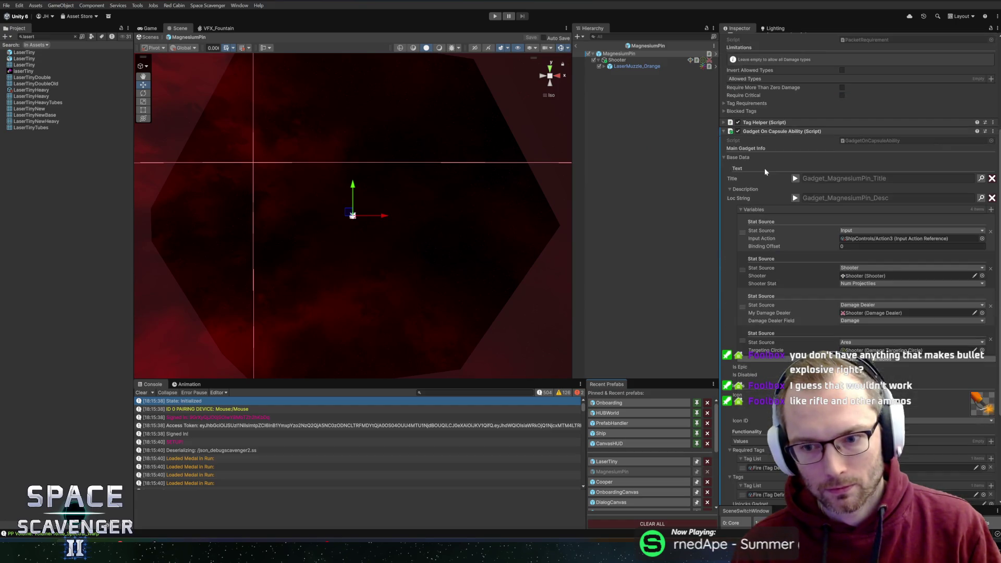
scroll(765, 173, "down", 2)
scroll(800, 351, "down", 3)
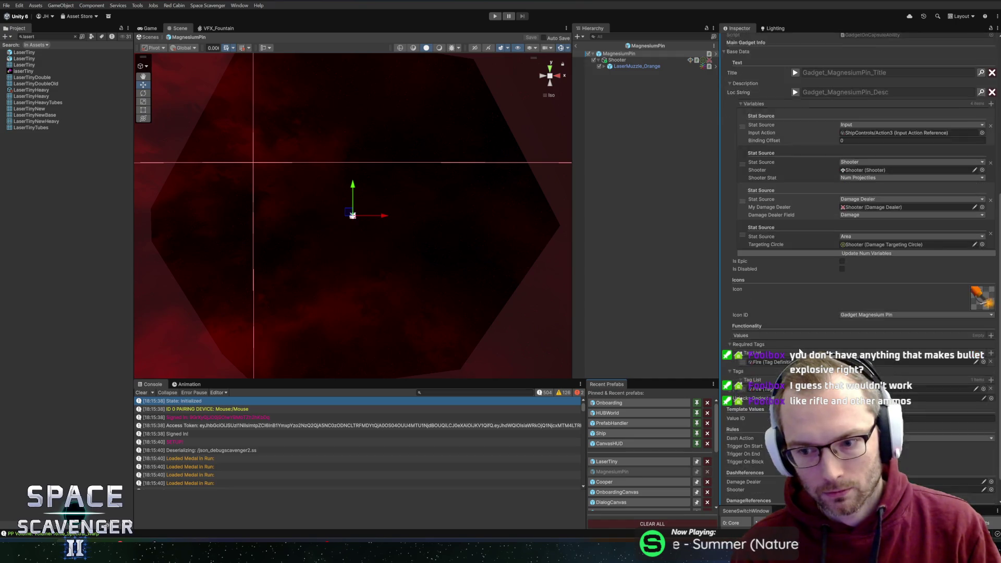
scroll(800, 351, "down", 1)
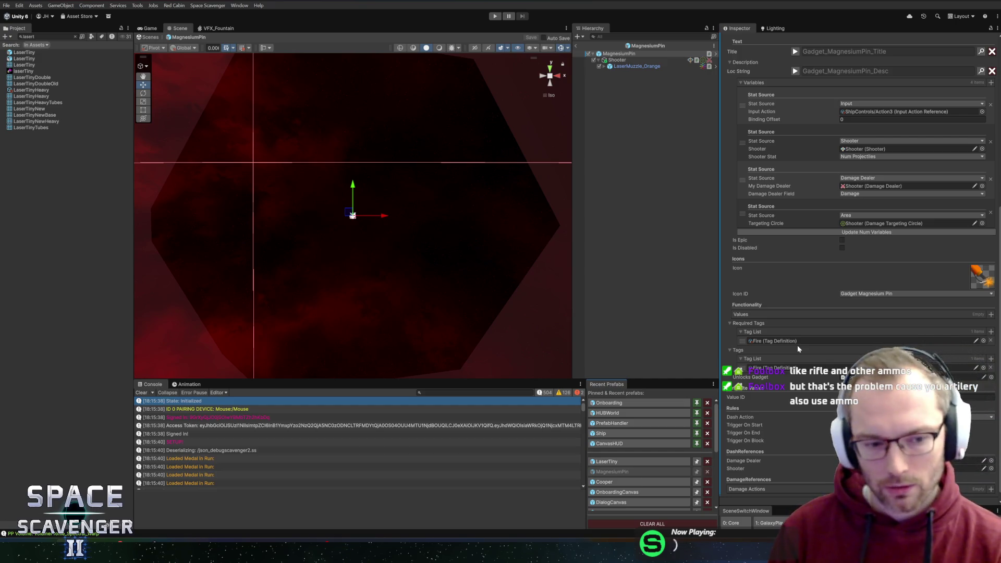
Step: Clear the Console, enlarge and recentre the Scene view, and select the Shooter child
left_click(145, 394)
left_click_drag(454, 380, 462, 402)
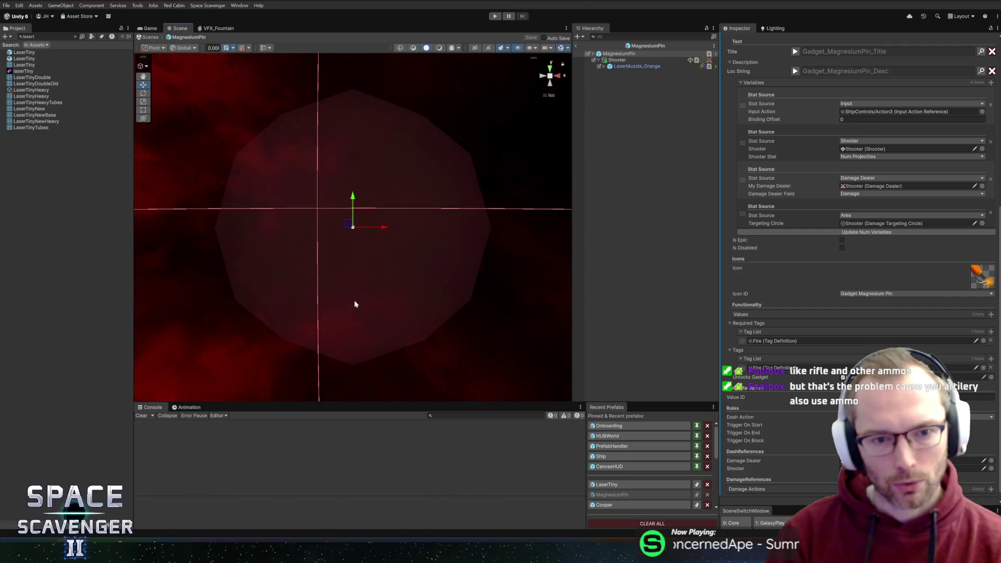
scroll(355, 305, "down", 2)
mouse_move(446, 262)
left_mouse_down()
mouse_move(414, 238)
mouse_move(443, 208)
mouse_move(426, 205)
mouse_move(490, 204)
left_mouse_up()
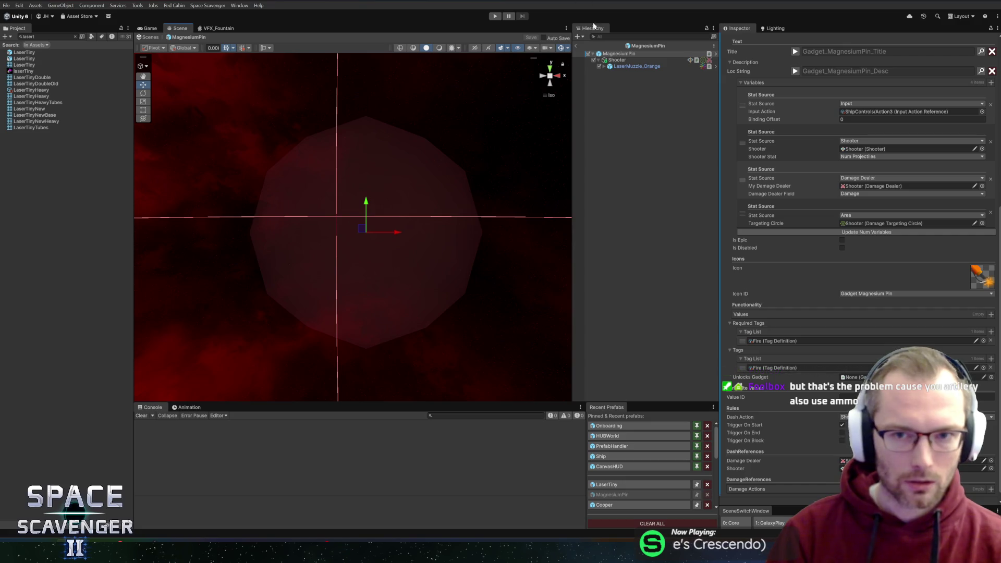
left_click(580, 45)
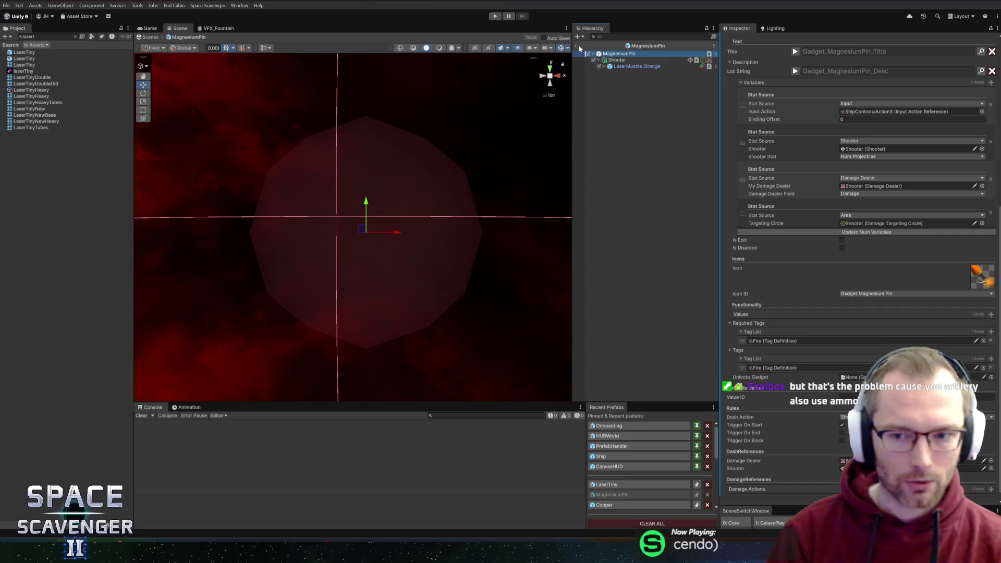
left_click(636, 66)
left_click(627, 61)
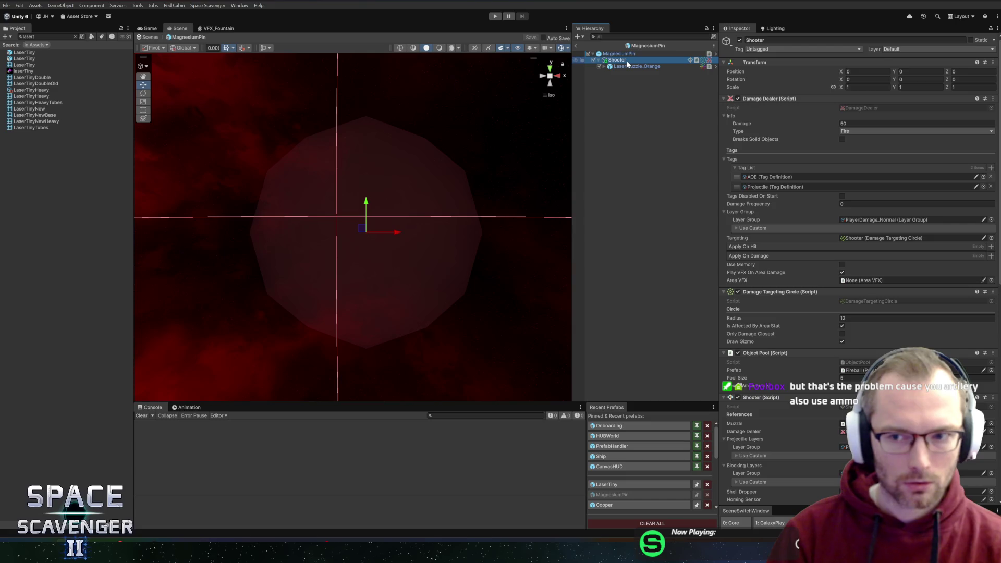
scroll(806, 270, "down", 10)
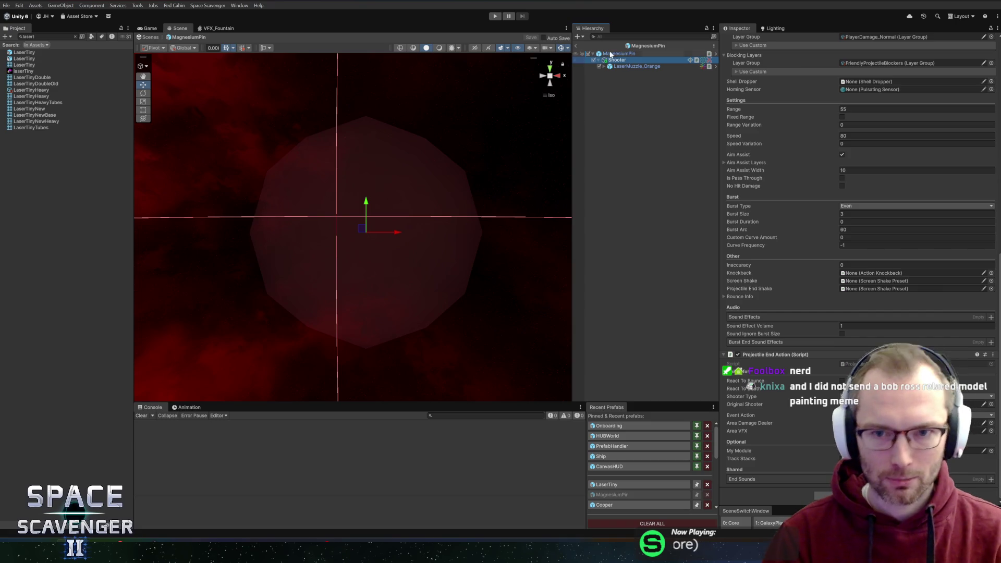
scroll(861, 208, "up", 5)
left_click(641, 66)
left_click(619, 60)
scroll(835, 261, "down", 5)
scroll(868, 315, "down", 5)
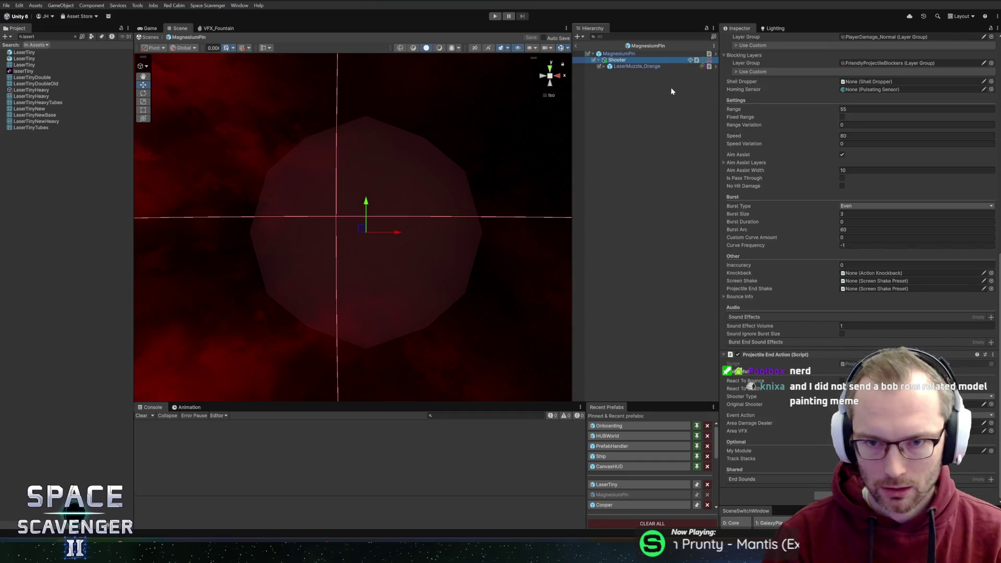
left_click(637, 66)
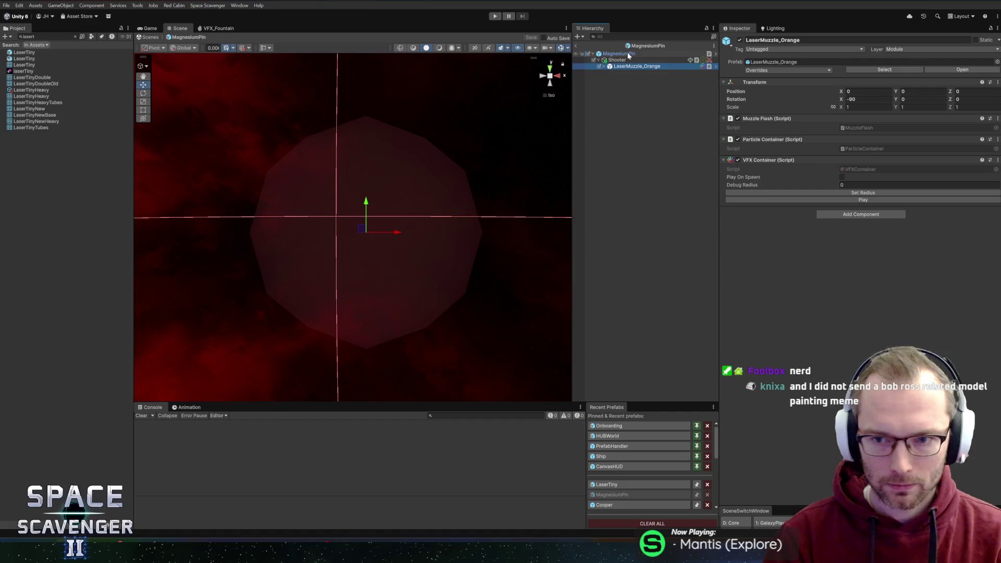
left_click(629, 55)
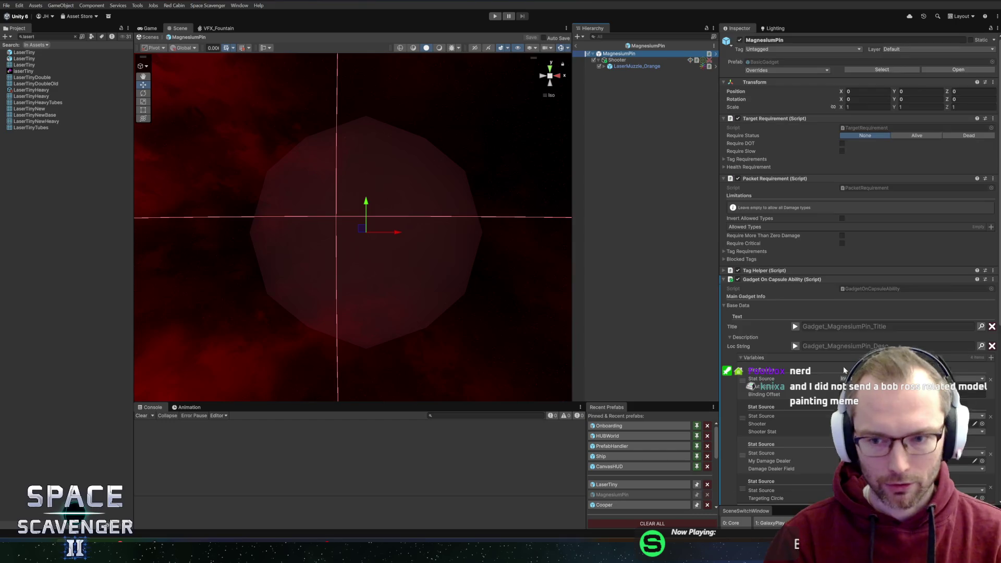
scroll(843, 366, "down", 10)
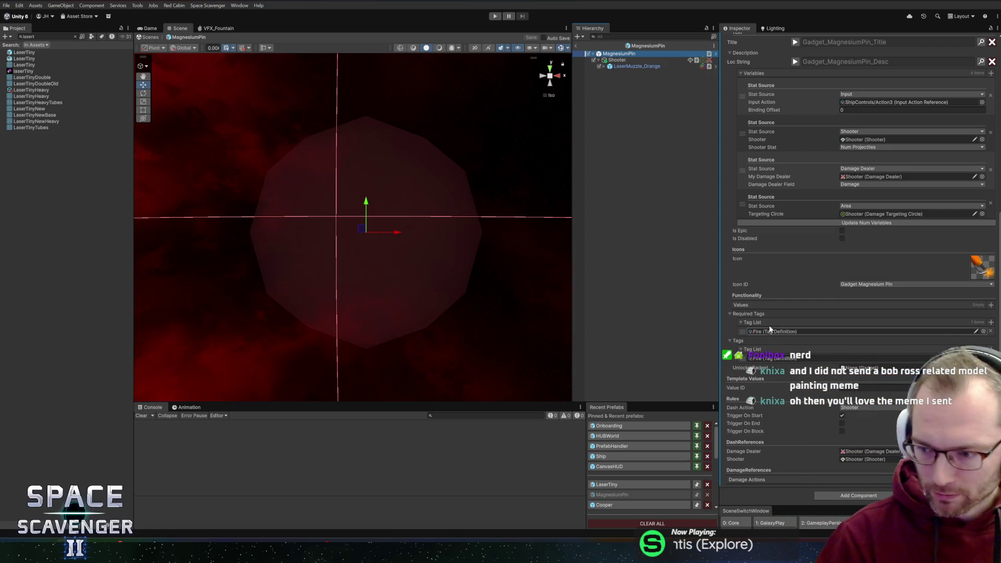
key("alt+Tab")
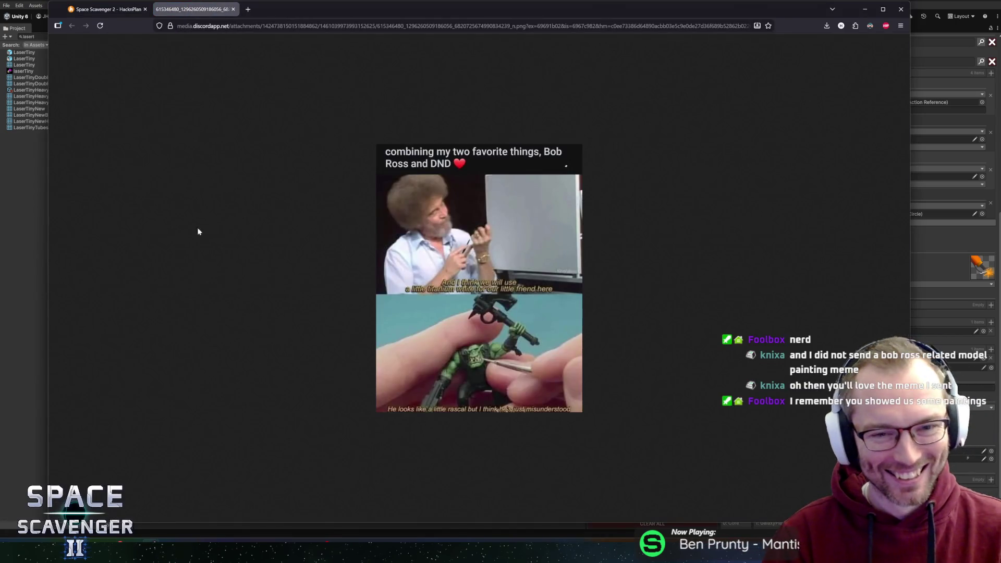
Step: Look over the shared landscape painting image, then close the image tab
scroll(496, 269, "up", 5, "ctrl")
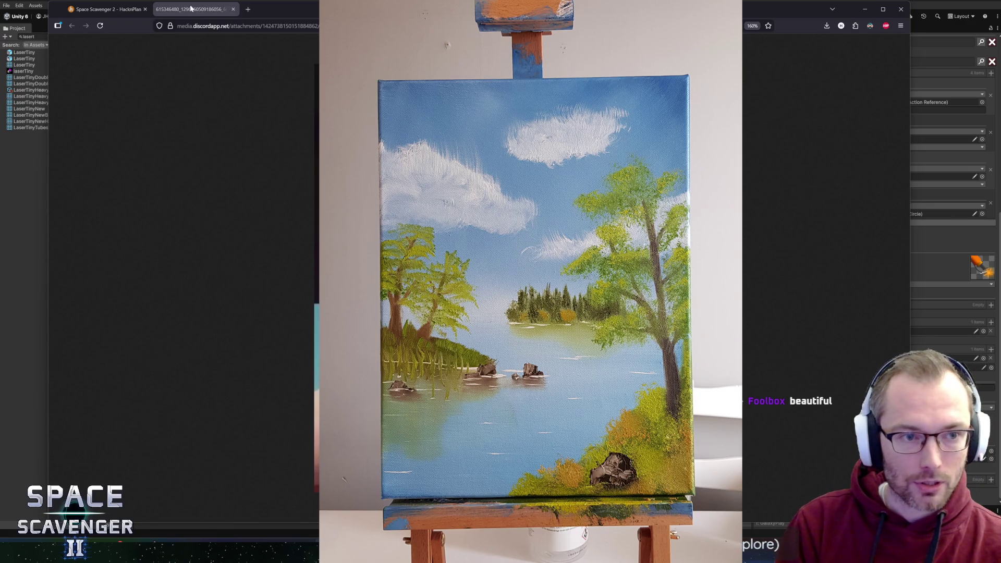
key("ctrl+w")
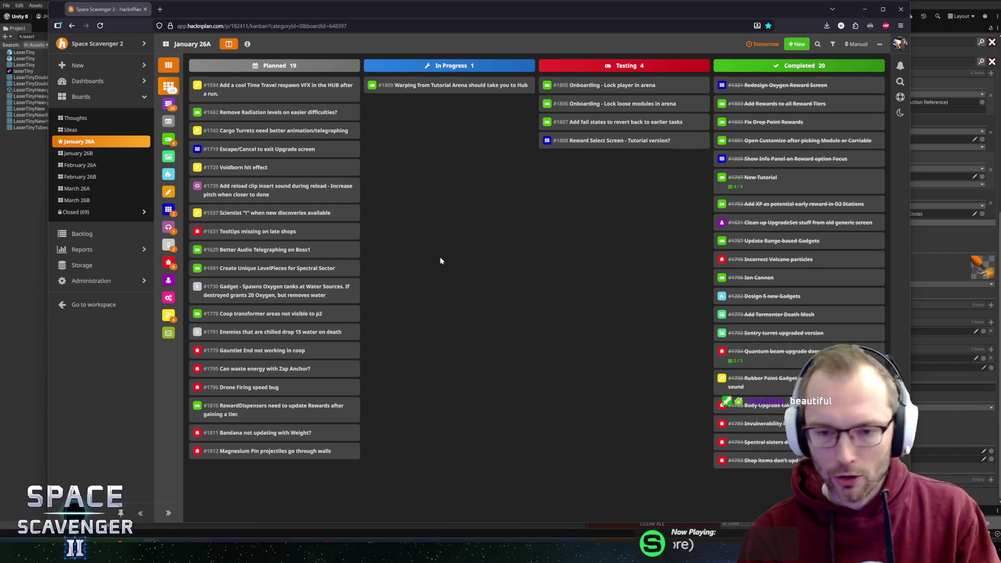
Step: Reposition and enlarge the browser window
mouse_move(167, 3)
left_mouse_down()
mouse_move(168, 26)
mouse_move(172, 11)
mouse_move(193, 25)
left_mouse_up()
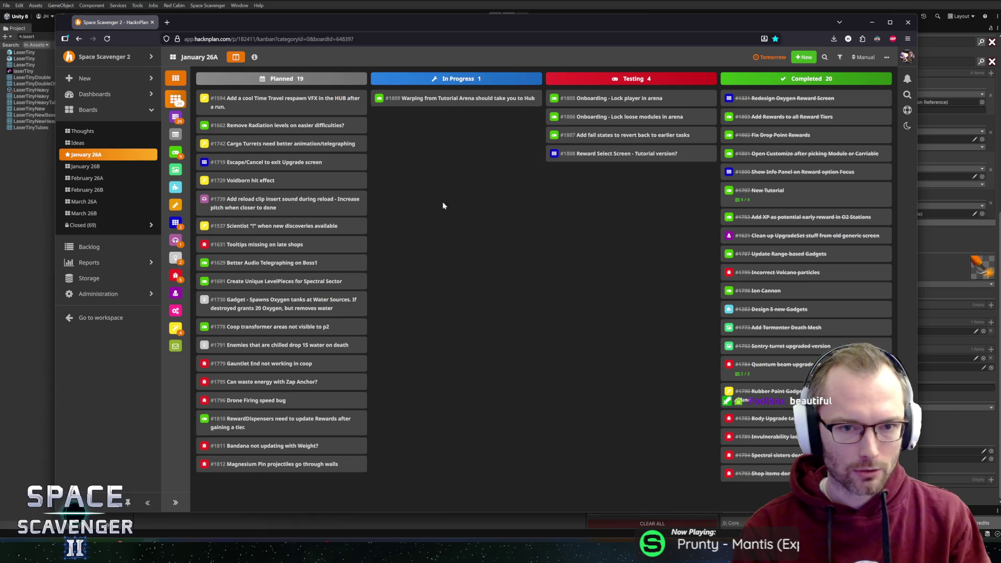
left_click_drag(446, 21, 437, 20)
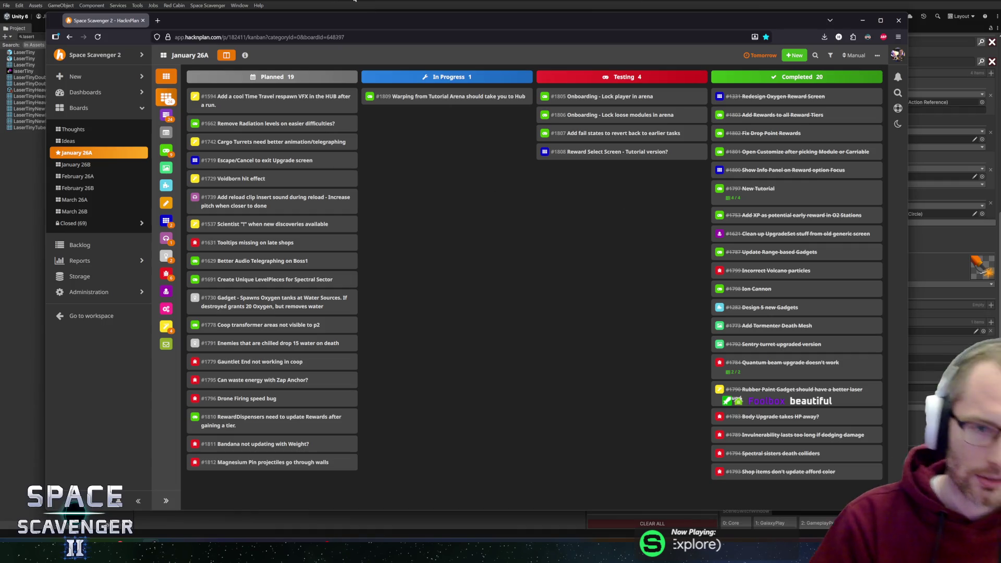
left_click_drag(361, 21, 352, 21)
left_click_drag(897, 509, 938, 529)
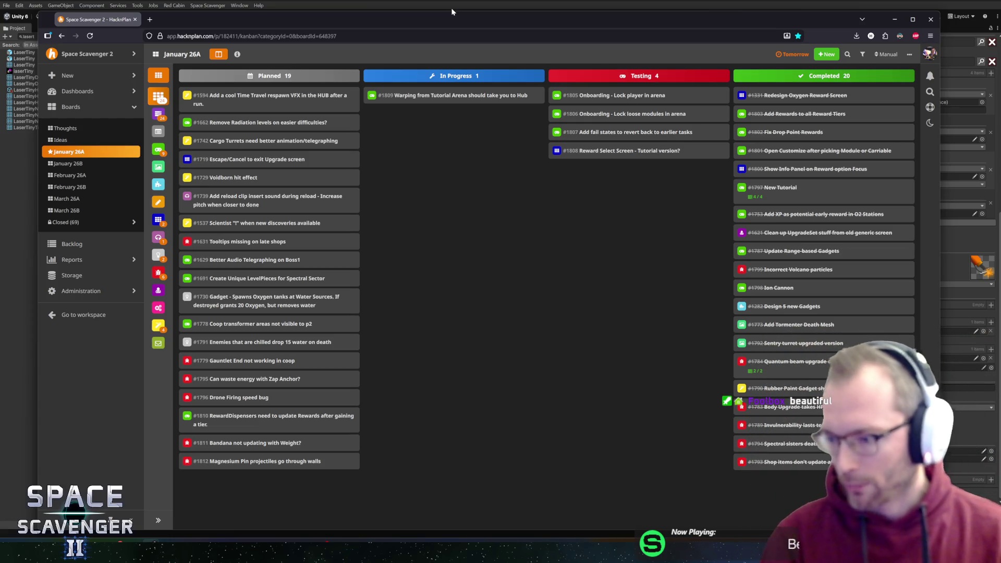
Step: Move card #1809 'Warping from Tutorial Arena' to Testing and exit the MagnesiumPin prefab view
key("alt+Tab")
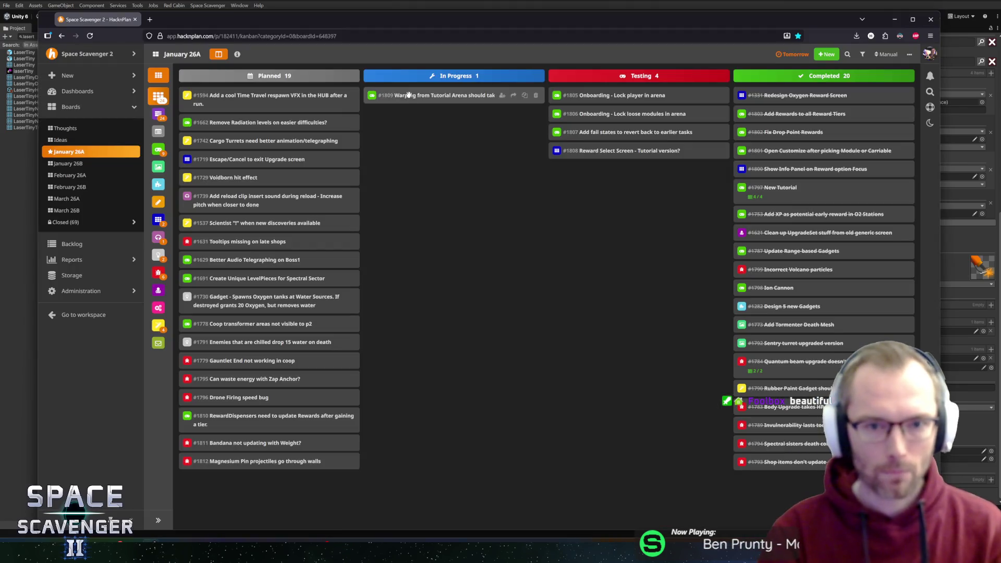
mouse_move(407, 96)
left_mouse_down()
mouse_move(595, 107)
mouse_move(605, 95)
left_mouse_up()
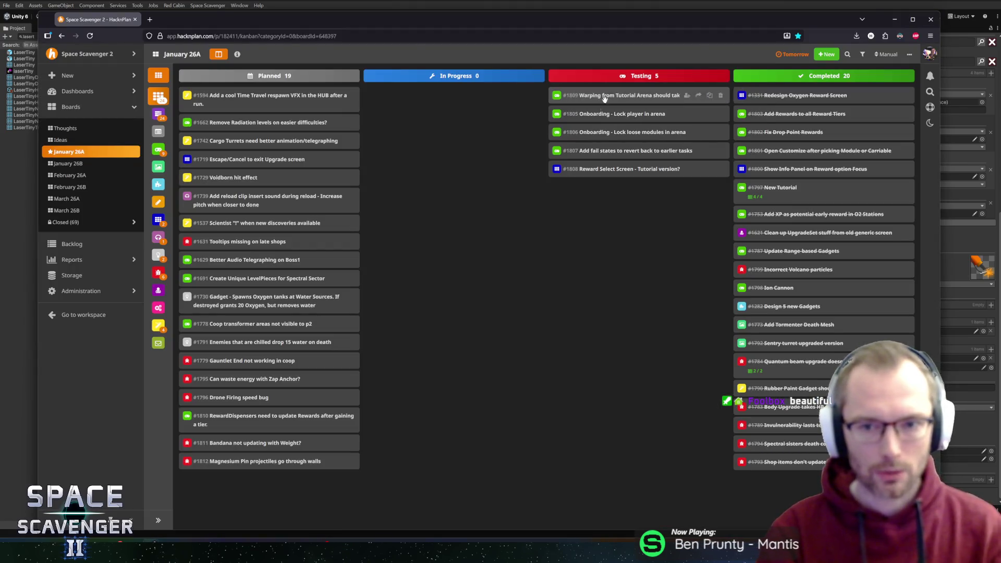
left_click(576, 46)
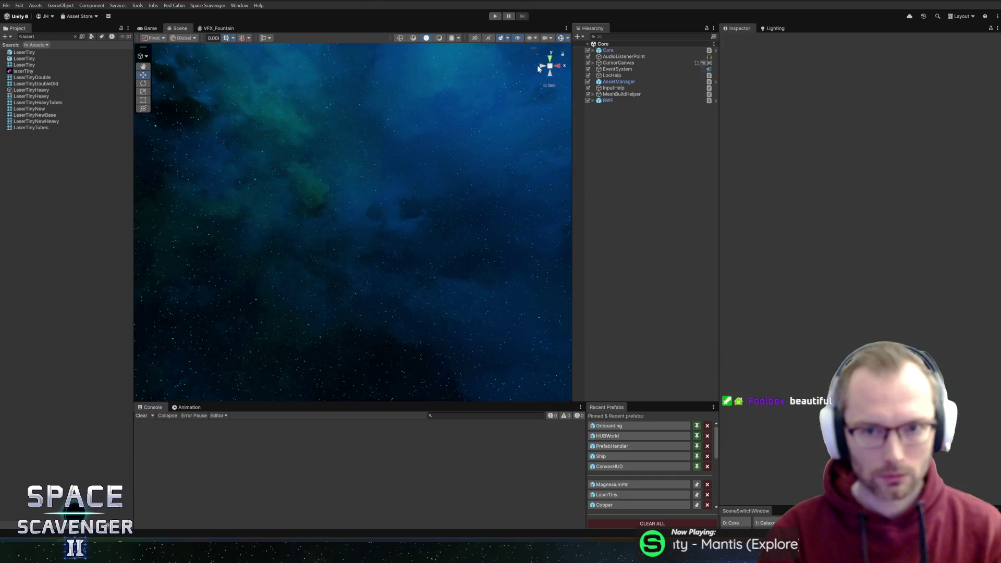
Step: Reopen the MagnesiumPin prefab and open the Gadget On Capsule Ability script in Rider
left_click(613, 485)
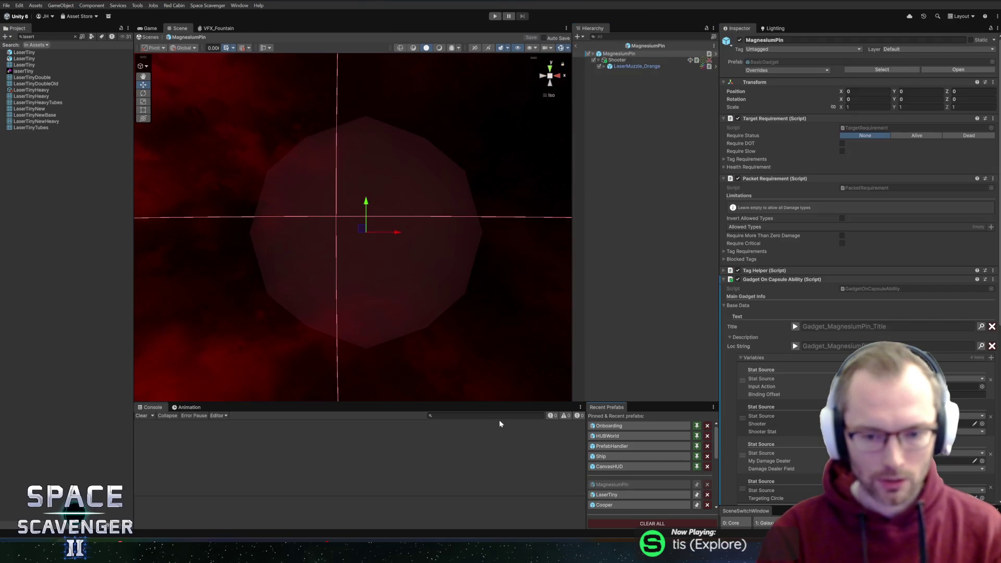
left_click_drag(489, 404, 504, 336)
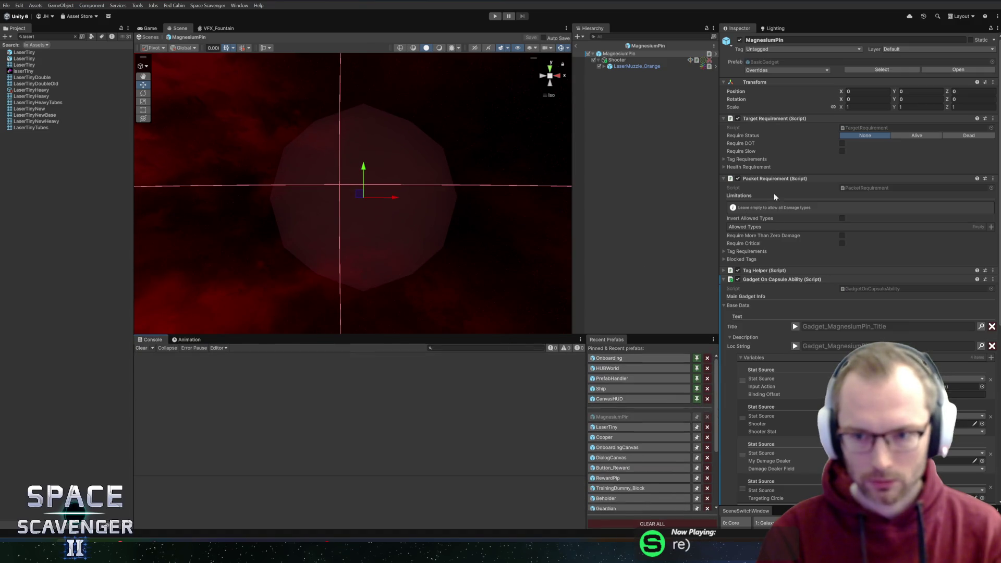
right_click(767, 280)
left_click(835, 403)
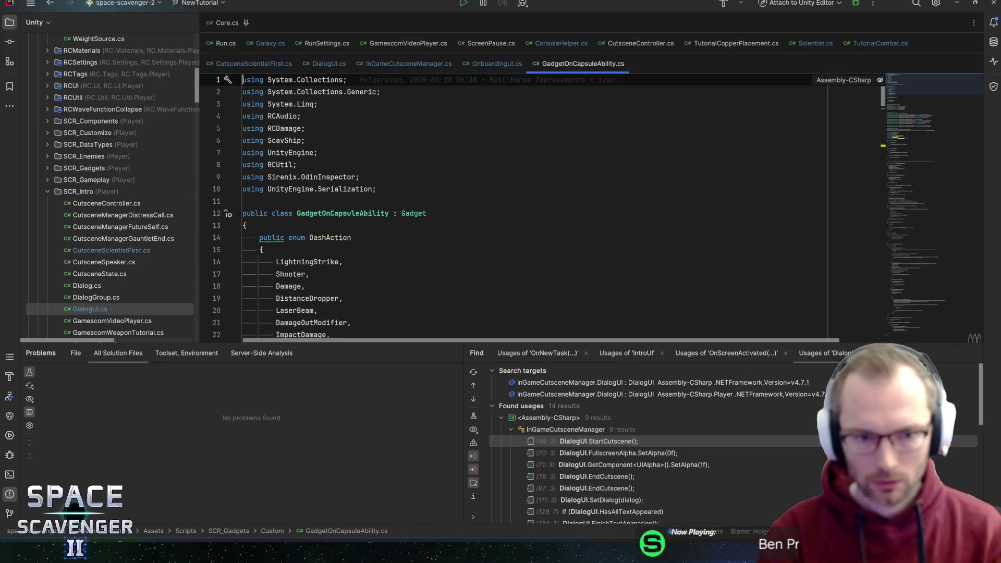
scroll(521, 209, "down", 9)
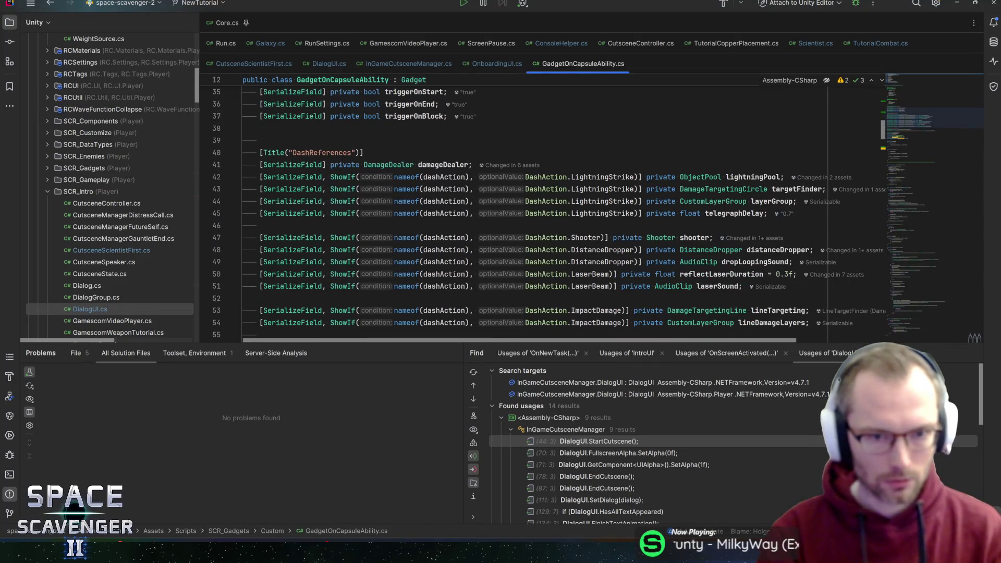
scroll(521, 209, "down", 4)
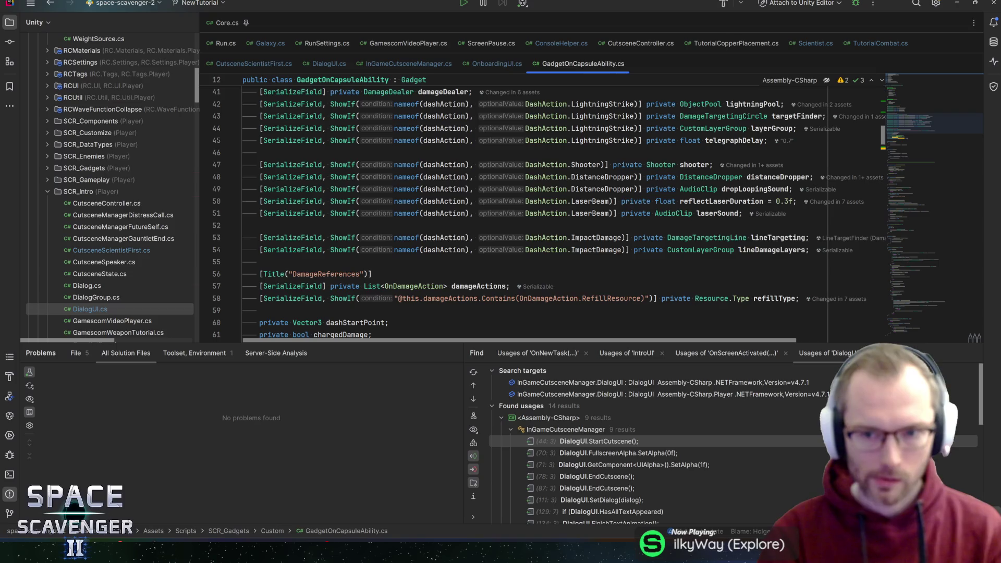
Step: Find usages of the shooter field and jump to the Shoot() declaration in Shooter.cs
left_click(695, 165)
key("alt+F7")
key("ctrl+alt+Down")
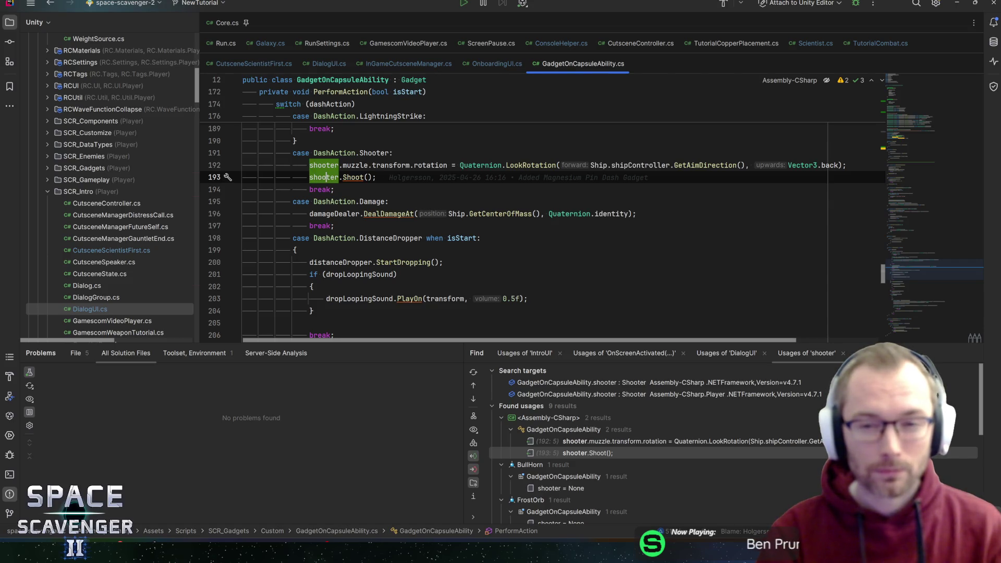
key("ctrl+b")
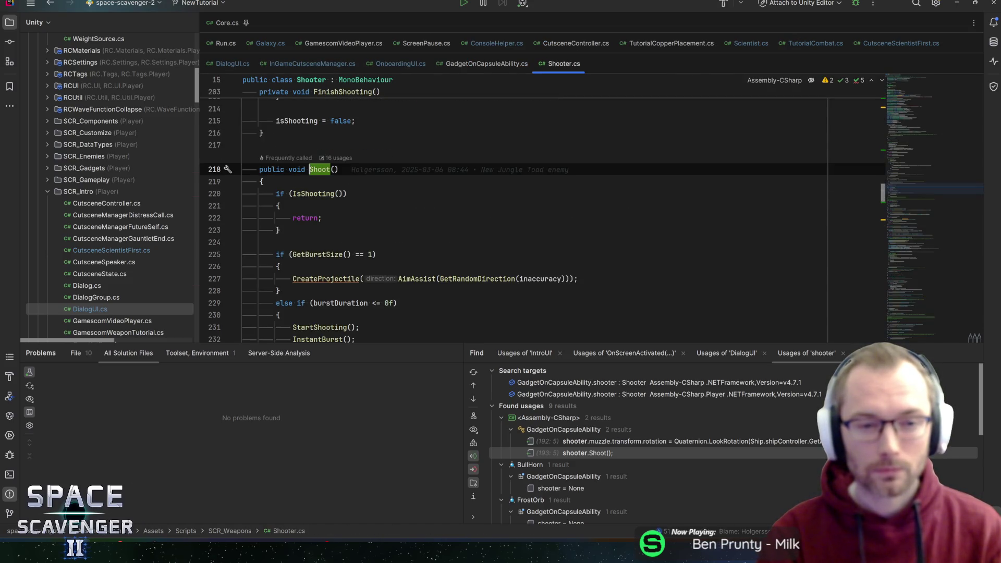
scroll(522, 219, "down", 3)
key("alt+Tab")
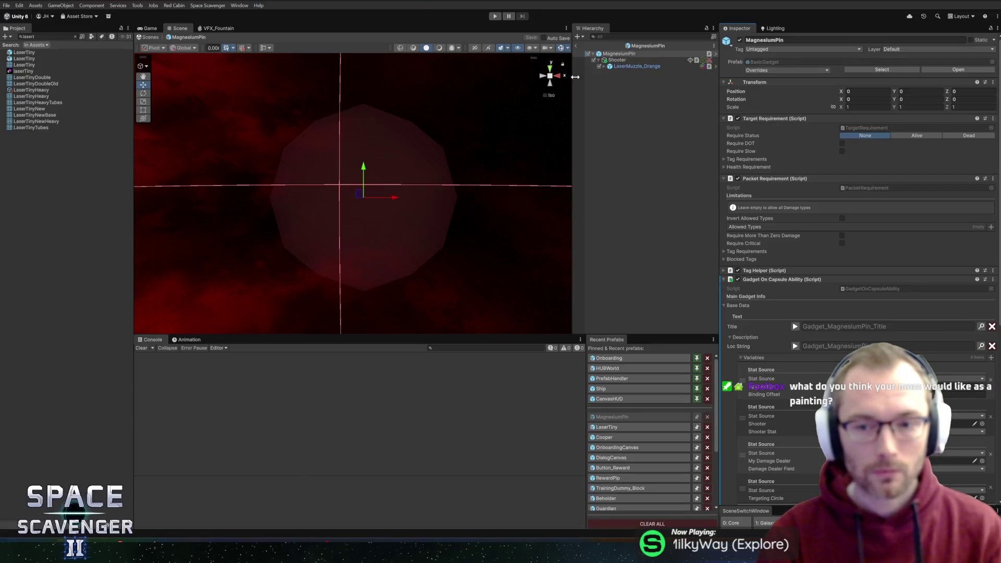
Step: Locate the Fireball prefab from the Shooter's Object Pool Prefab field and open it for editing
left_click(637, 68)
left_click(621, 60)
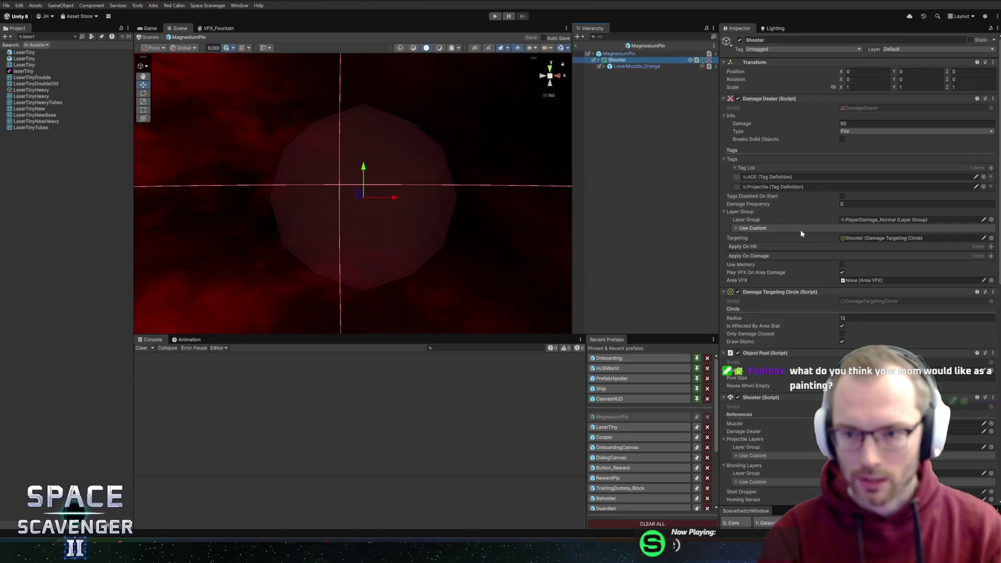
scroll(801, 232, "down", 2)
scroll(813, 260, "down", 5)
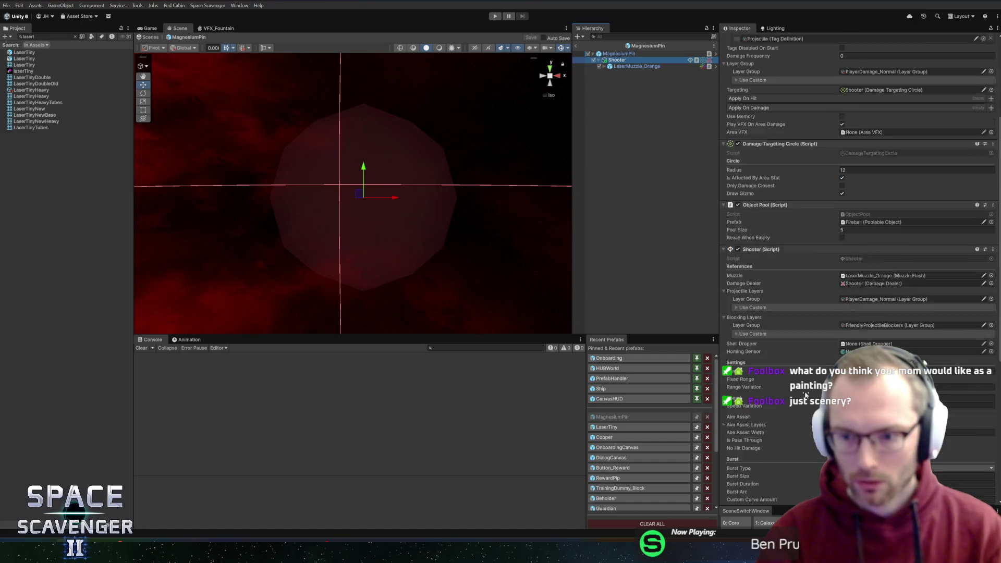
left_click(869, 201)
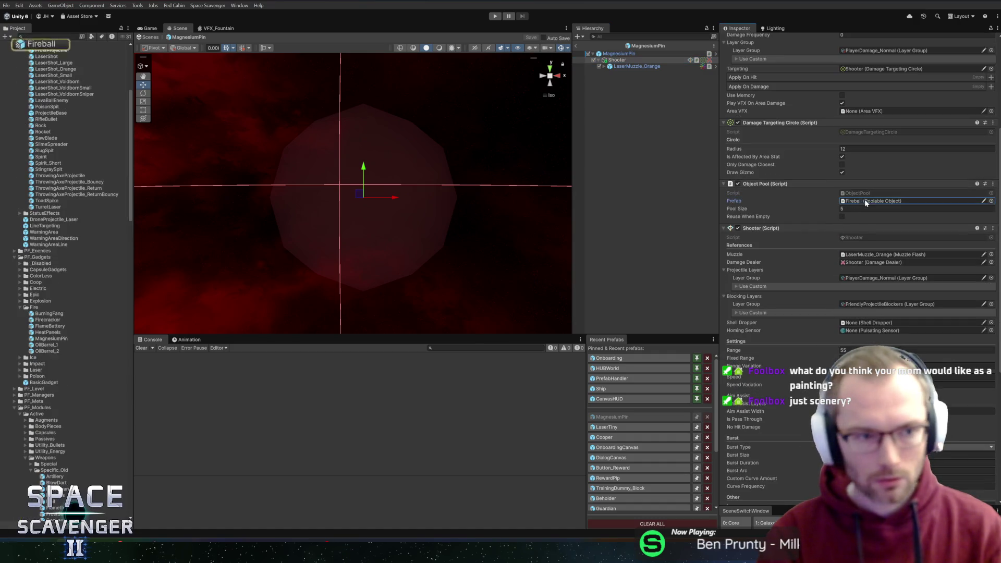
double_click(43, 185)
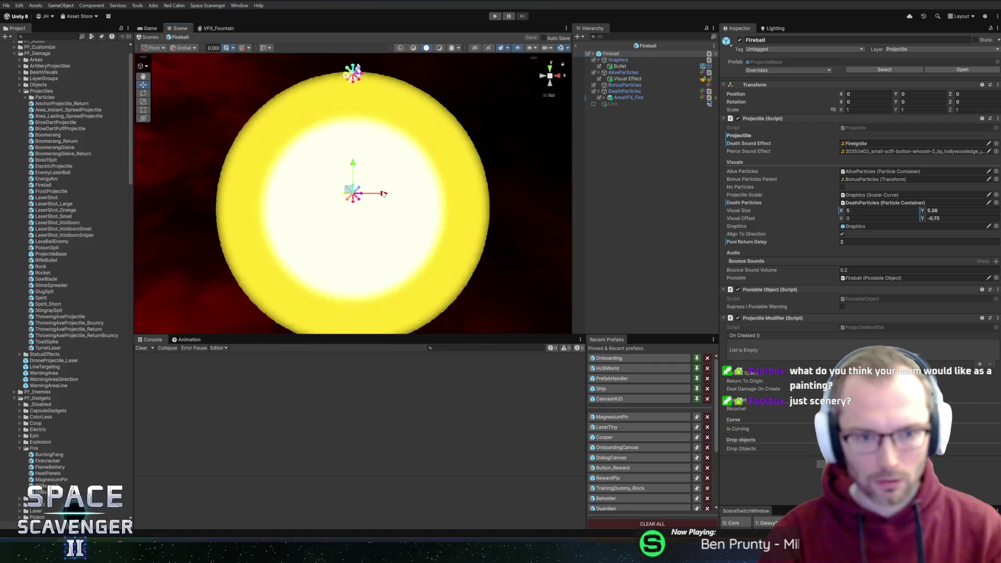
scroll(384, 194, "down", 8)
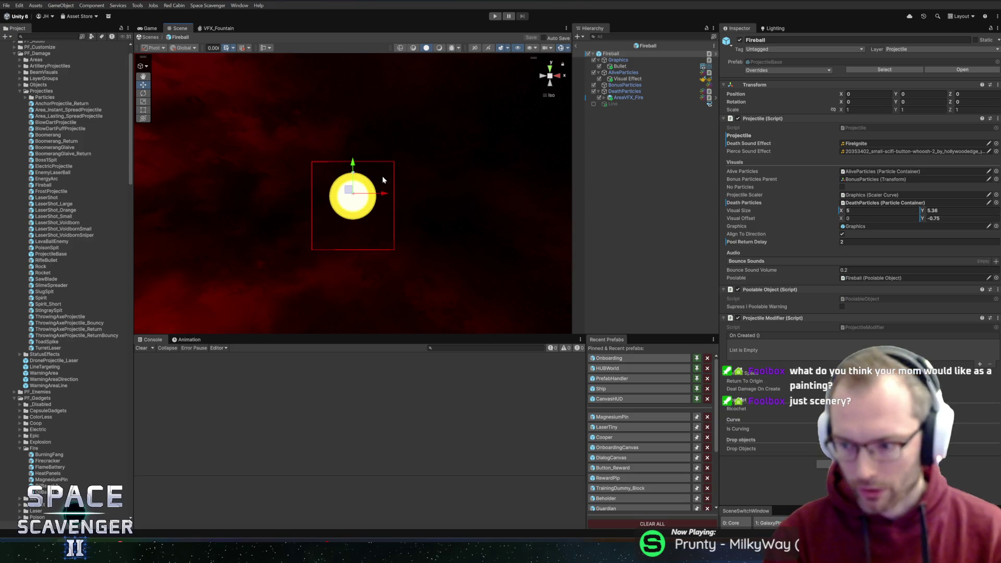
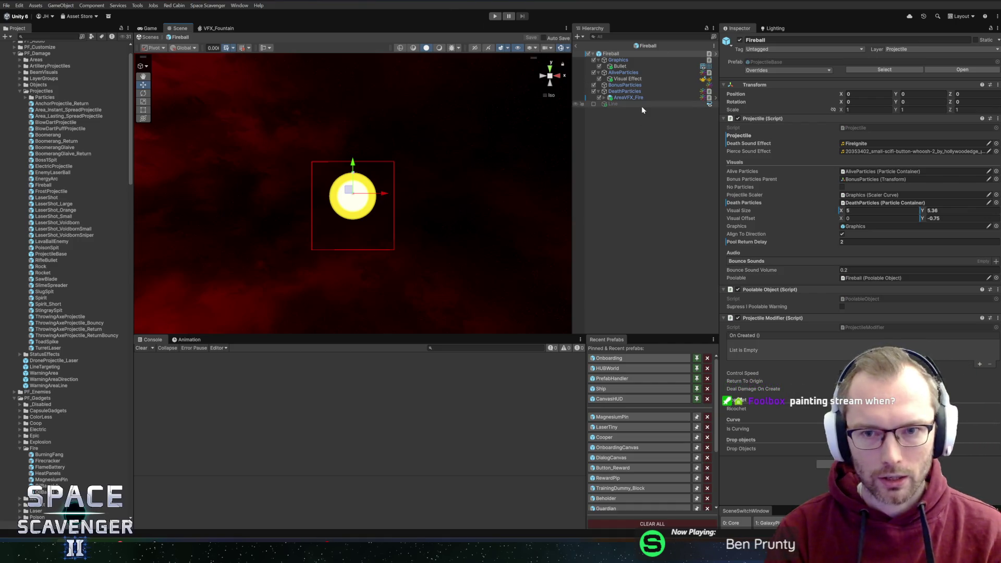
Step: Inspect the Fireball's Graphics, AliveParticles, DeathParticles and AreaVFX_Fire child objects
left_click(625, 60)
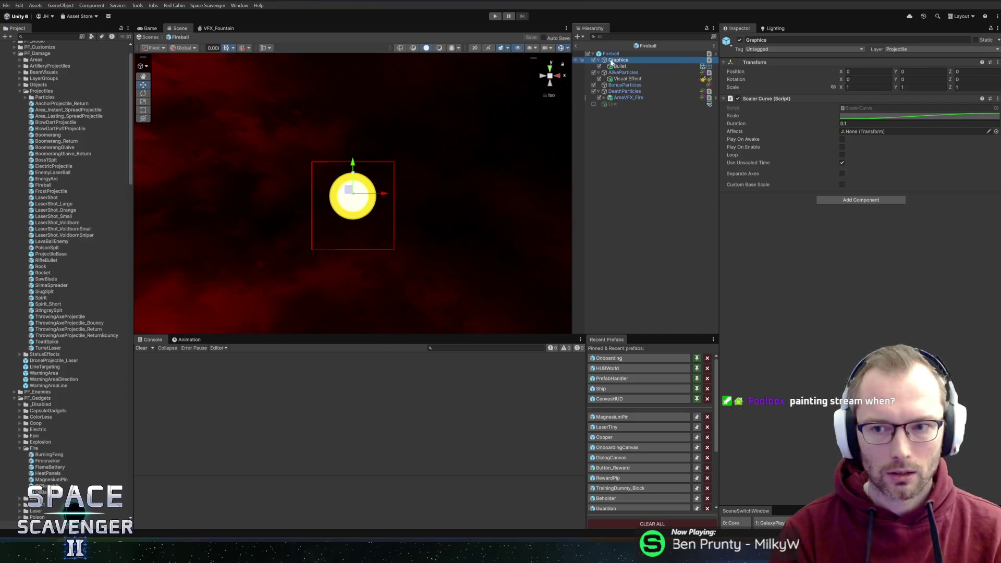
left_click(620, 67)
left_click(624, 72)
left_click(622, 79)
left_click(624, 85)
left_click(625, 91)
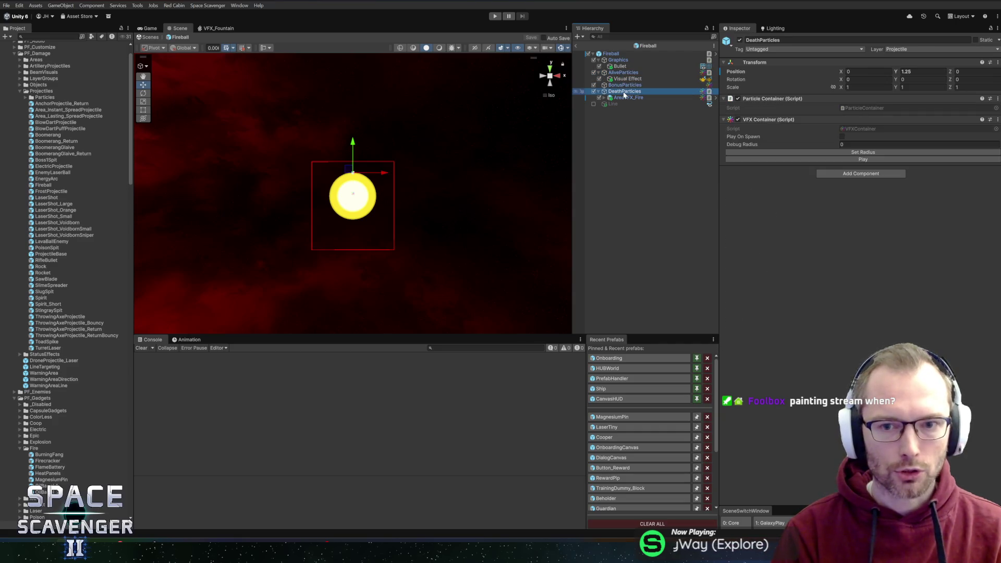
left_click(629, 99)
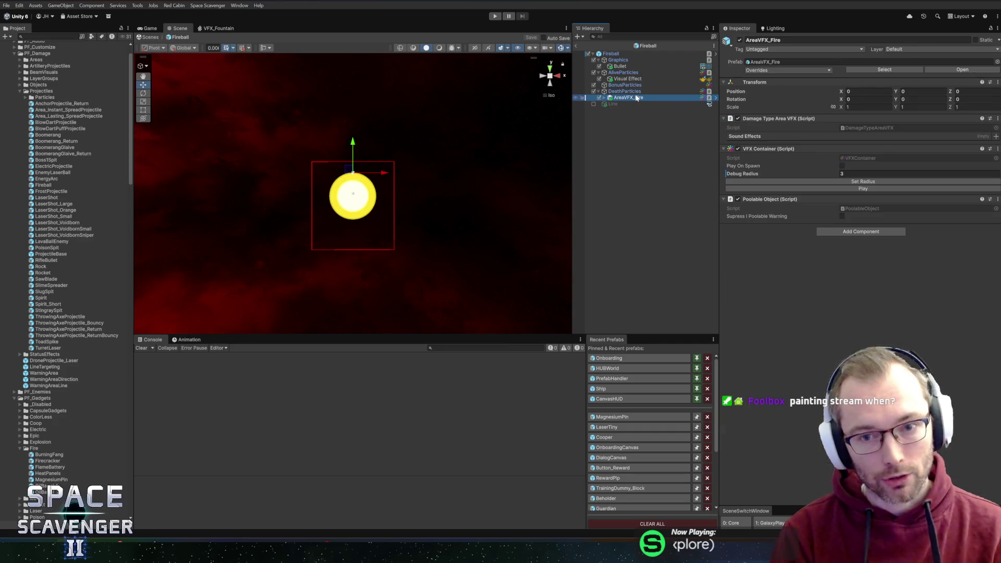
Step: Check the Line trail and the root Fireball's projectile settings, then return to the Core scene
left_click(640, 104)
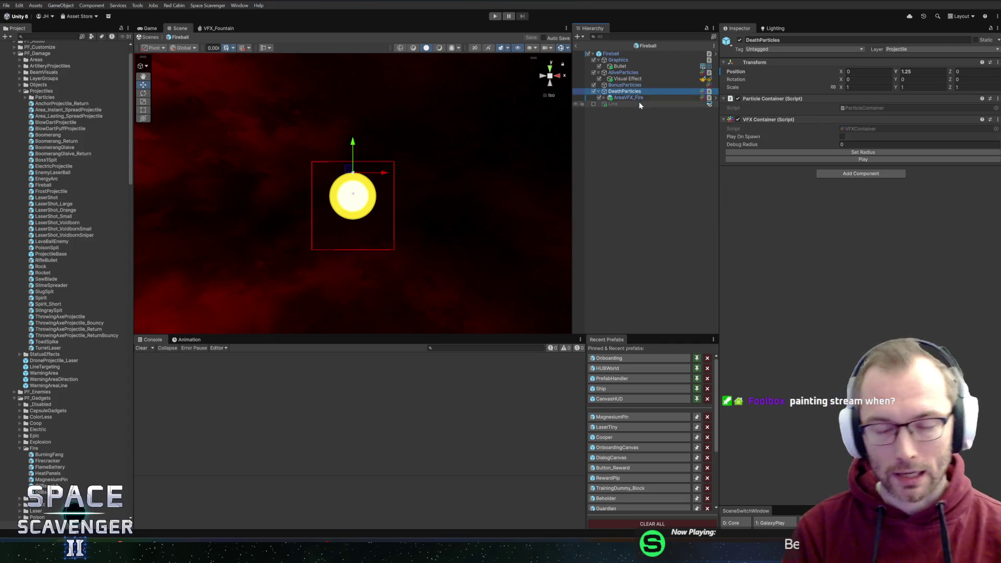
left_click(642, 99)
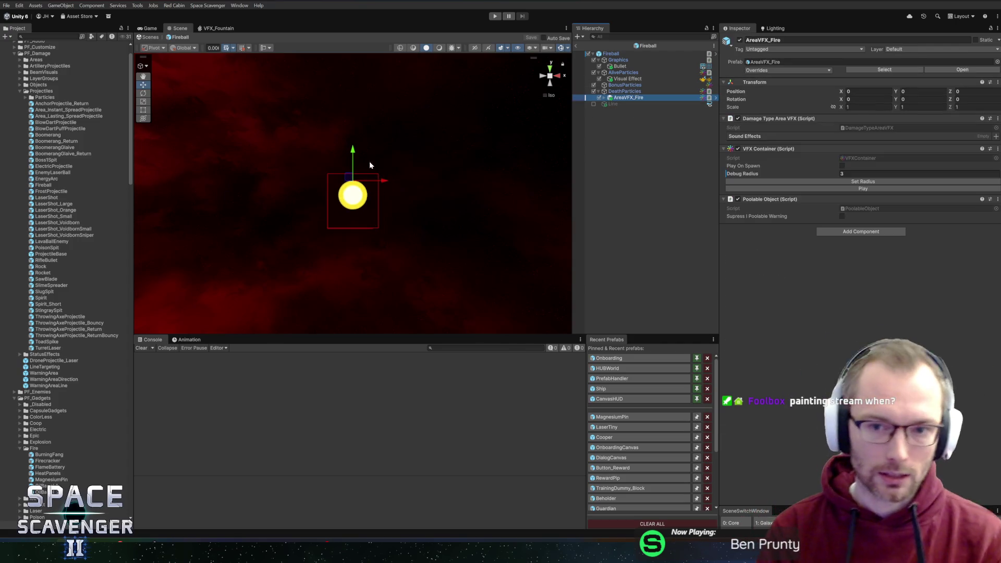
left_click(611, 53)
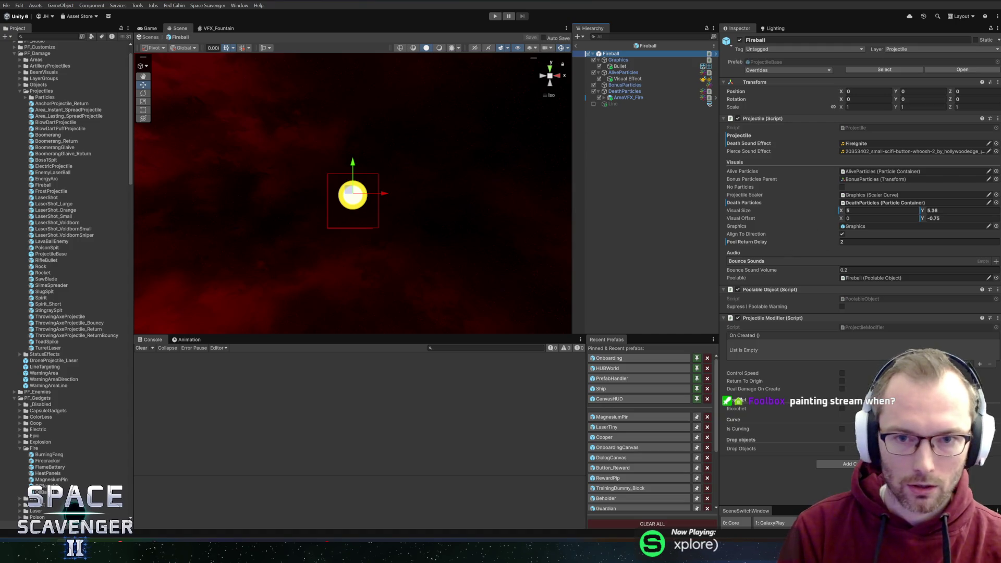
left_click(578, 47)
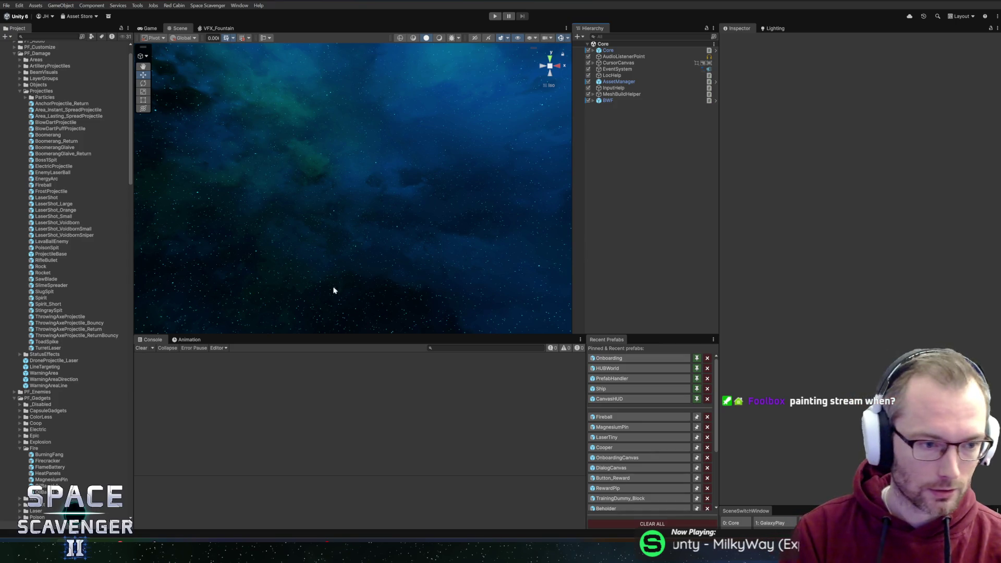
Step: Set the Core object's Start State to Tutorial and save the scene
left_click_drag(133, 260, 135, 260)
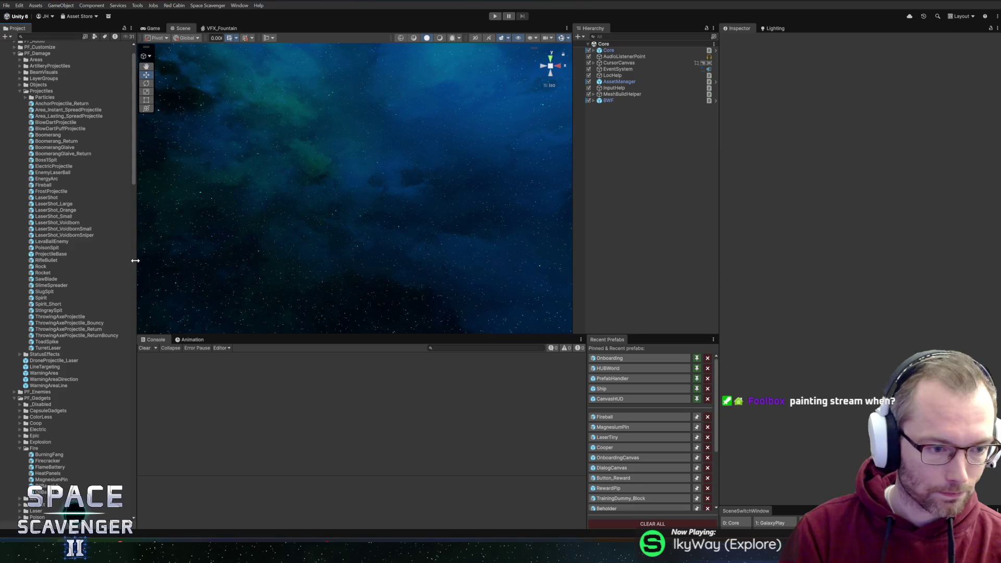
left_click(609, 50)
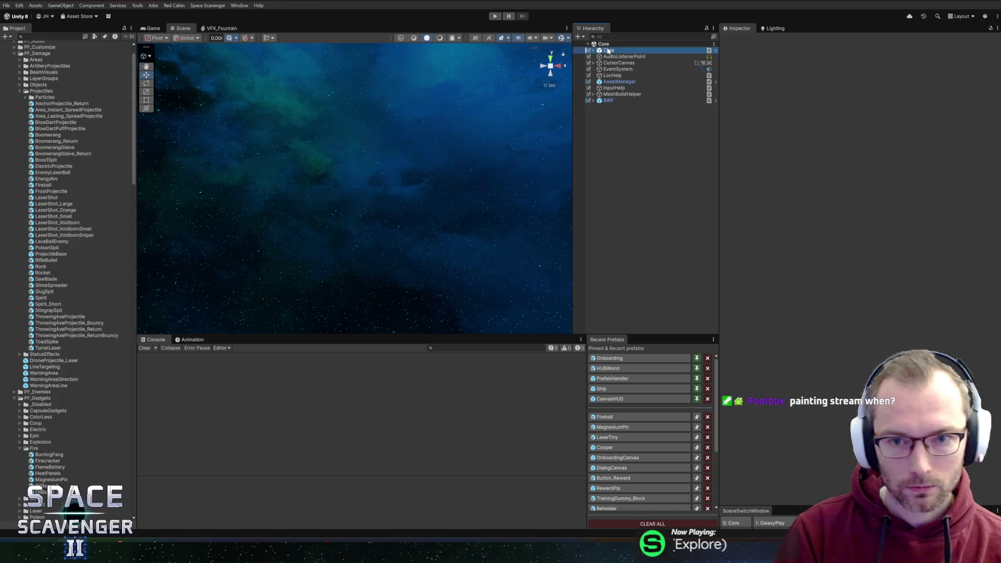
left_click(965, 145)
key("ctrl+s")
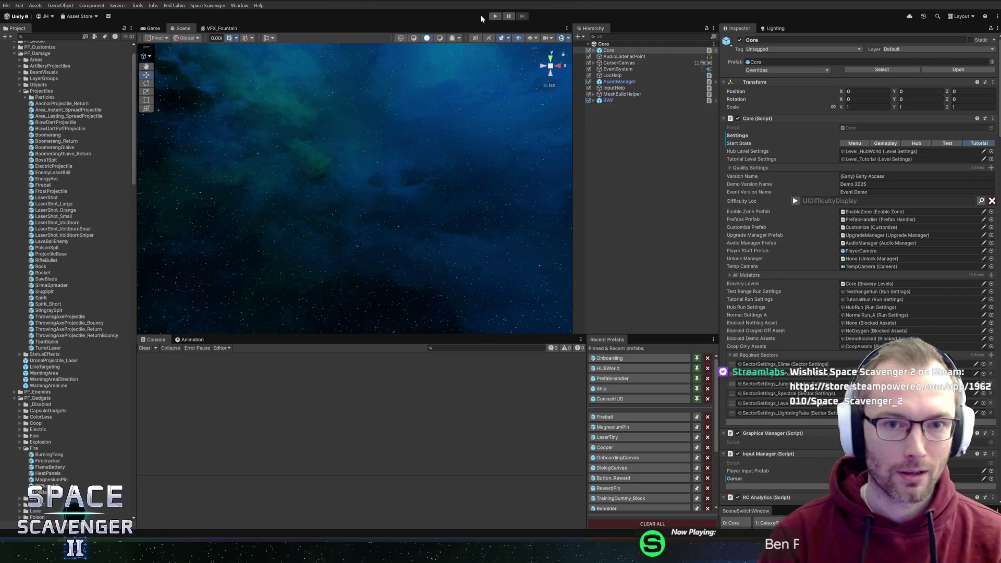
Step: Playtest maximized to the wreckage objective, stop, then open the CanvasHUD prefab
left_click(494, 16)
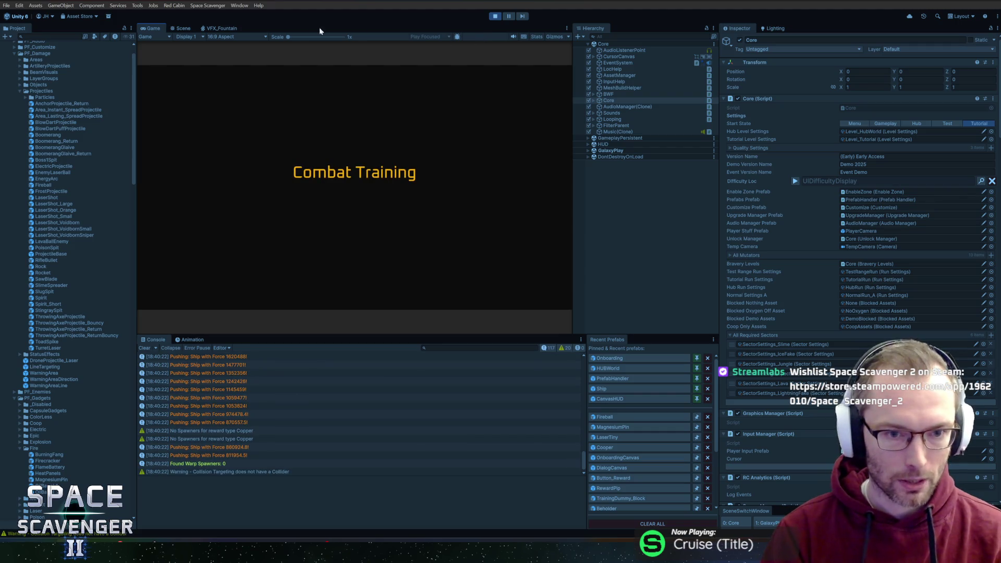
double_click(159, 29)
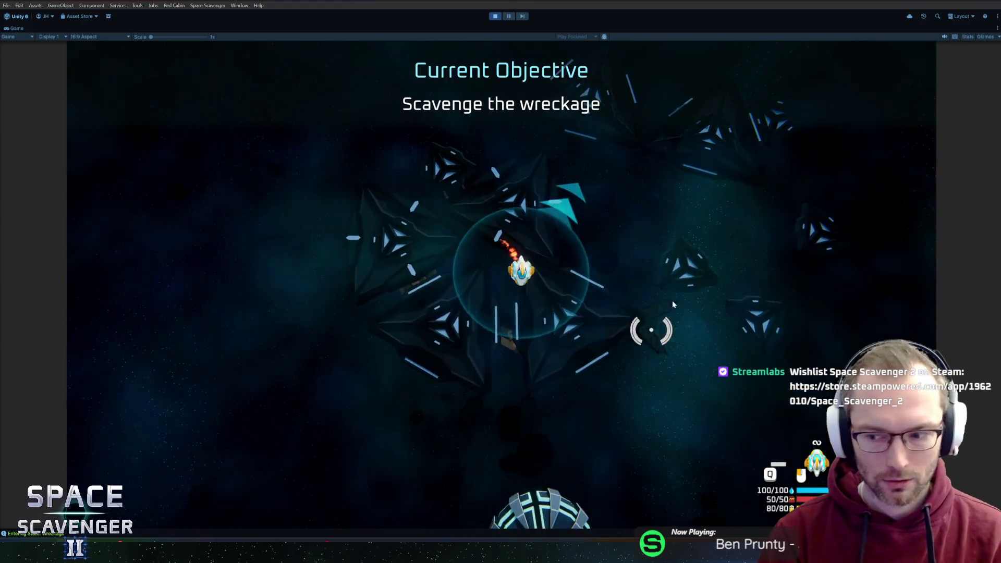
left_click(583, 112)
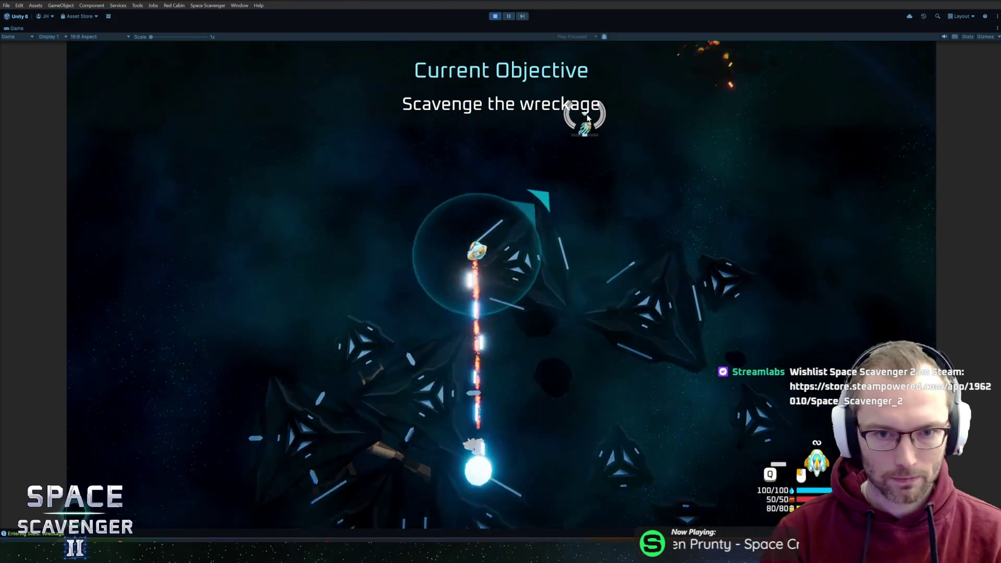
left_click(511, 20)
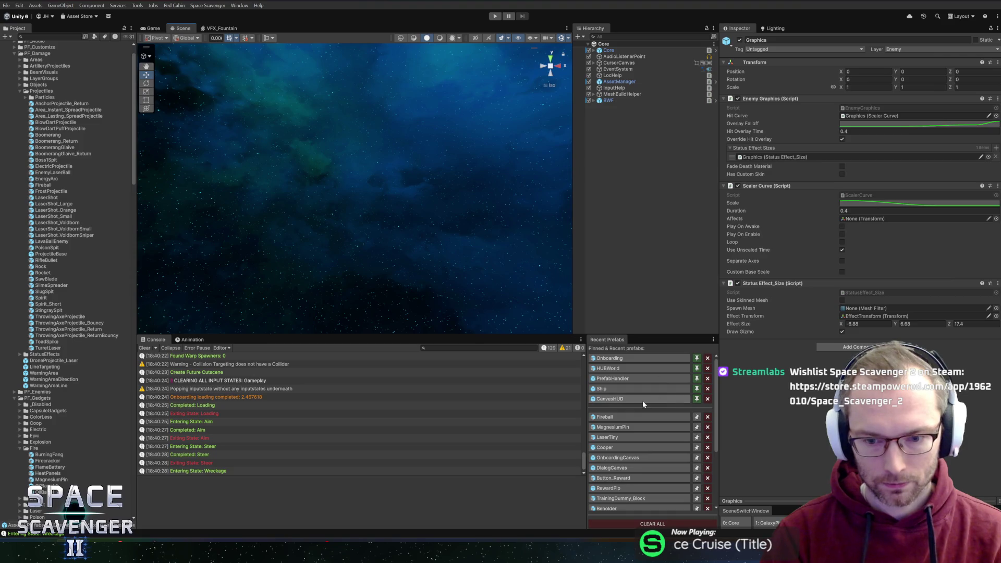
left_click(642, 399)
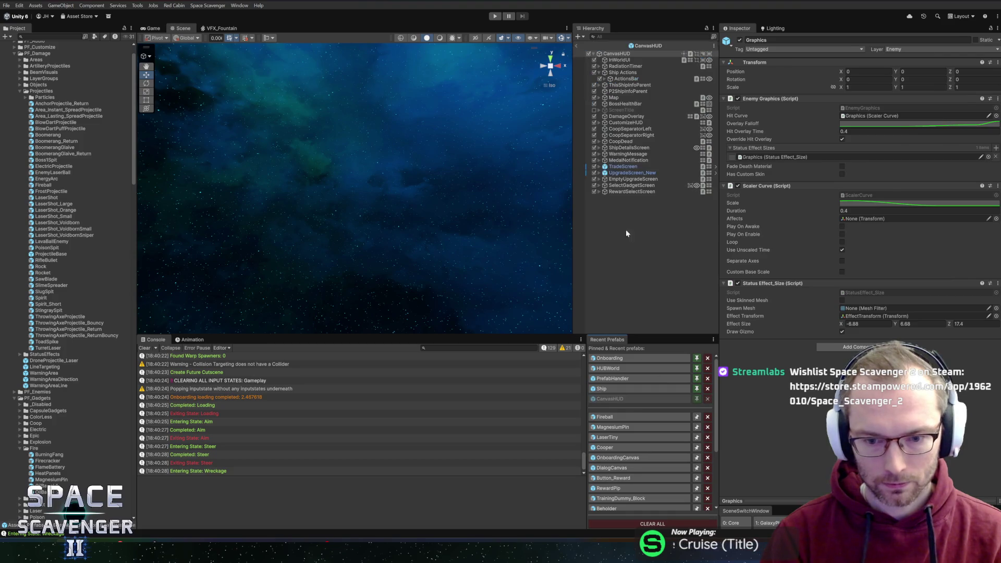
Step: Frame the CanvasHUD canvas, then switch to the OnboardingCanvas prefab, answering the save prompt
left_click_drag(357, 120, 368, 188)
key("f")
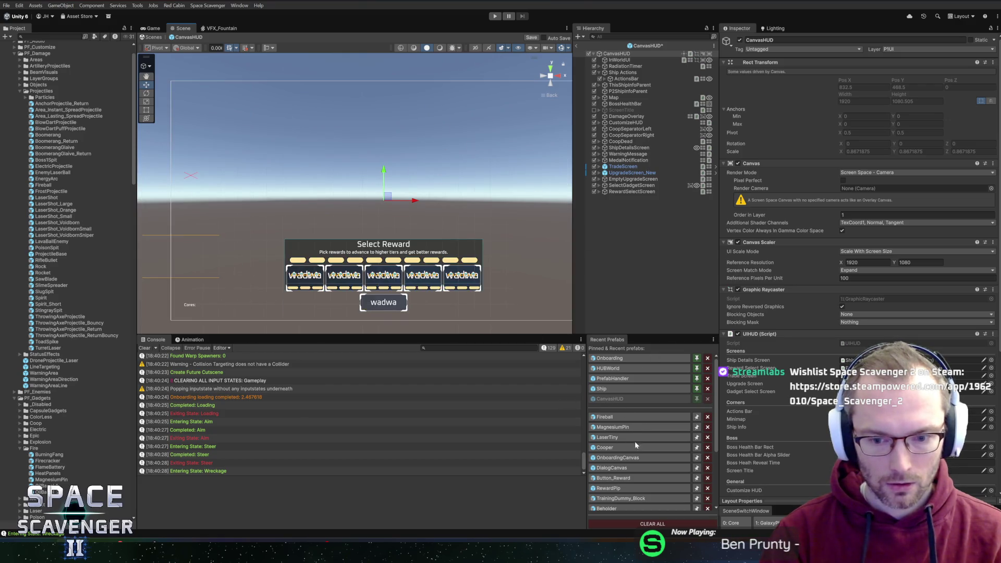
left_click(632, 458)
left_click(508, 283)
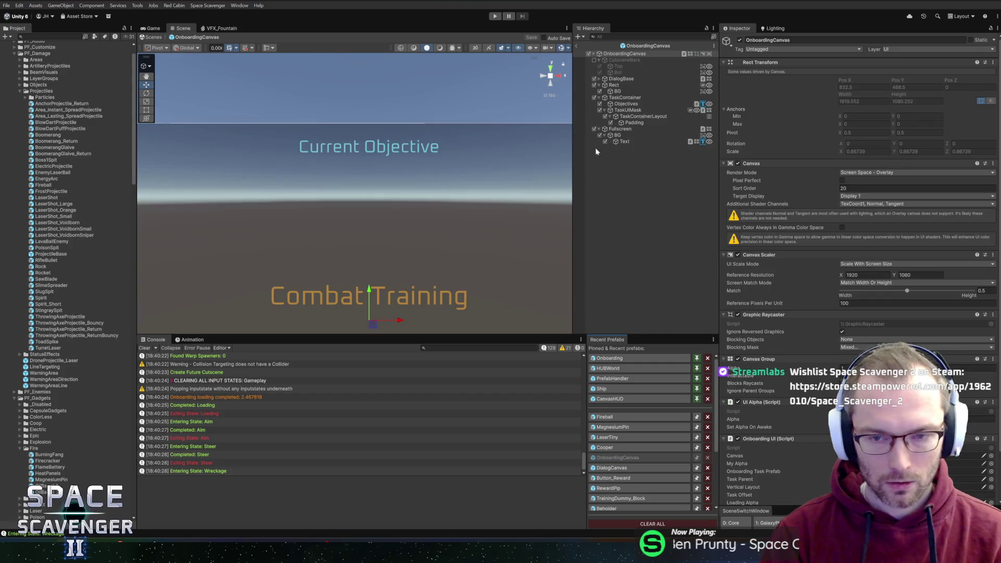
Step: Set the Objectives text's Rect Transform Pos Y to 0 and return to the scene
left_click(633, 105)
left_click(913, 78)
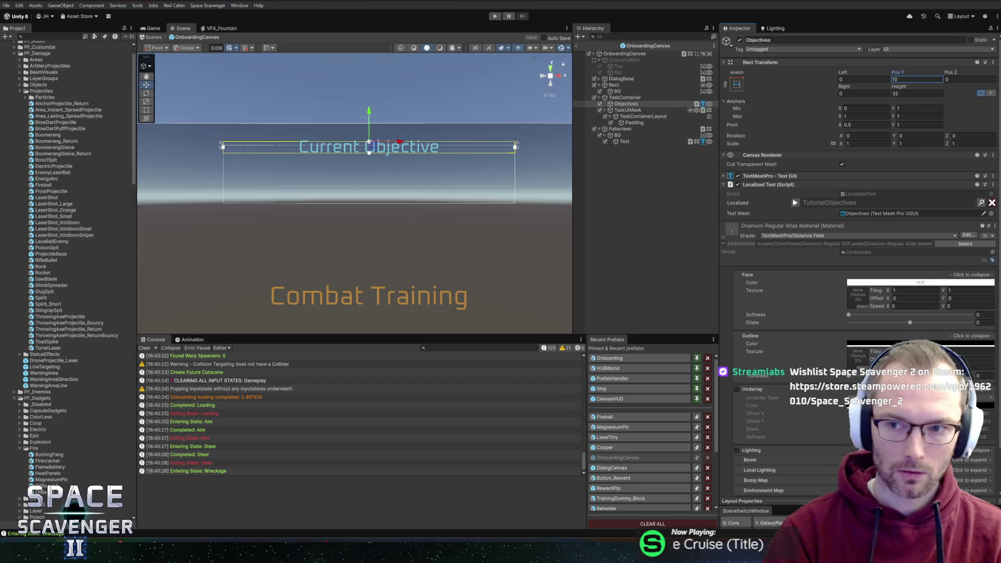
type("0")
left_click(577, 45)
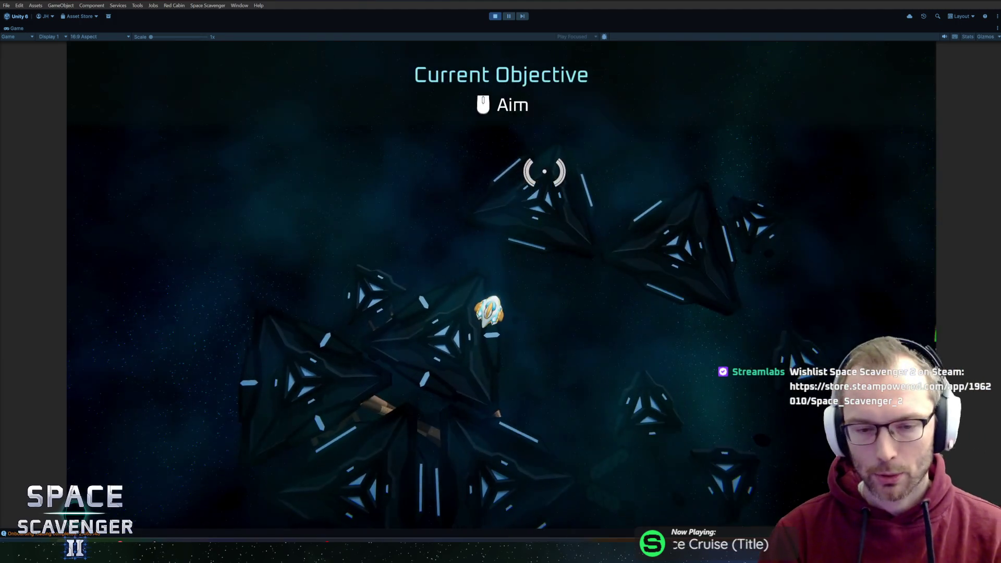
Step: Fly through the wreck field, blast the wreckage into Spare Parts and collect them
key("w")
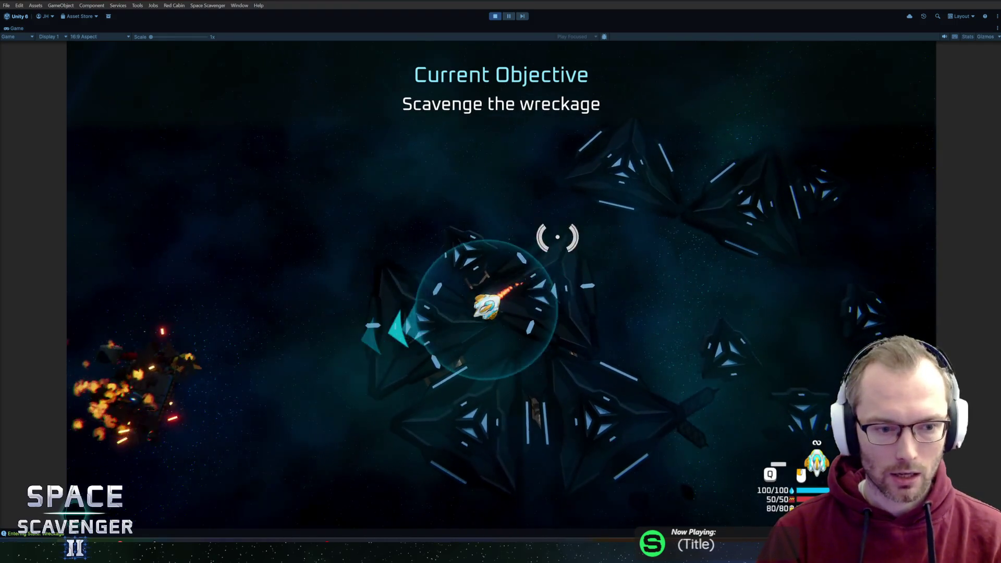
key("w")
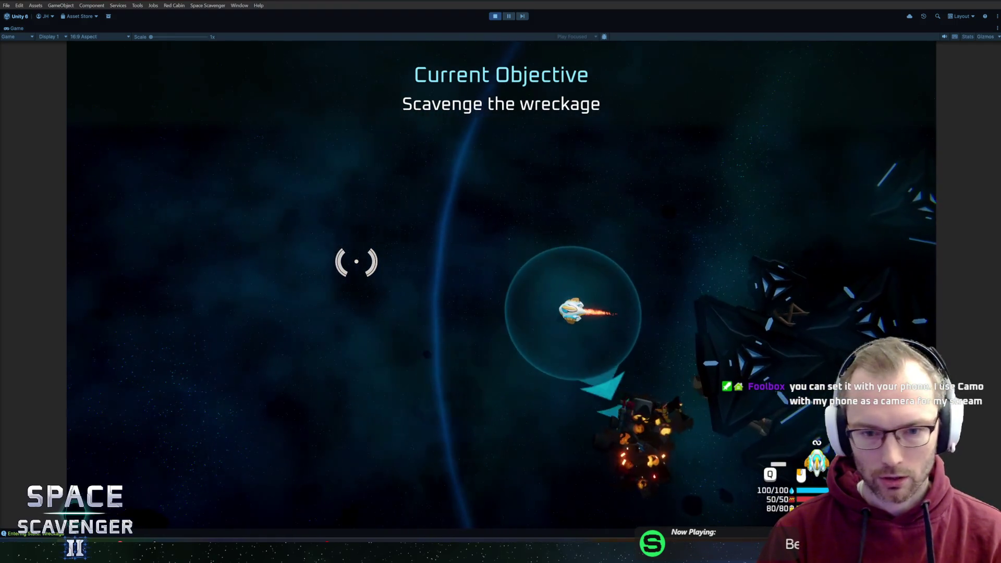
key("w")
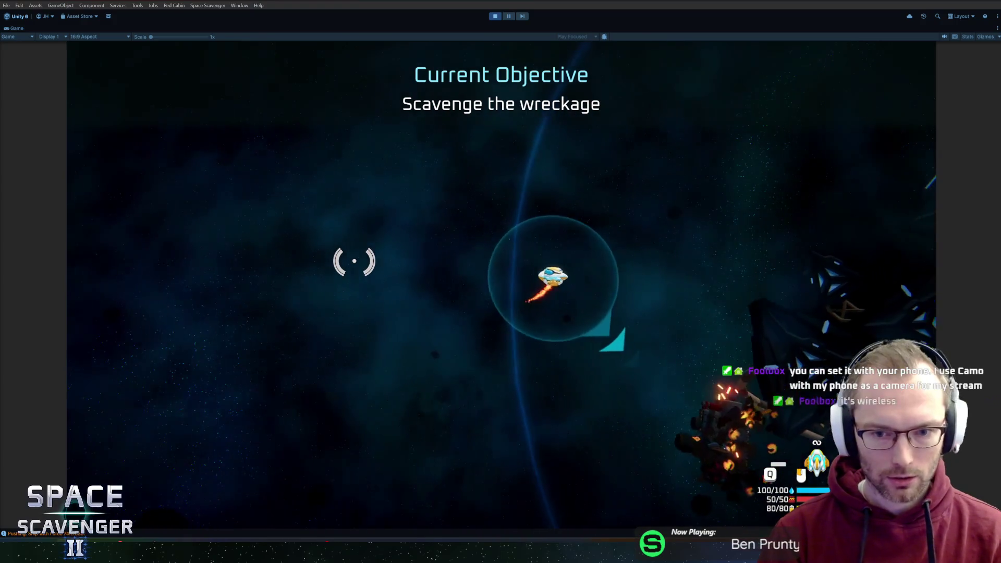
key("w")
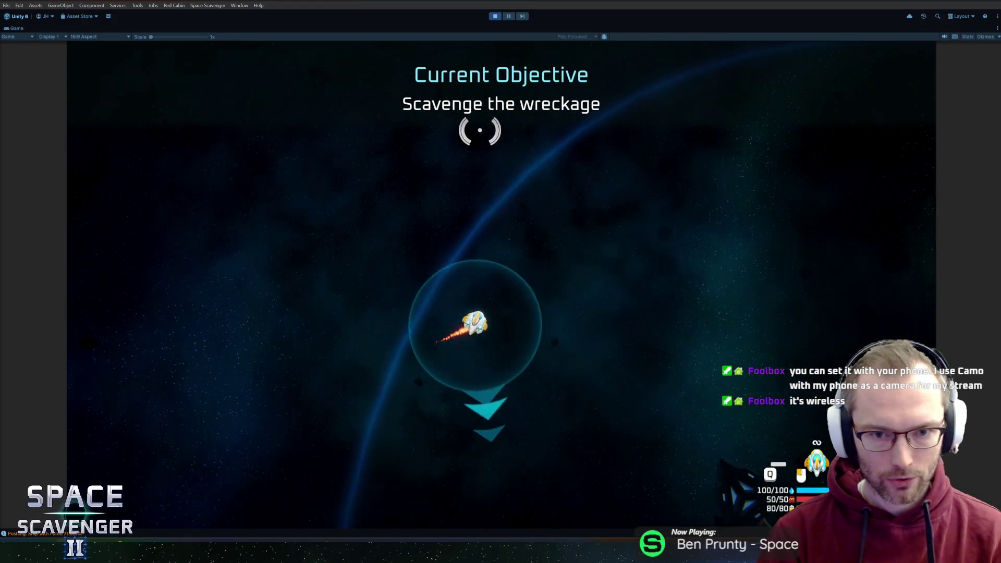
key("w")
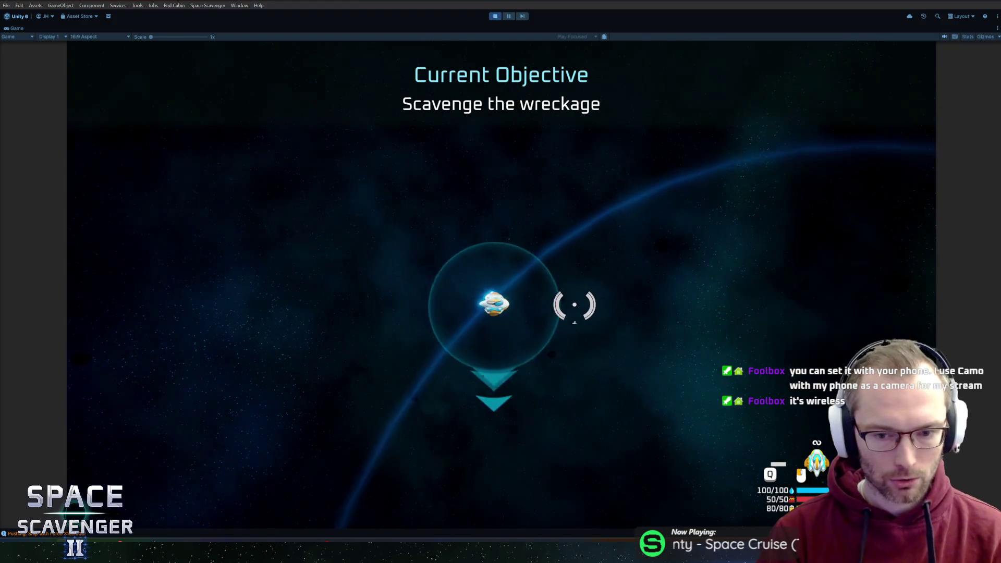
key("w")
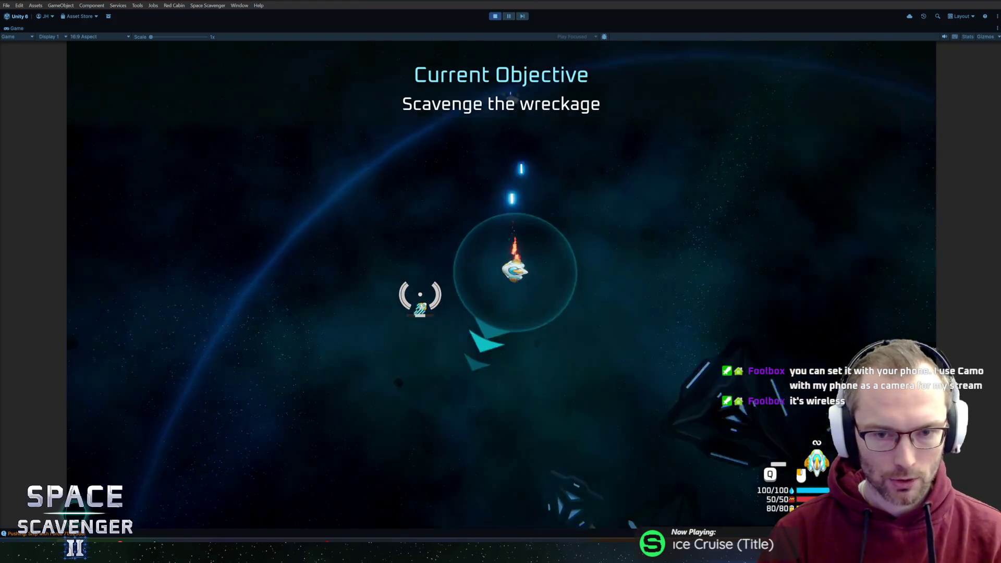
key("w")
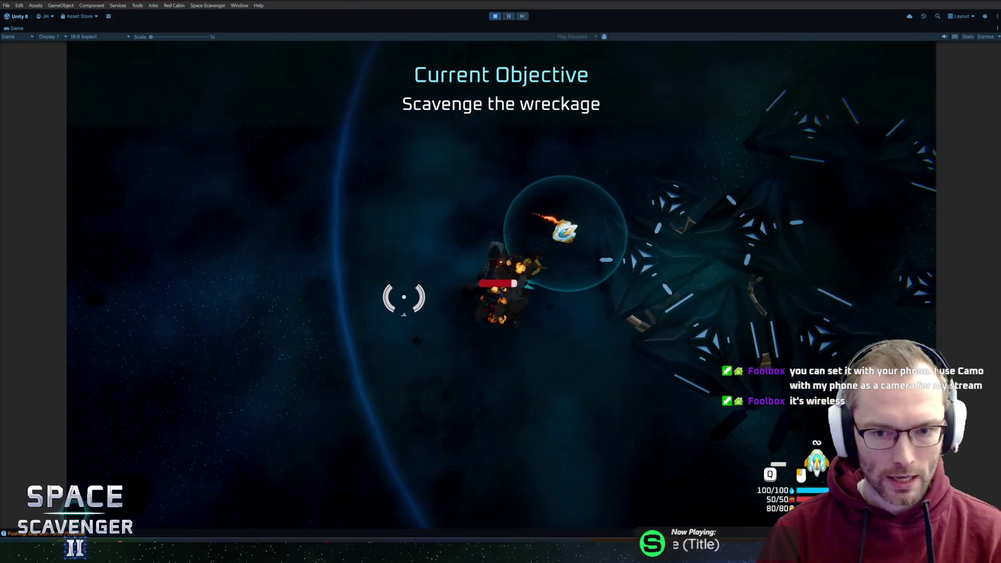
key("w")
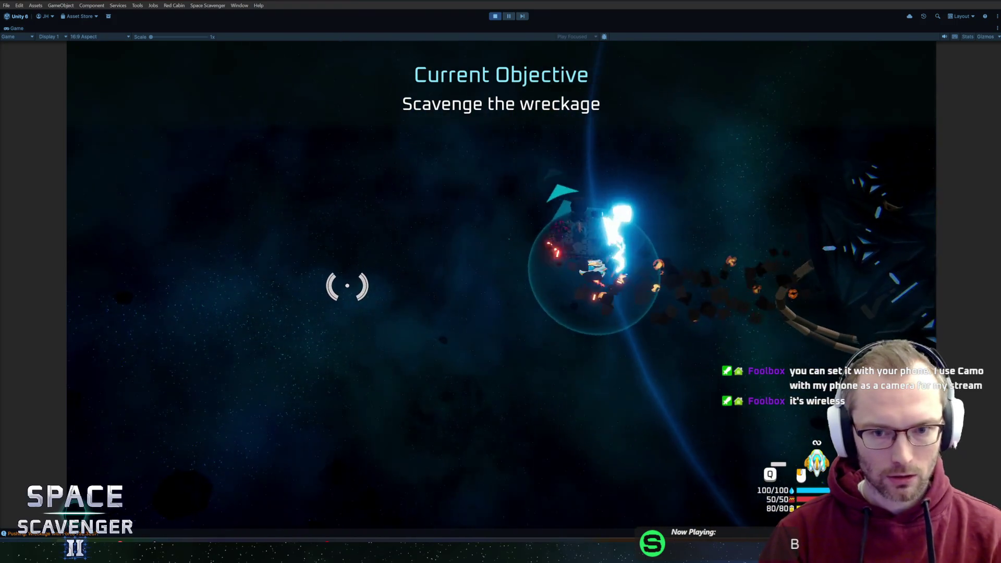
key("w")
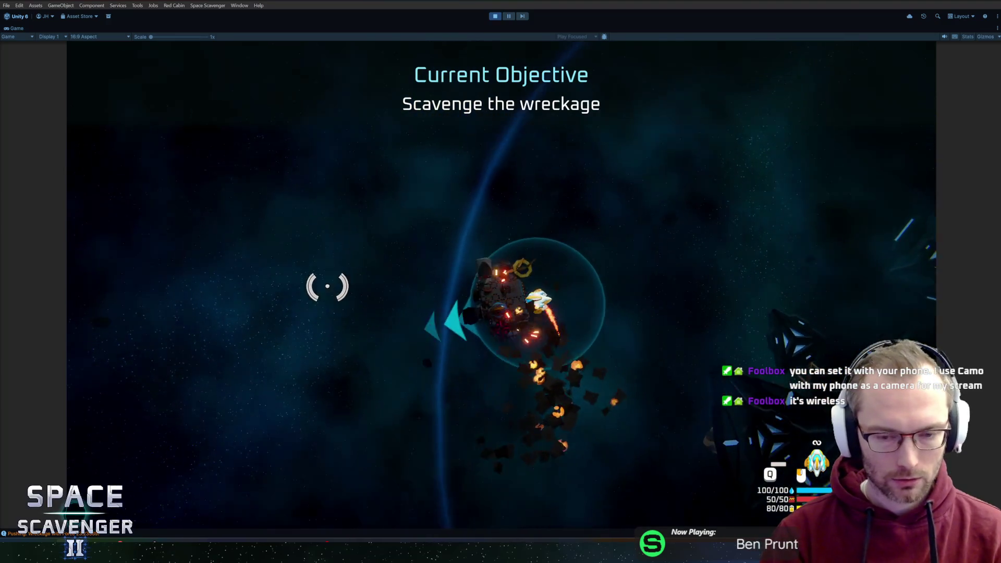
key("w")
left_click(605, 213)
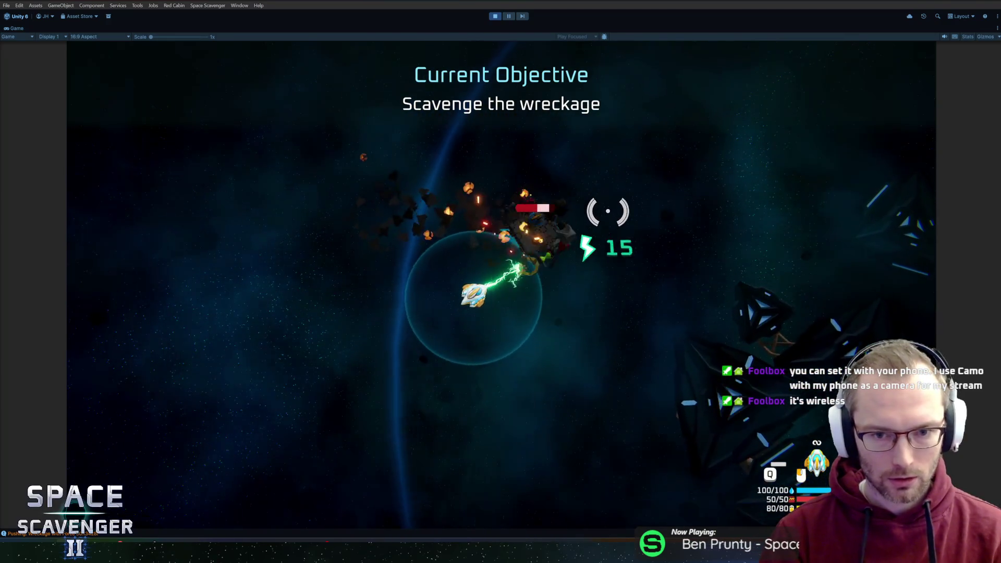
key("w")
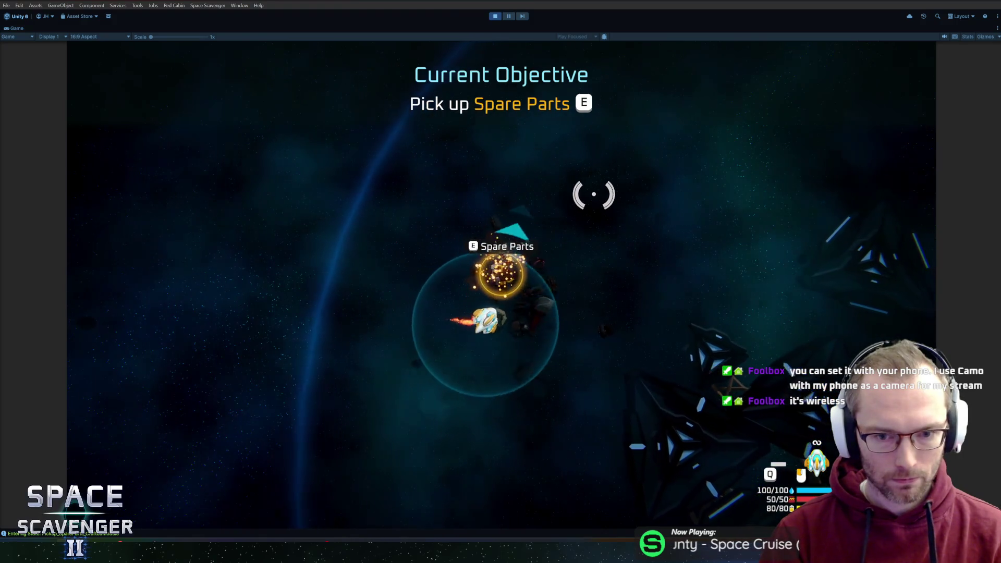
key("e")
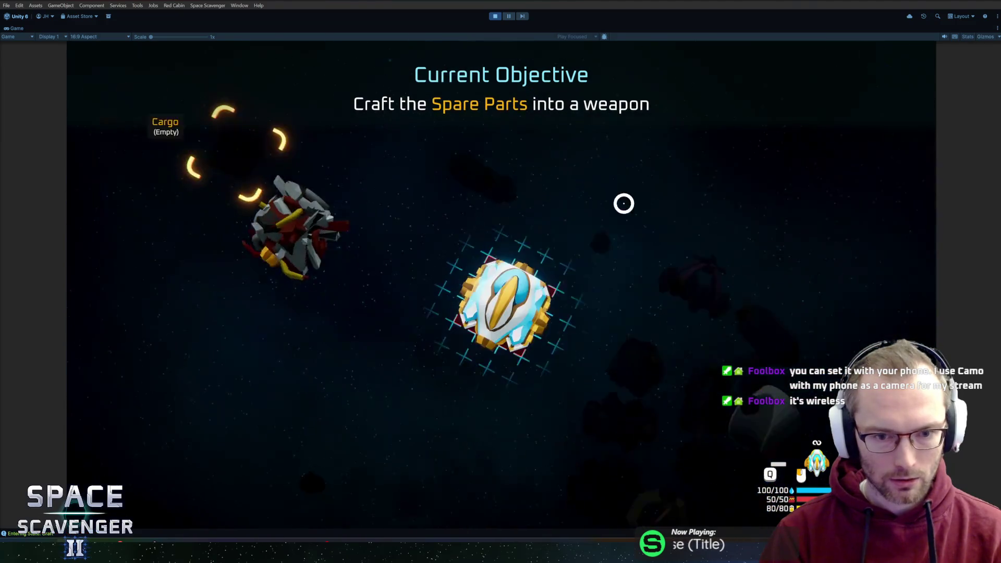
Step: Craft the Spare Parts into a Laser Sword and attach it to the ship
mouse_move(225, 262)
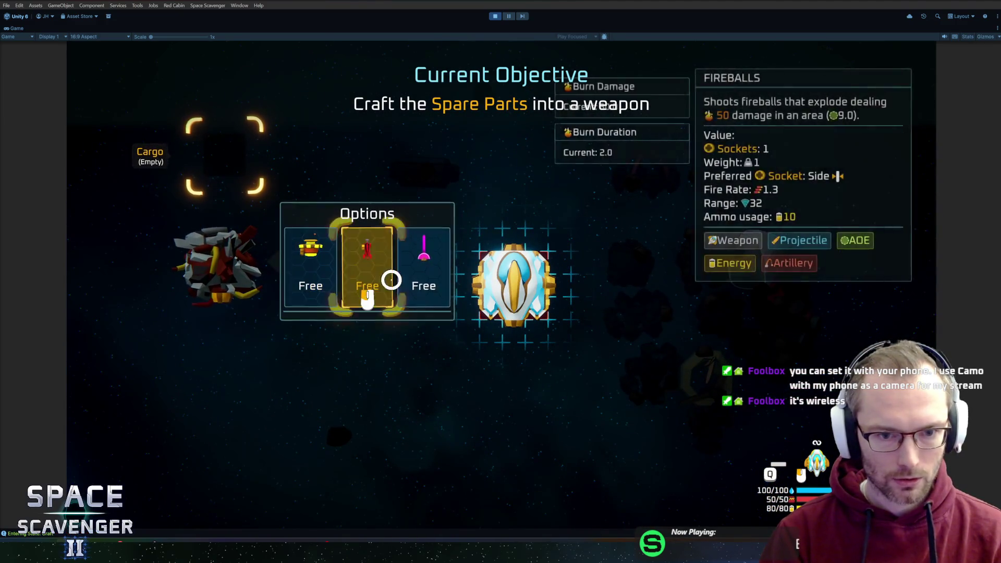
left_click(418, 274)
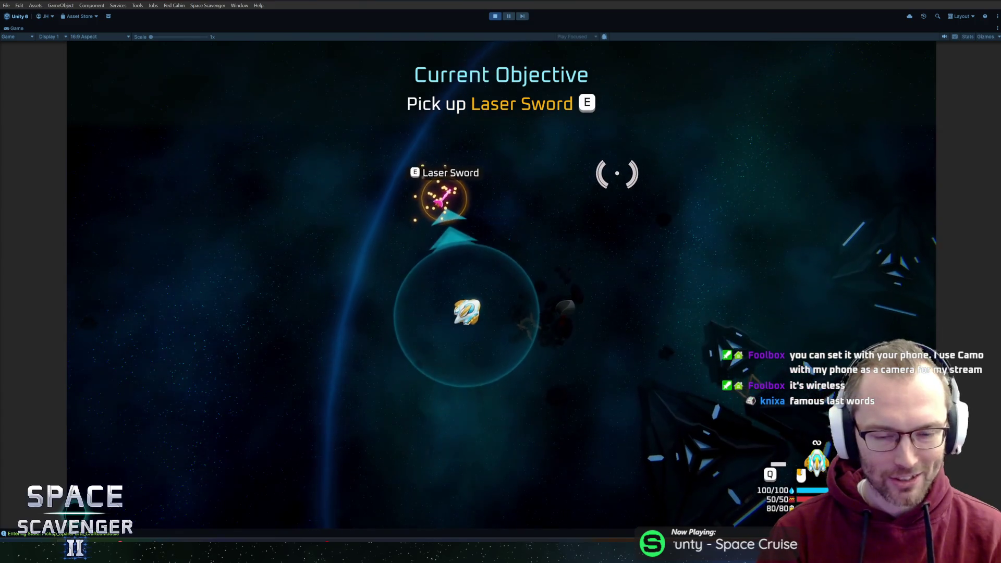
key("e")
mouse_move(206, 198)
left_mouse_down()
mouse_move(279, 317)
mouse_move(532, 209)
left_mouse_up()
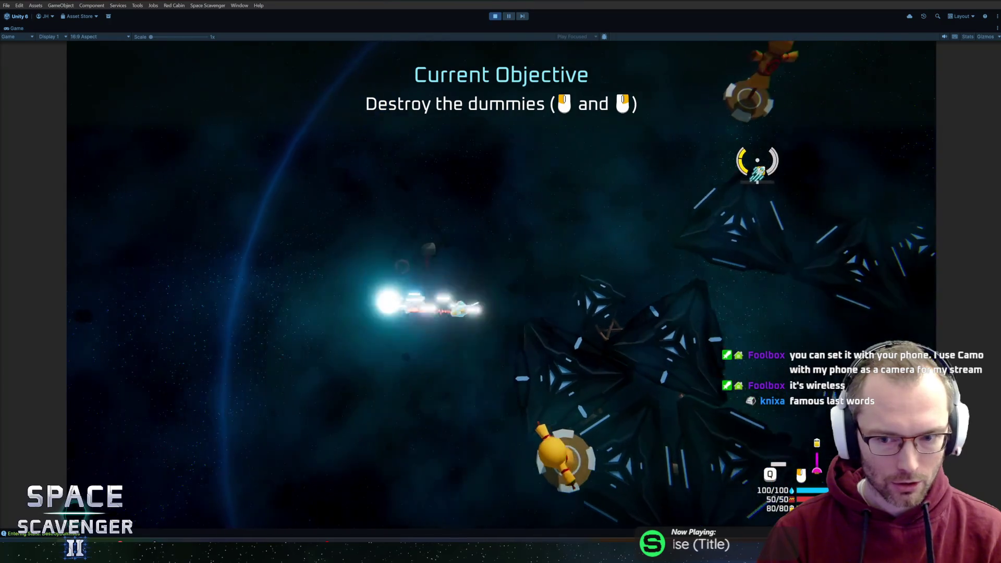
Step: Shoot the training dummies, then take the Oxygen Station's Body reward and fit it
left_click(760, 161)
key("d")
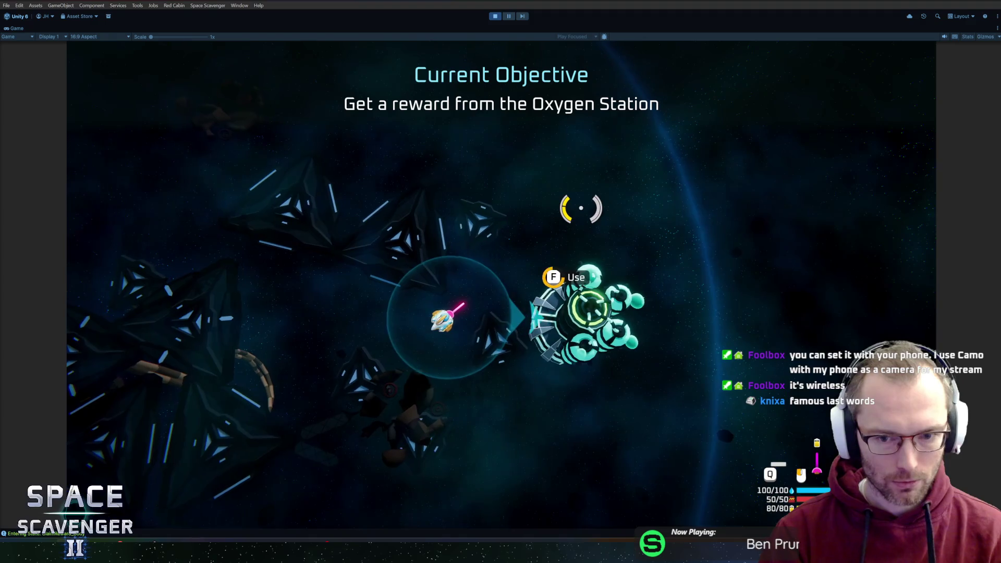
key("e")
mouse_move(484, 420)
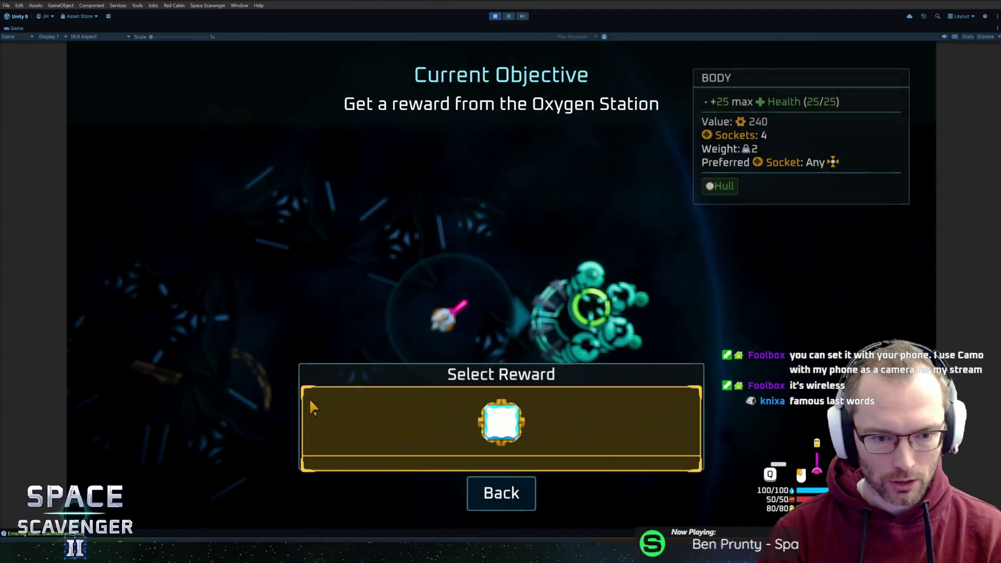
left_click(554, 434)
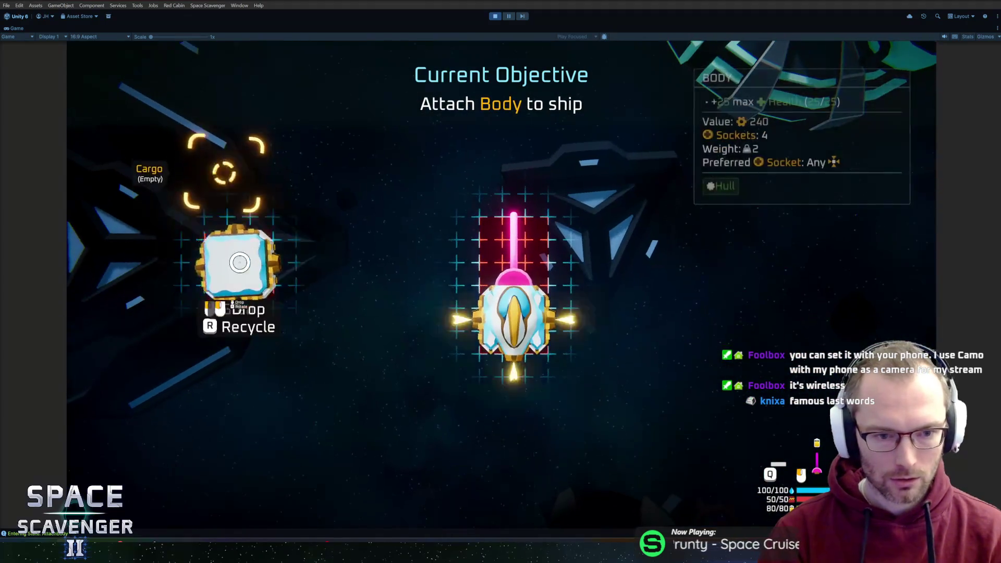
left_click(514, 334)
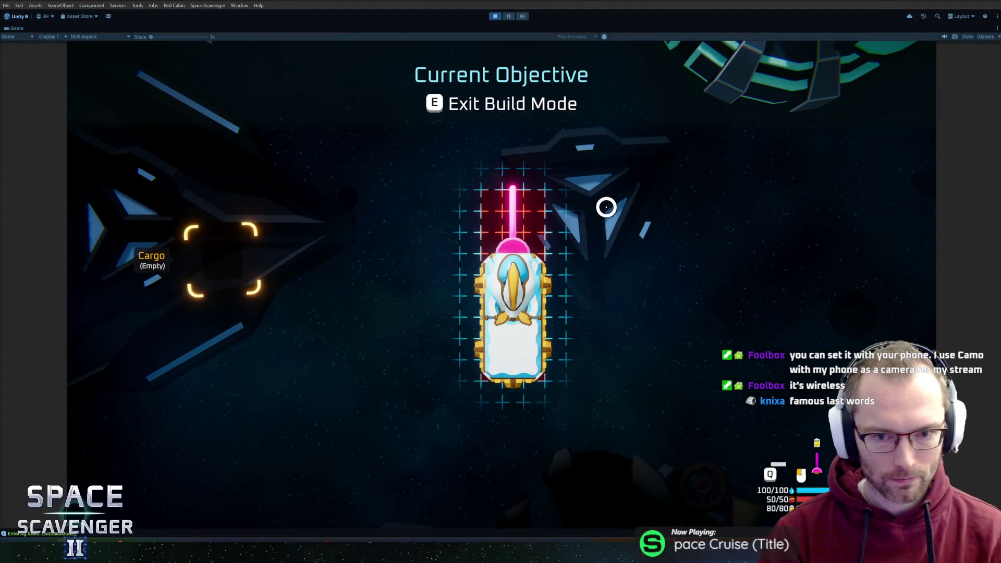
Step: Re-grab the loose Body in build mode and attach it to the ship
key("e")
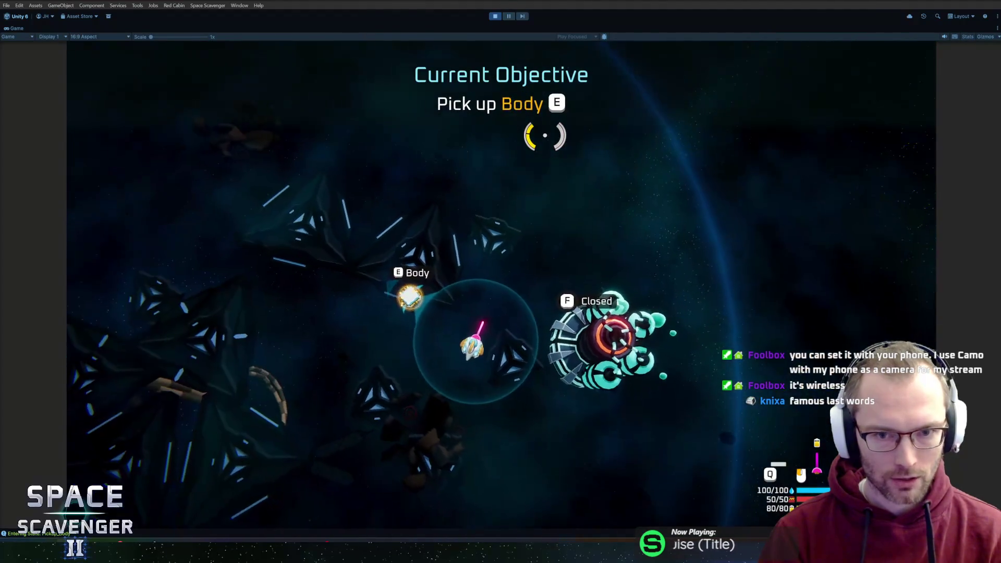
key("e")
key("e")
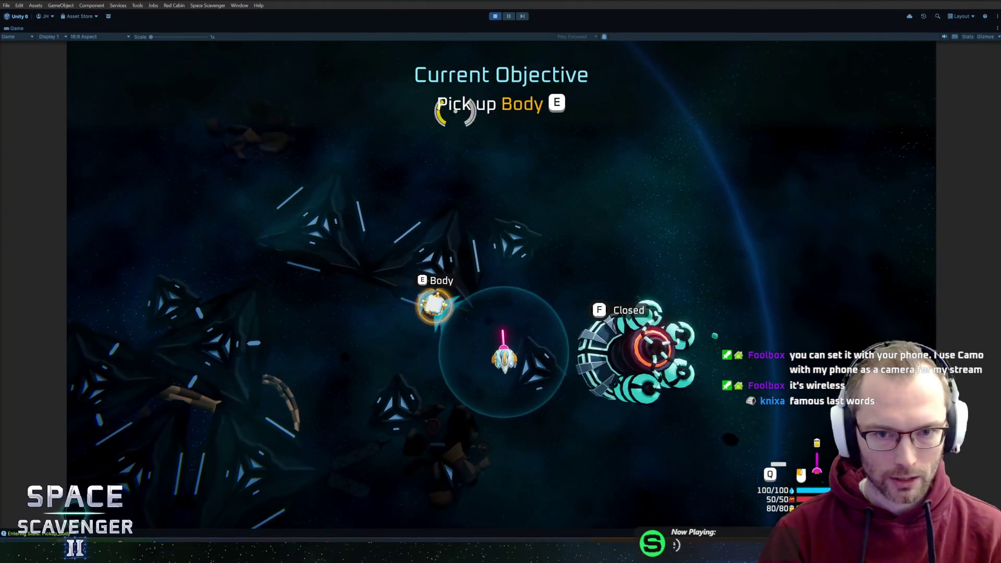
left_click(167, 156)
left_click(511, 292)
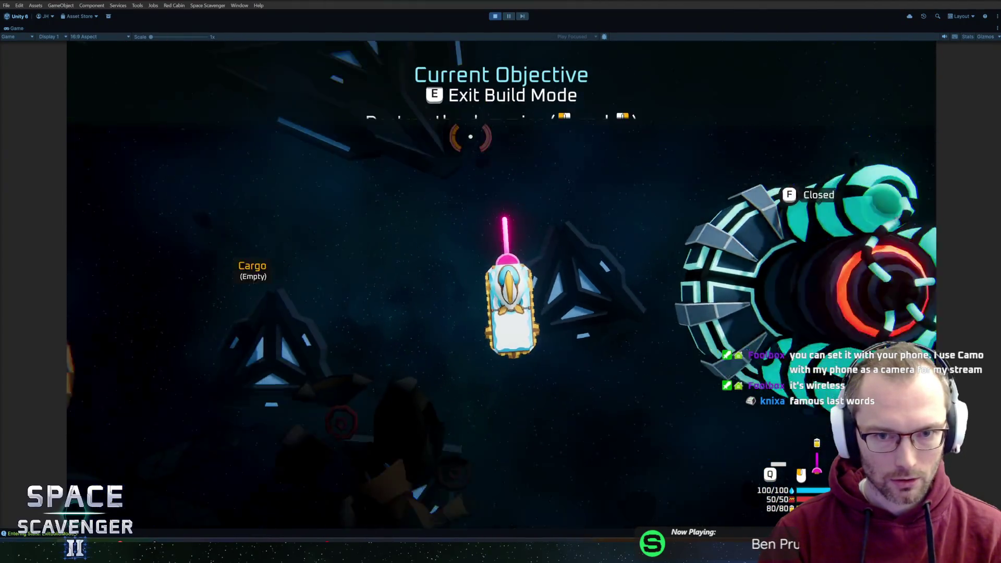
key("e")
key("e")
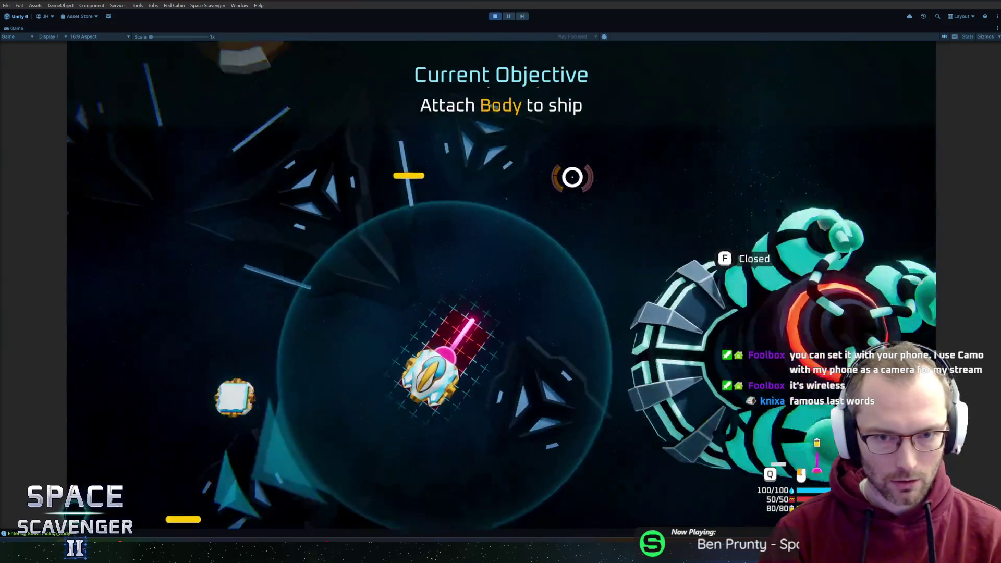
left_click(235, 290)
left_click(504, 292)
key("e")
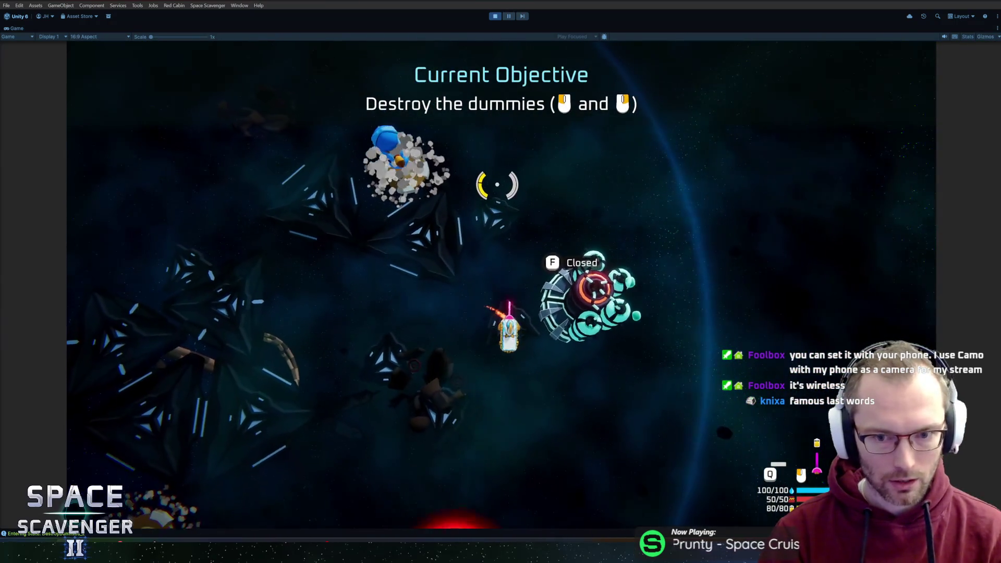
Step: Fire the lightning beam at the training dummies
left_click(551, 263)
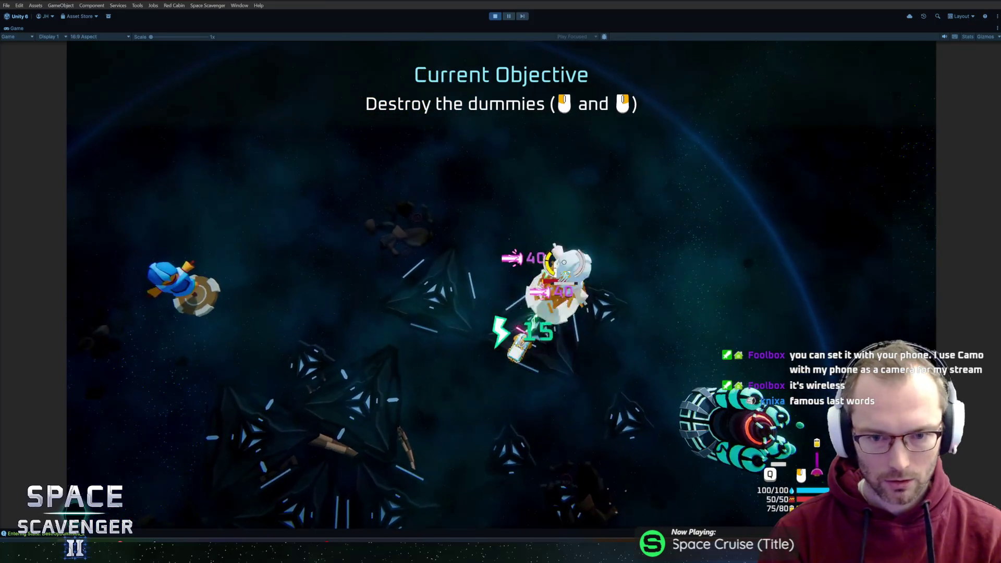
left_click(416, 260)
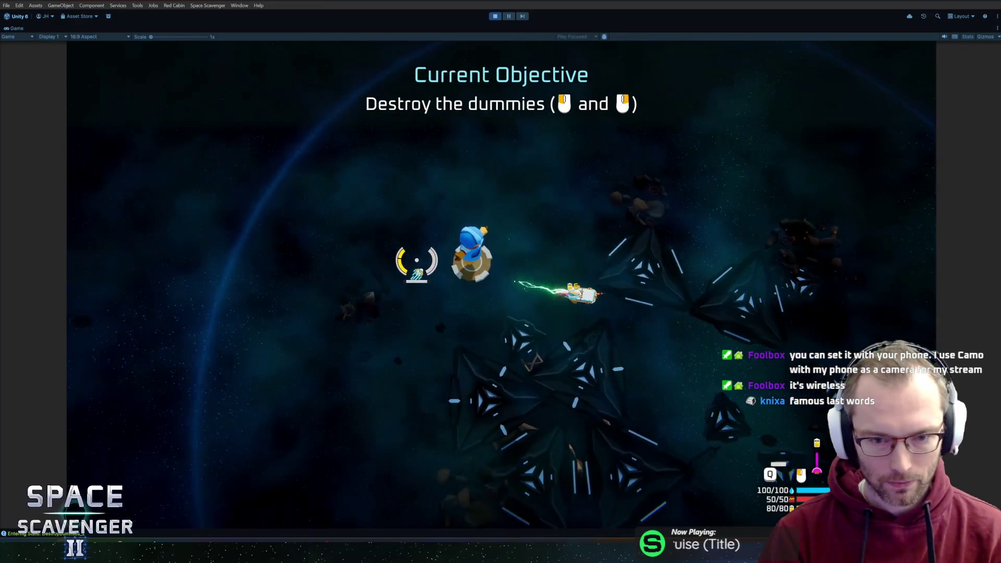
left_click(416, 260)
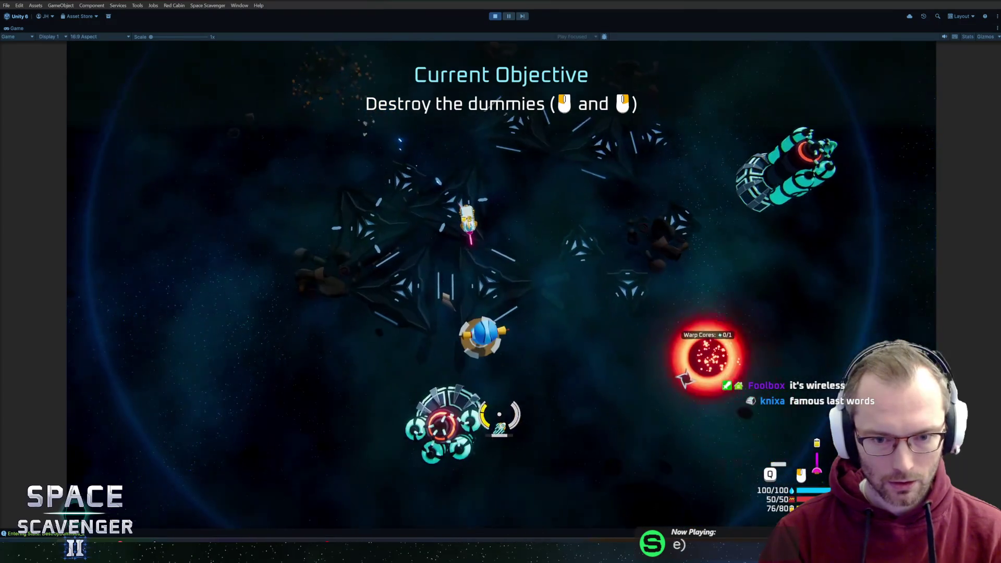
Step: Hit the last dummy, fly to the usable Oxygen Station and open its Bullet/Energy Pack choice
left_click(520, 331)
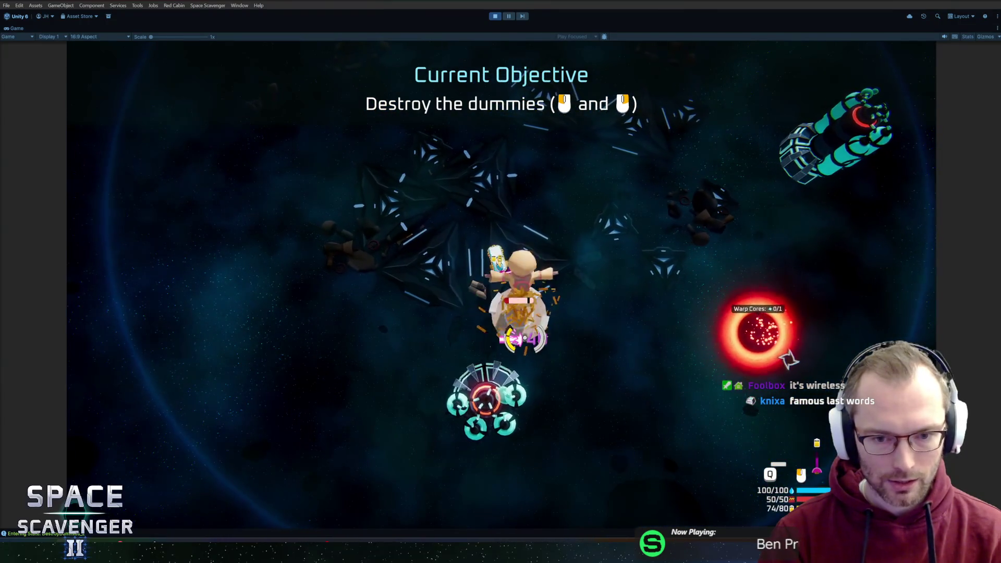
key("w")
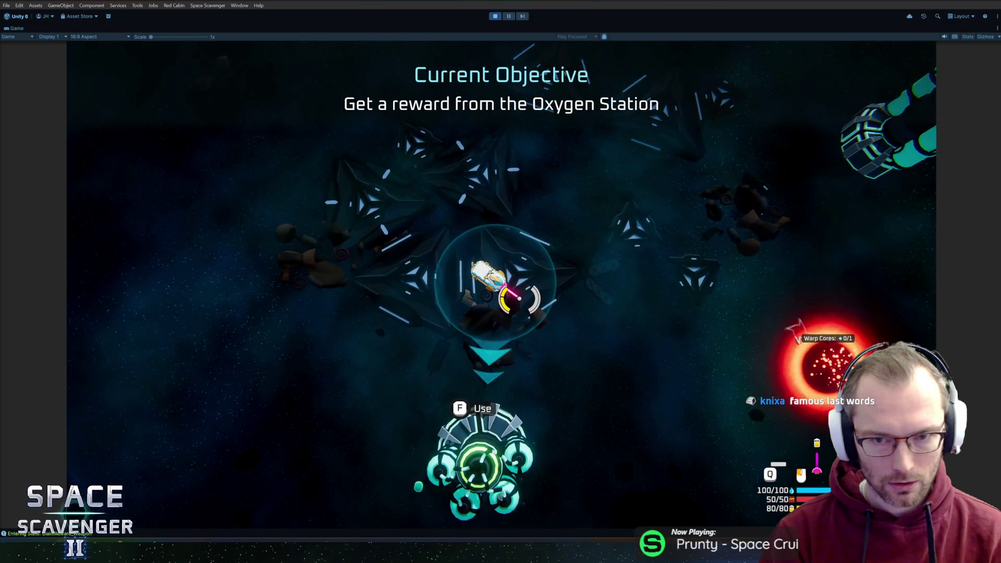
key("d")
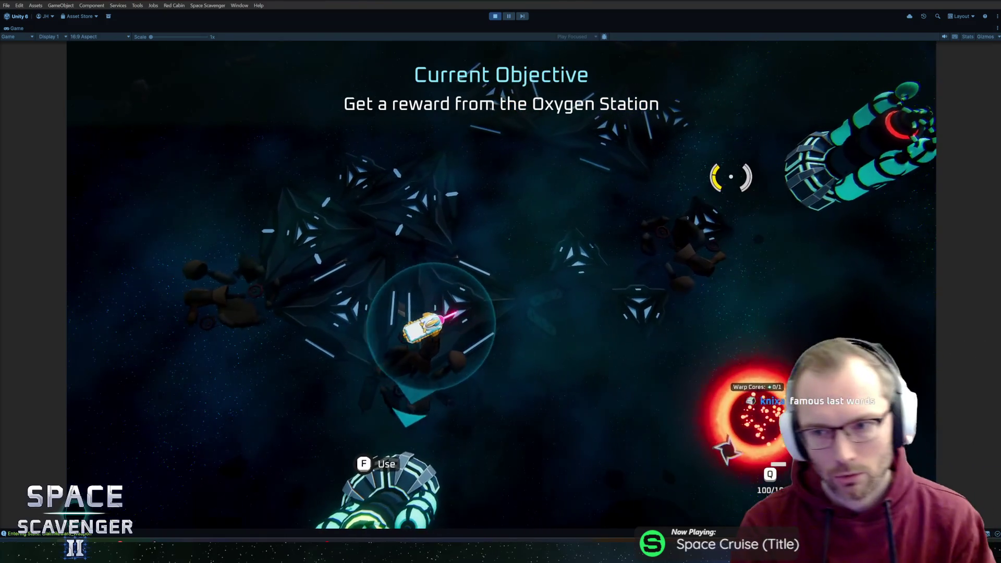
key("w")
key("d")
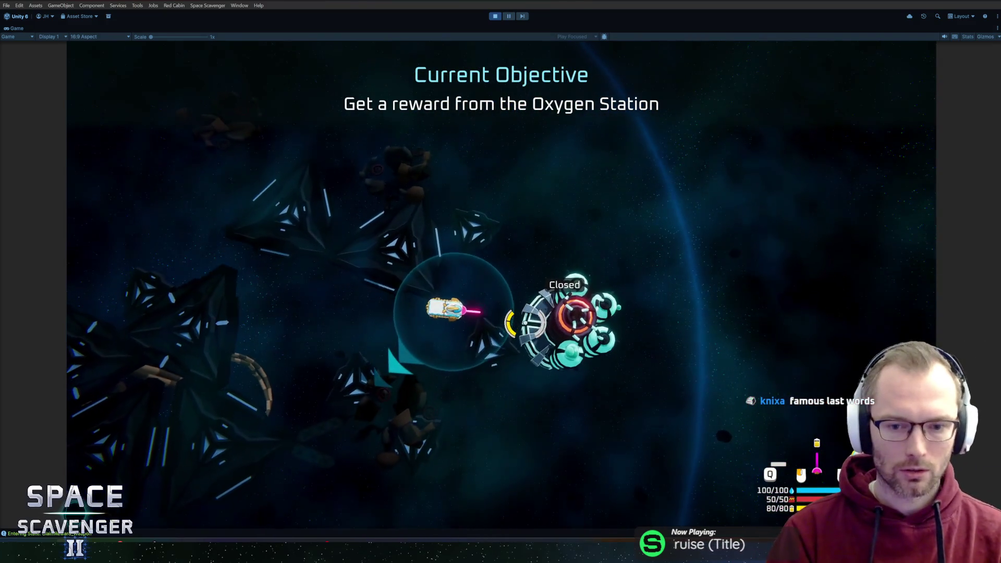
key("a")
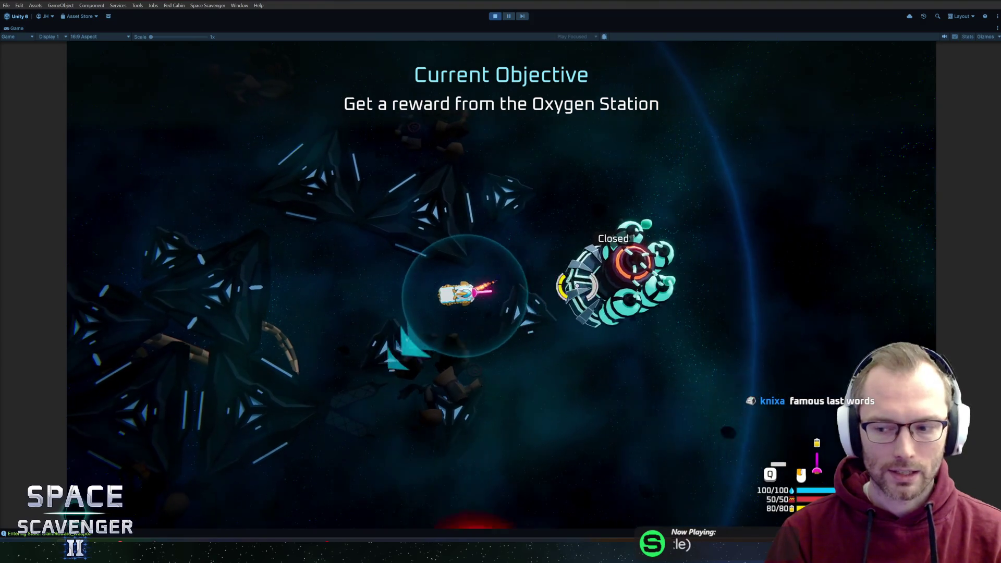
key("s")
key("a")
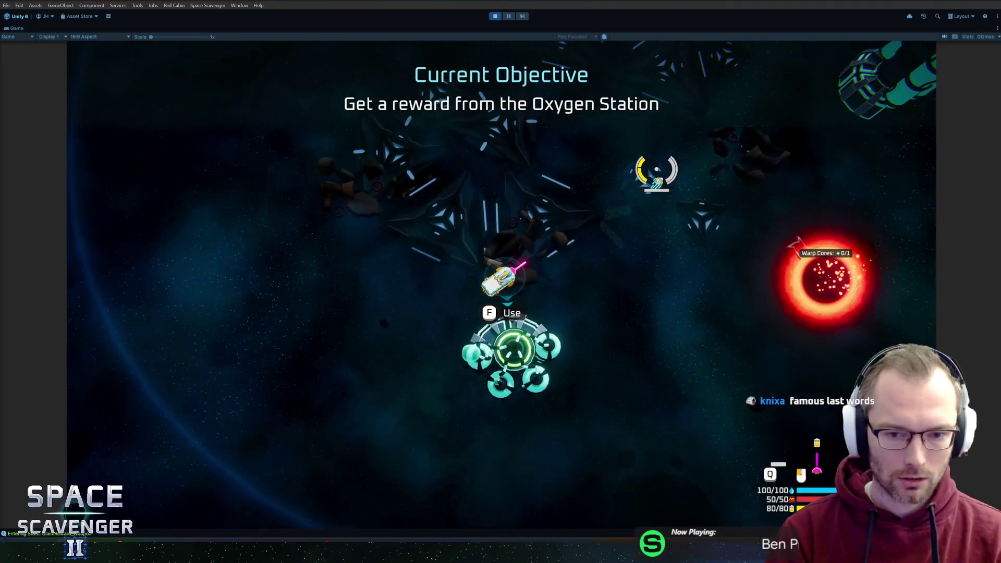
key("f")
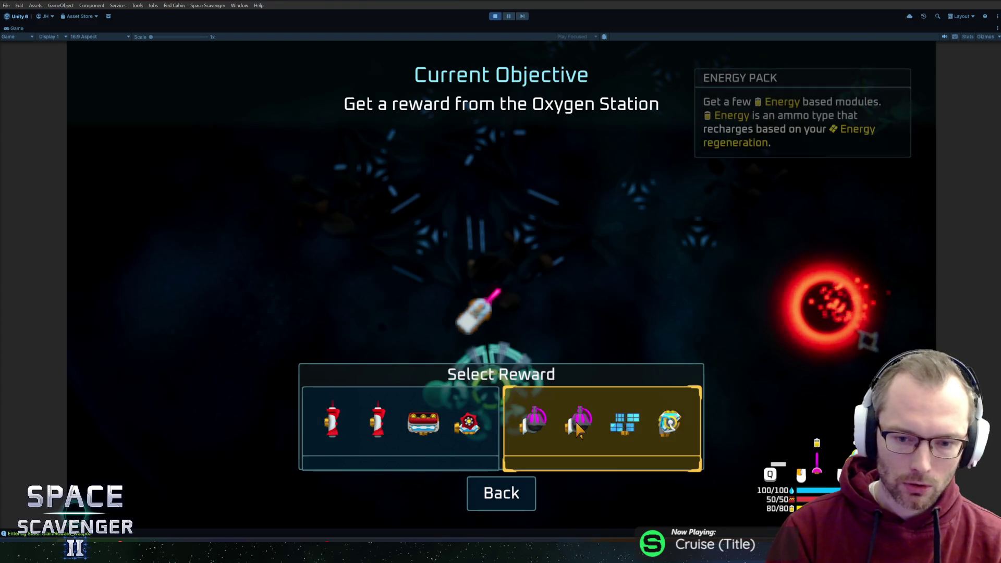
Step: Take the Energy Pack and attach the Tiny Laser, pink module, solar panel and battery
left_click(624, 417)
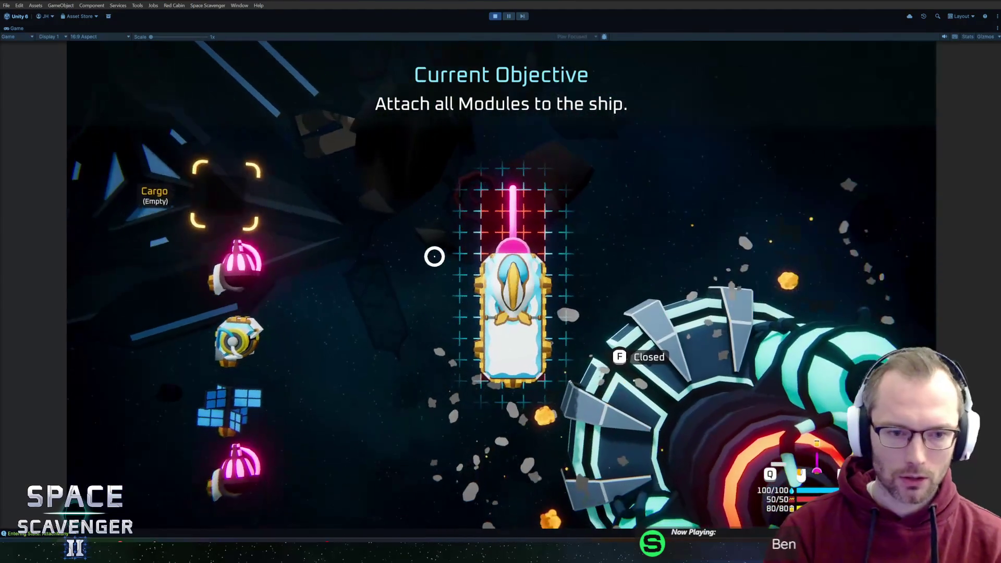
left_click(540, 268)
left_click(240, 318)
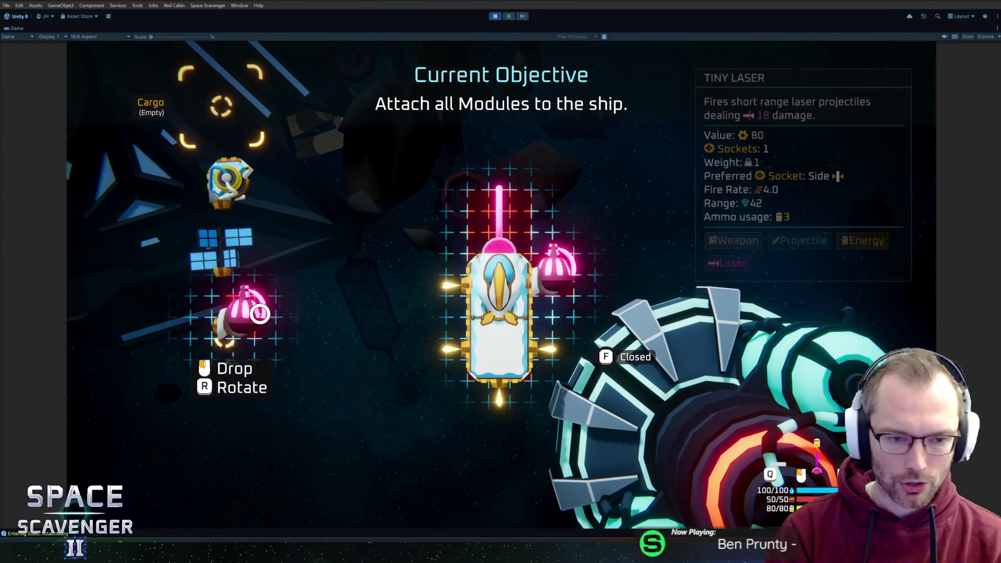
left_click(280, 266)
left_click(222, 268)
left_click(469, 339)
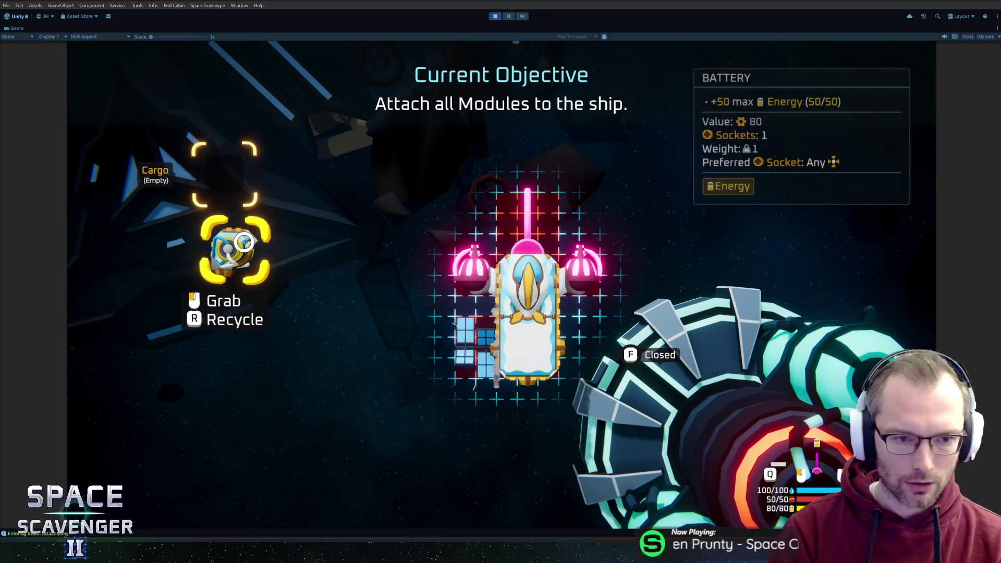
left_click(229, 245)
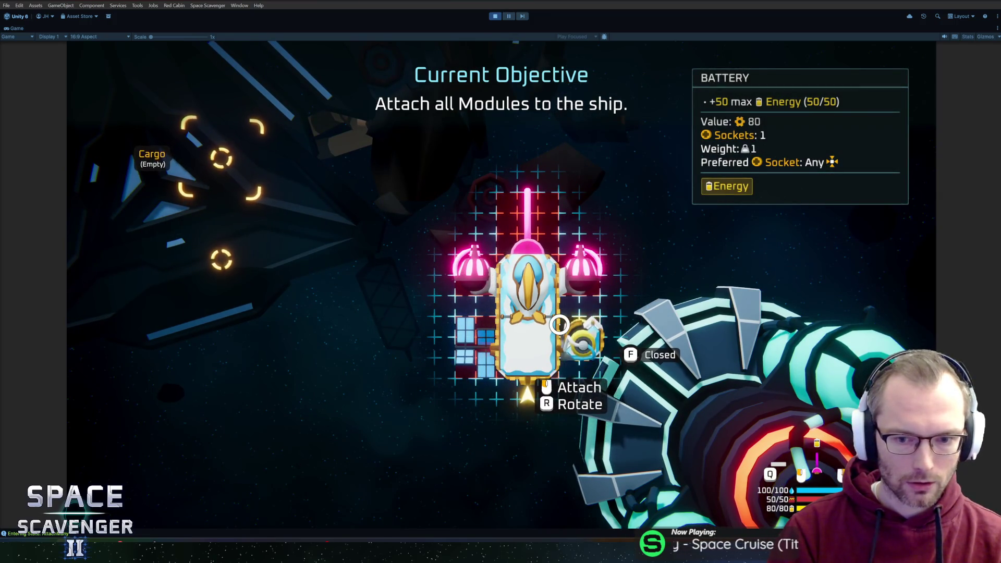
left_click(559, 325)
key("e")
Step: Destroy the remaining dummies, steer the ship around, then stop the playtest
left_click(594, 233)
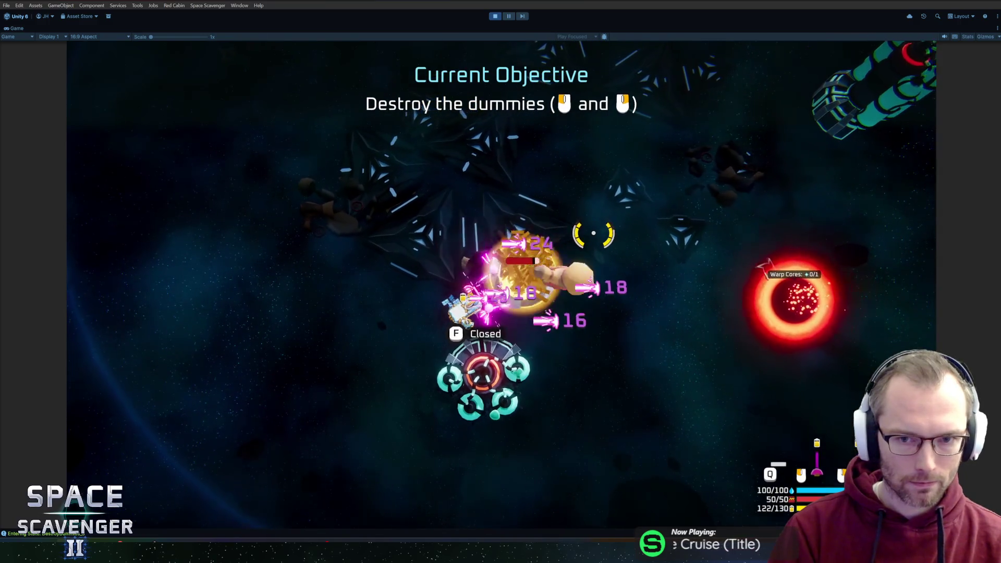
left_click_drag(593, 232, 518, 195)
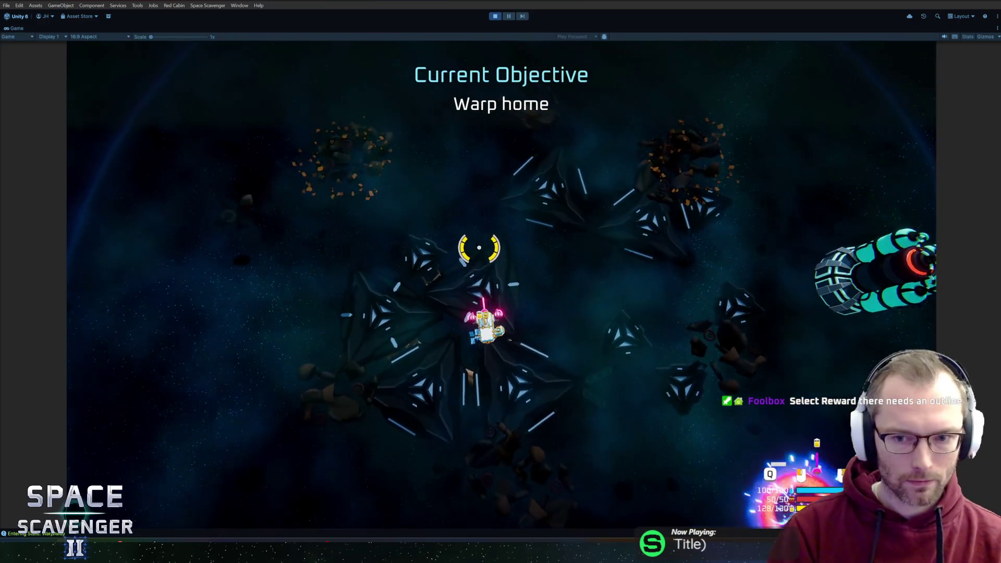
key("s")
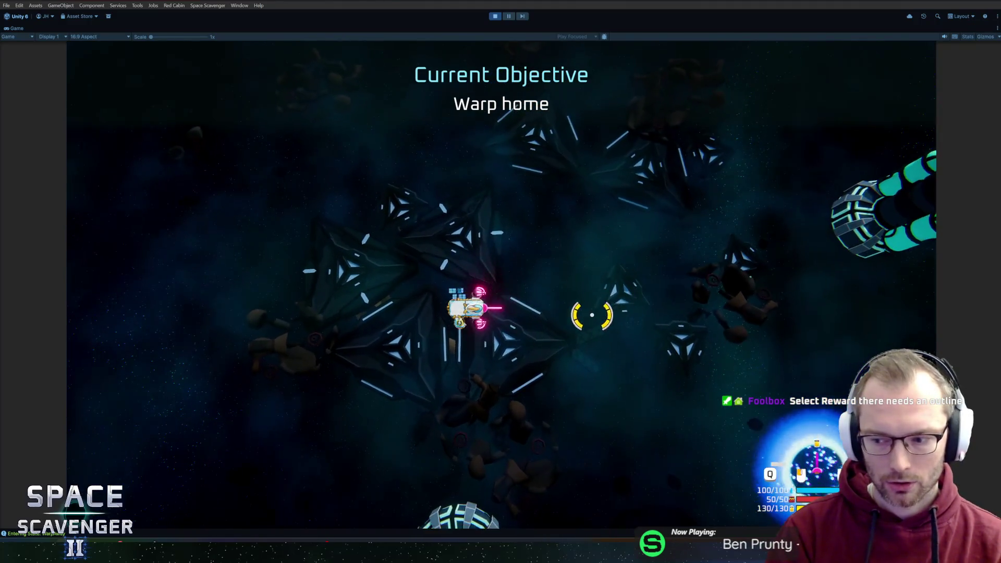
key("w")
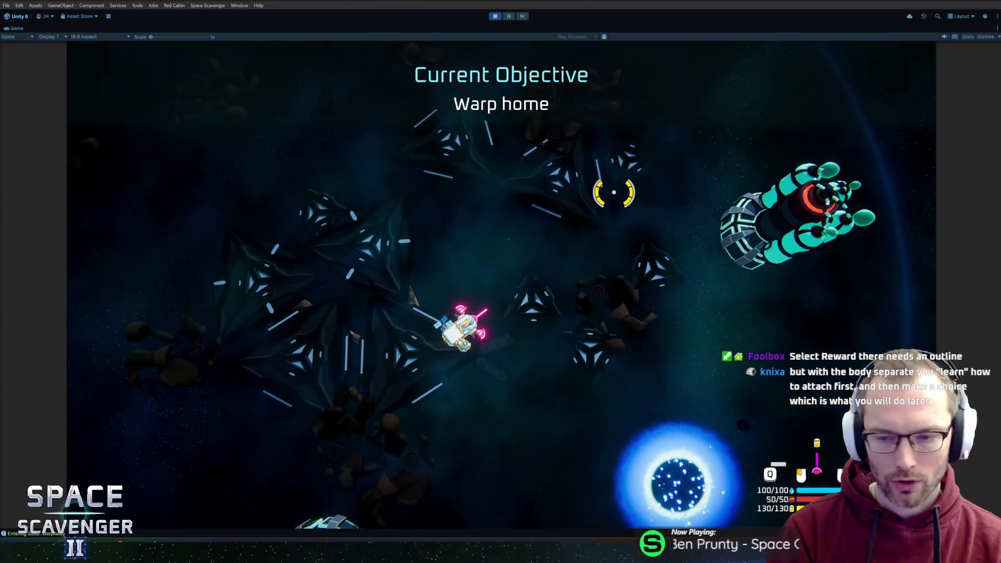
key("s")
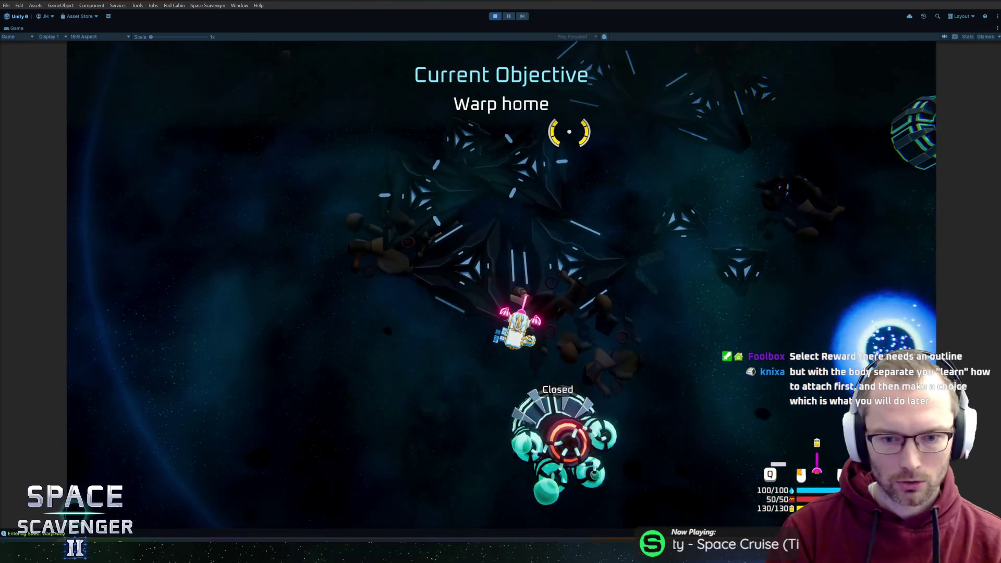
key("w")
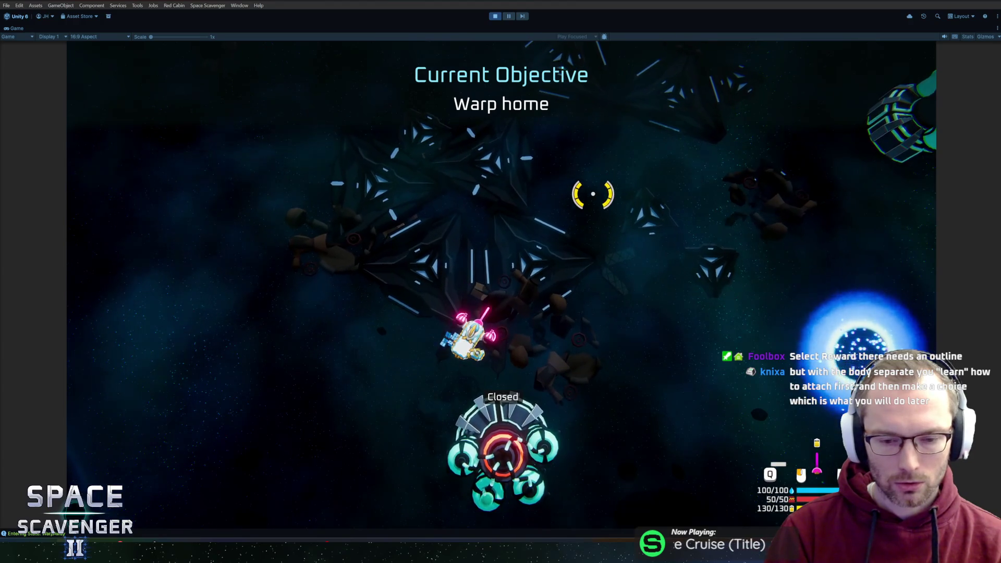
key("s")
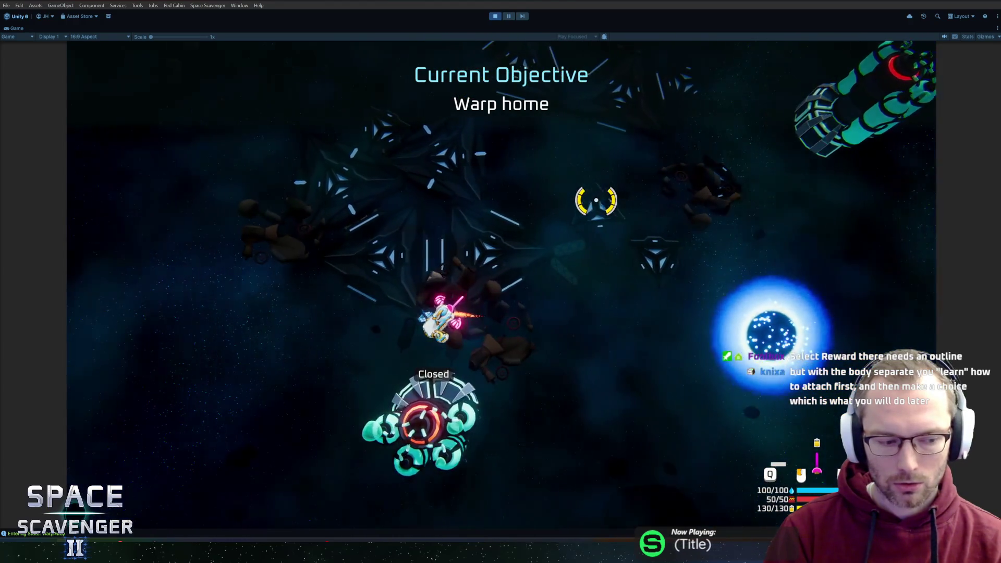
key("w")
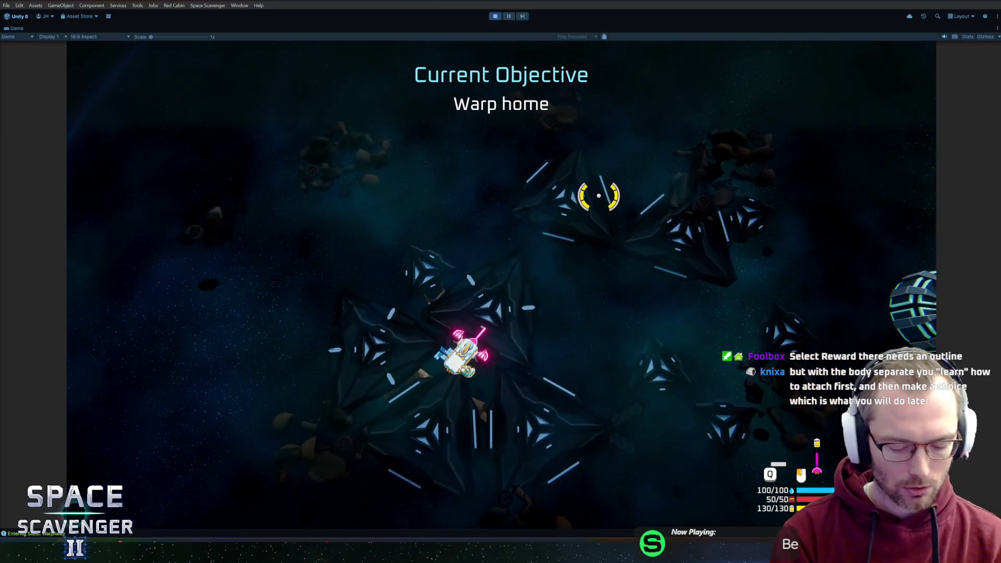
key("ctrl+p")
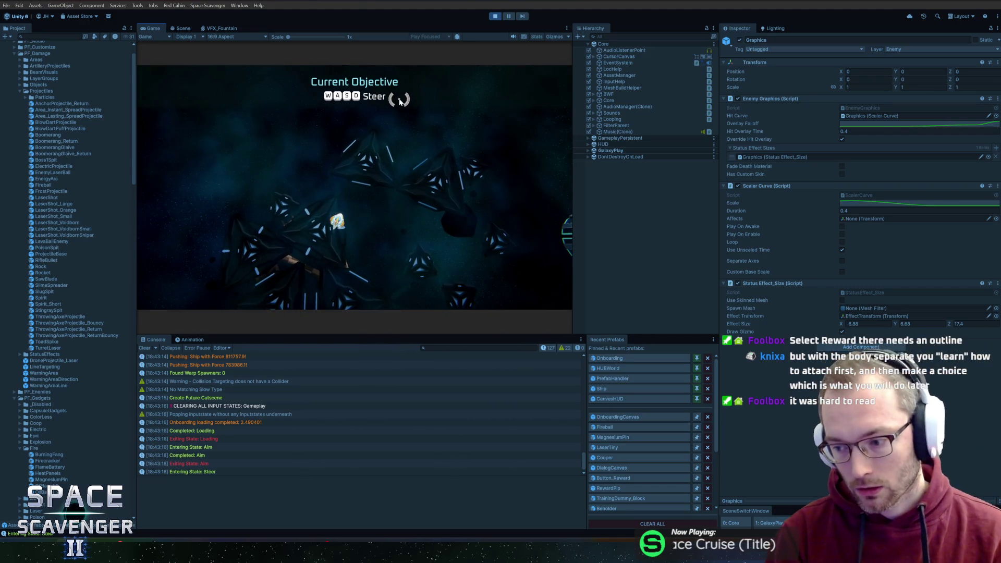
Step: Maximize the Game view with Shift+Space and collect the wreckage's spare parts
key("shift+space")
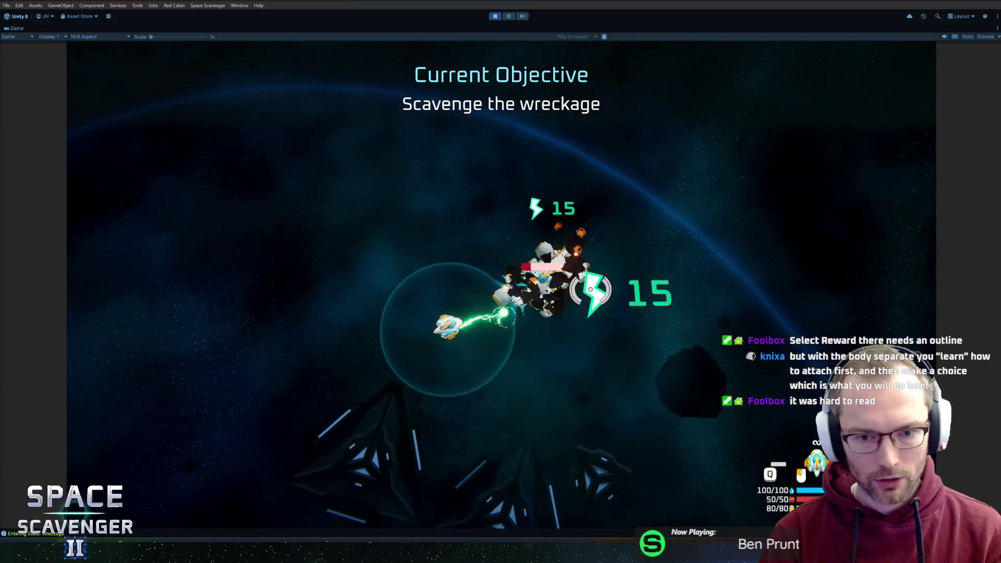
key("e")
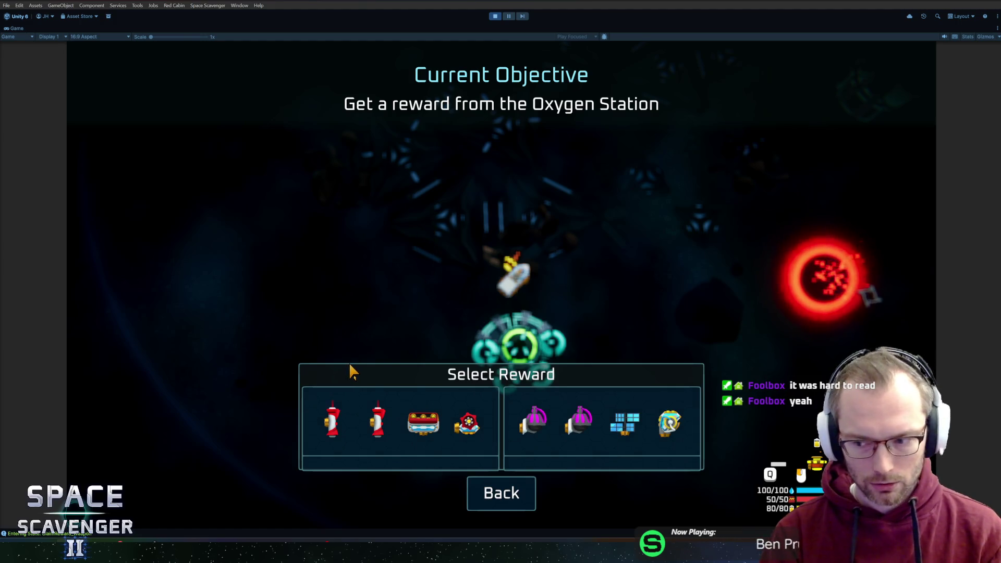
Step: Close and reopen the Oxygen Station's reward screen twice
key("Escape")
key("e")
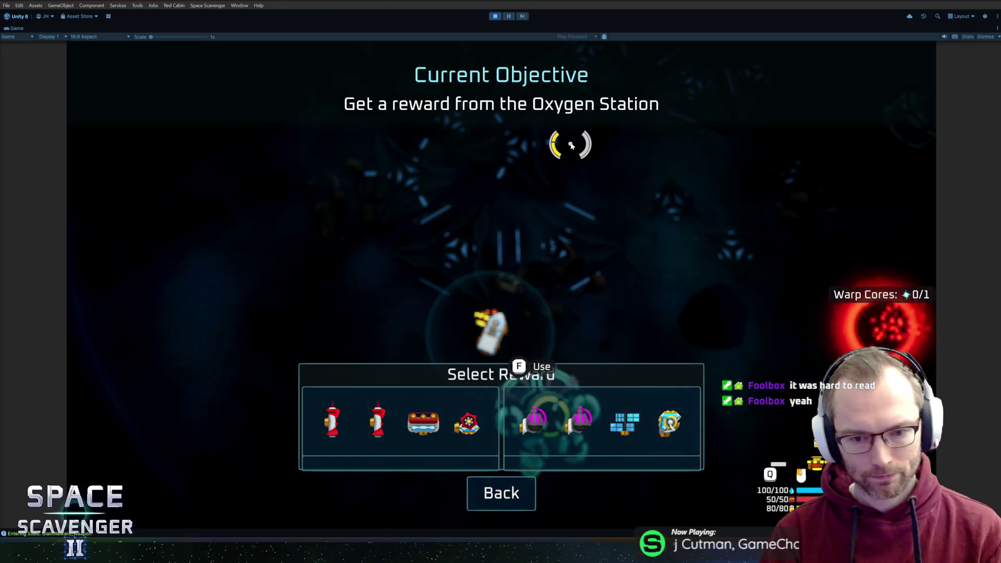
key("Escape")
key("e")
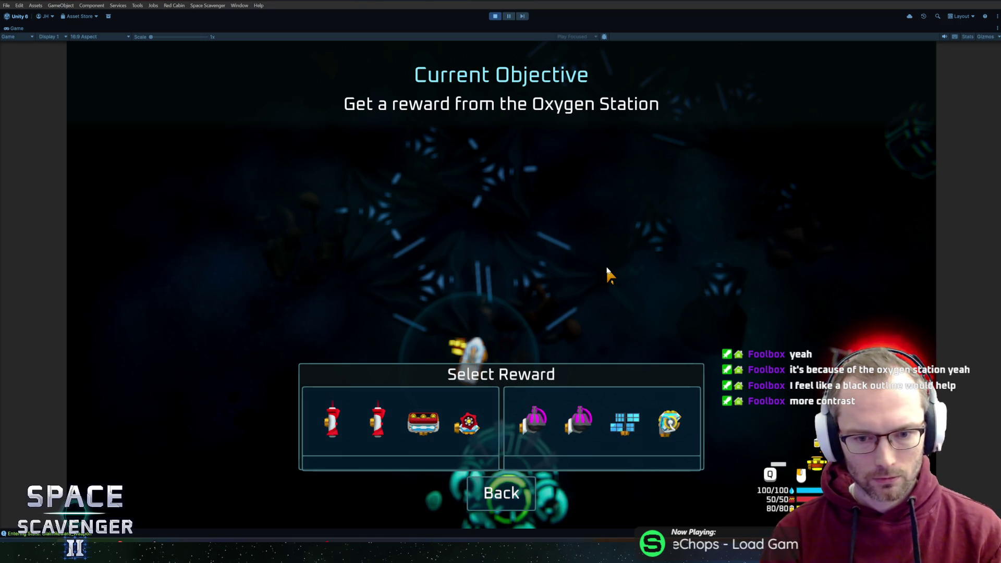
Step: Reopen the reward screen and compare the Bullet Pack and Energy Pack descriptions
key("d")
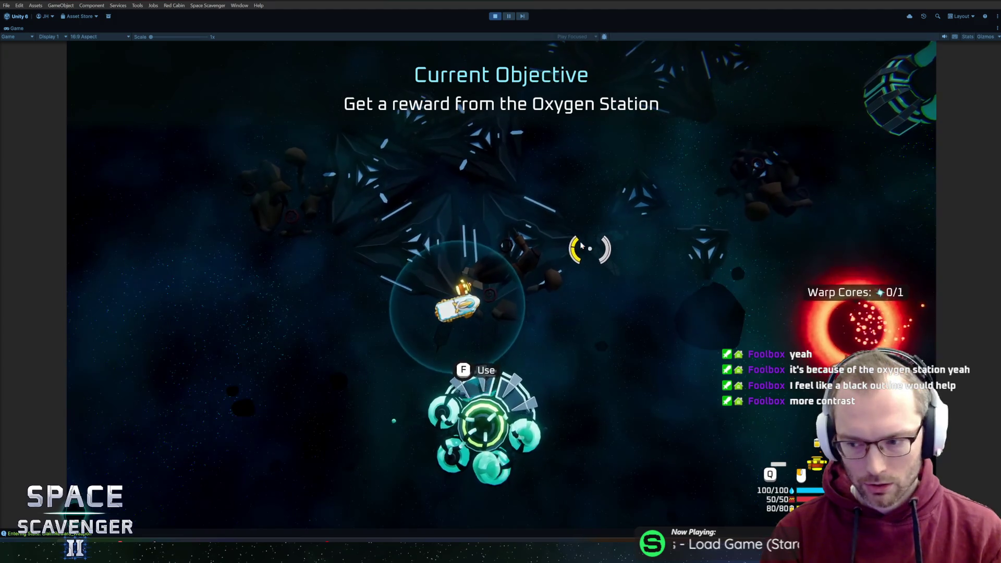
key("f")
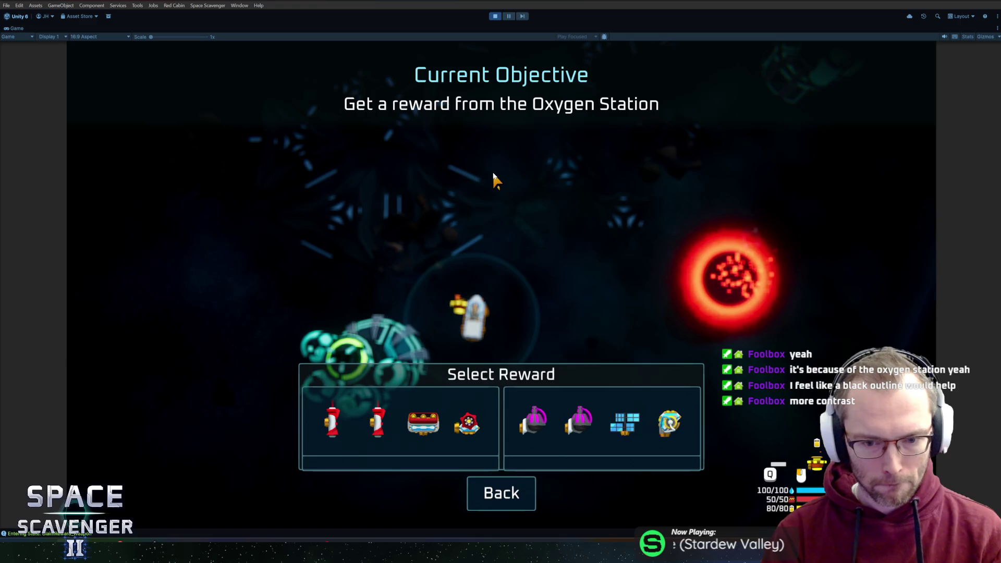
mouse_move(419, 424)
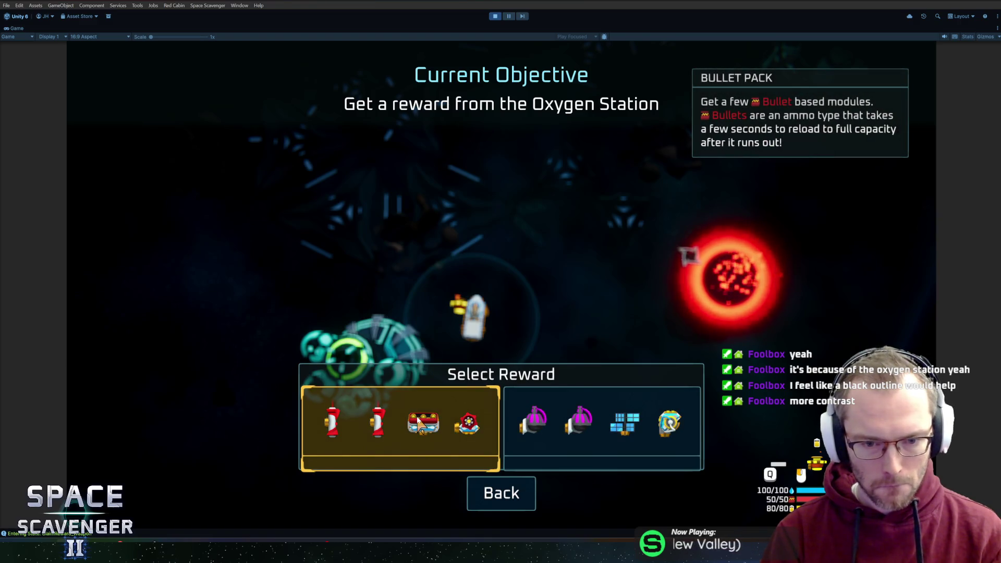
mouse_move(573, 433)
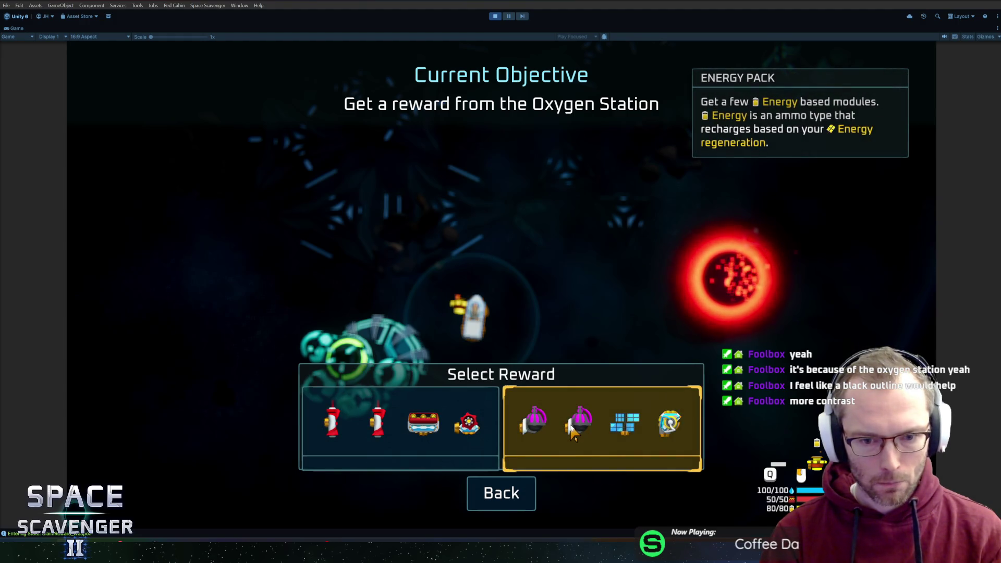
Step: Choose the Energy Pack and attach both Tiny Lasers, the battery and the solar panel
left_click(572, 433)
left_click(251, 253)
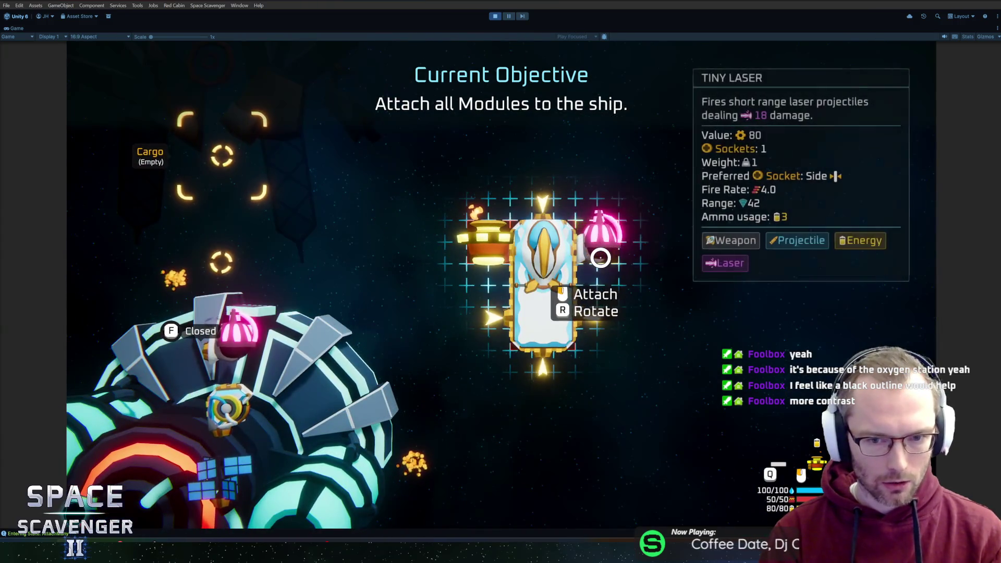
left_click(601, 257)
left_click(239, 245)
left_click(423, 271)
left_click(227, 250)
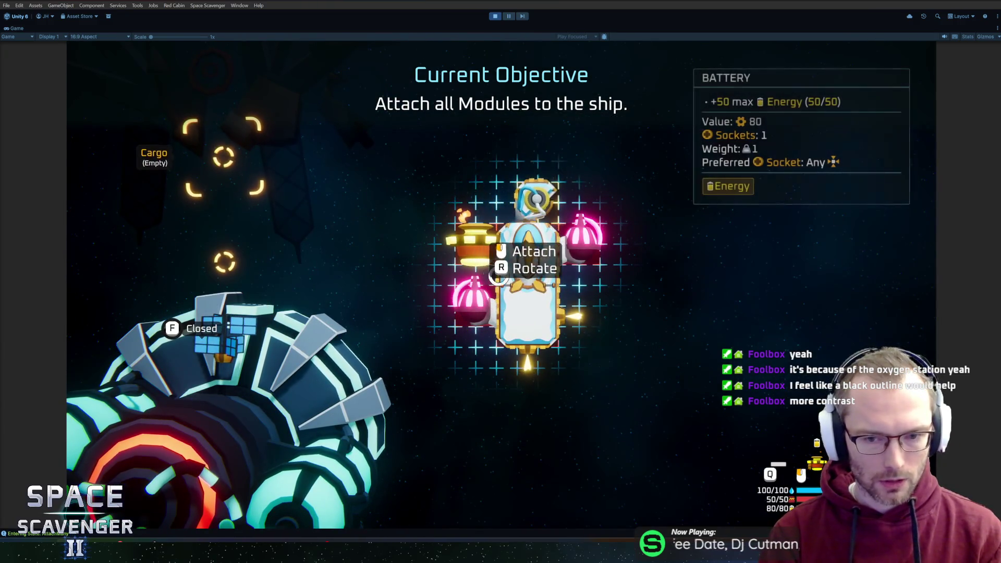
left_click(576, 328)
left_click(224, 329)
left_click(538, 206)
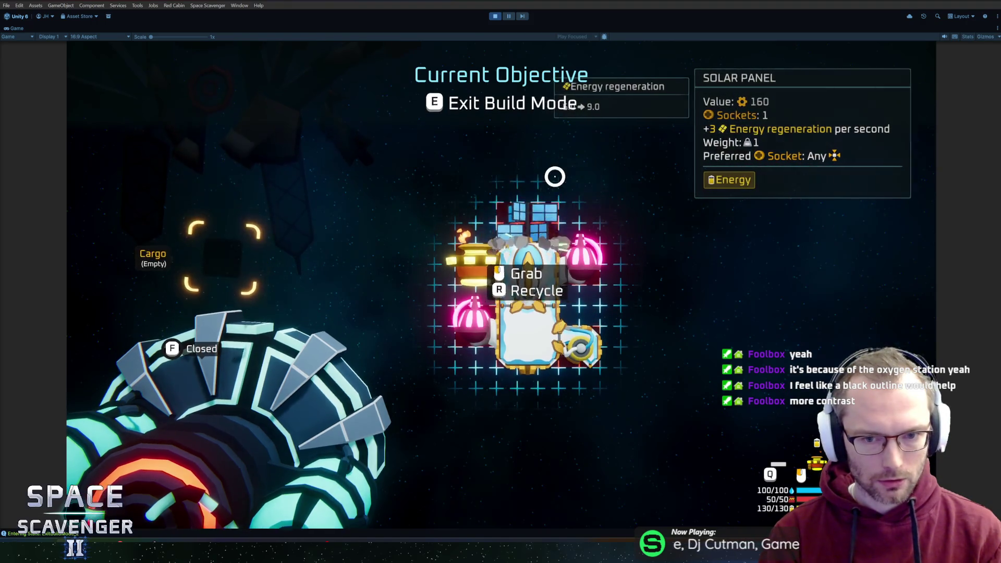
Step: Leave build mode, manoeuvre the ship and fire lasers at the nearby training dummy
key("e")
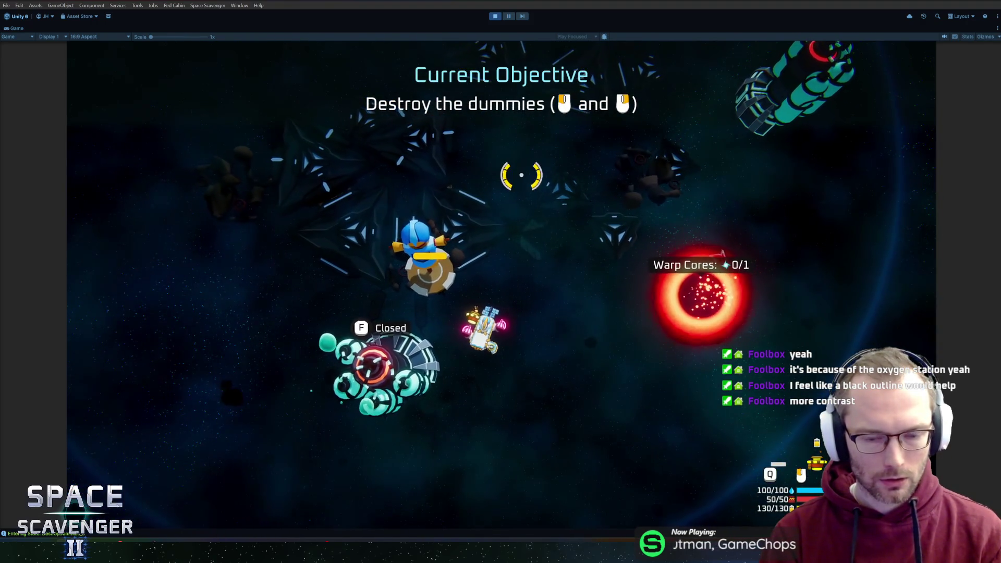
left_click(523, 175)
key("w")
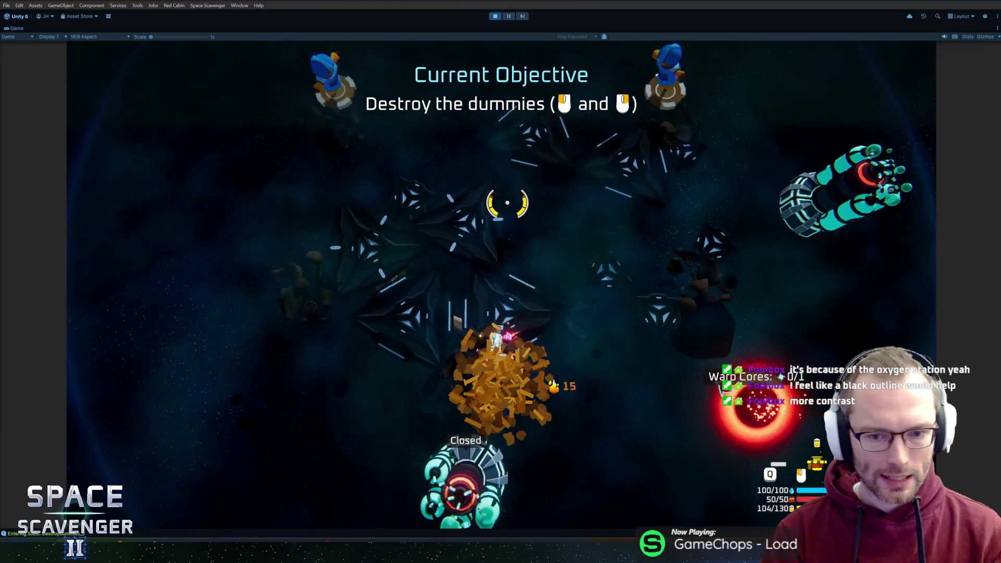
key("a")
key("s")
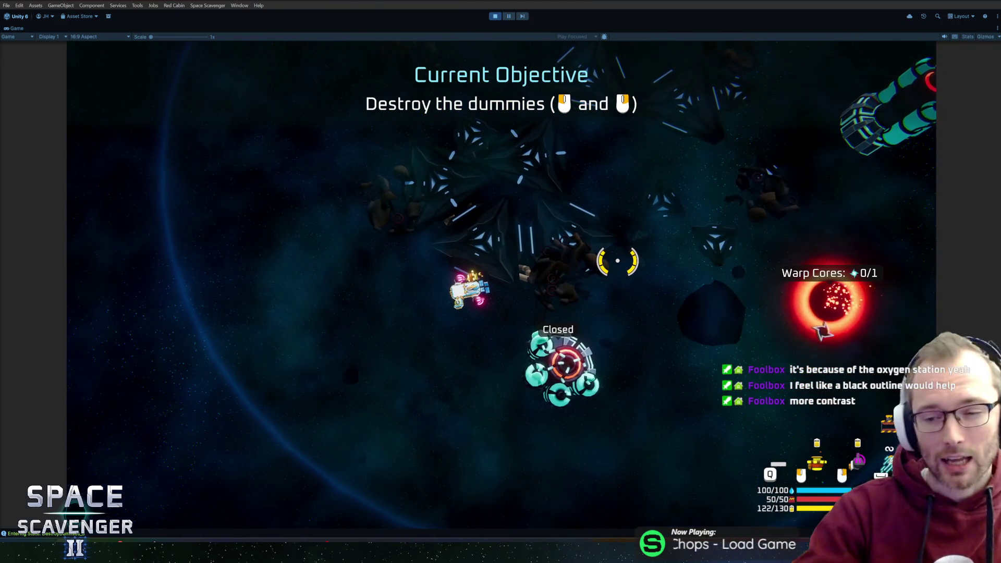
key("e")
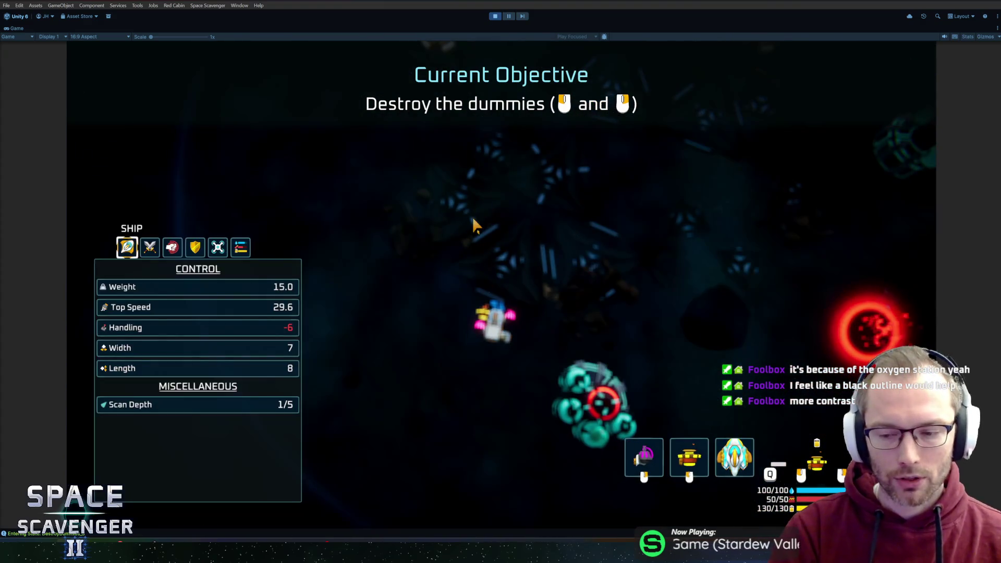
key("e")
left_click(591, 237)
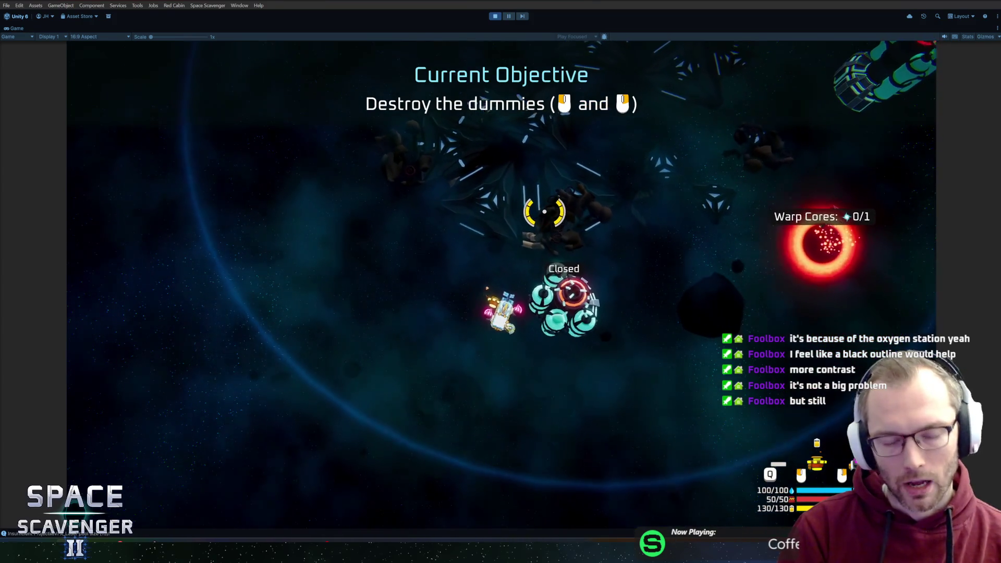
Step: Toggle the ship stats panel and shoot down the two remaining training dummies
key("Tab")
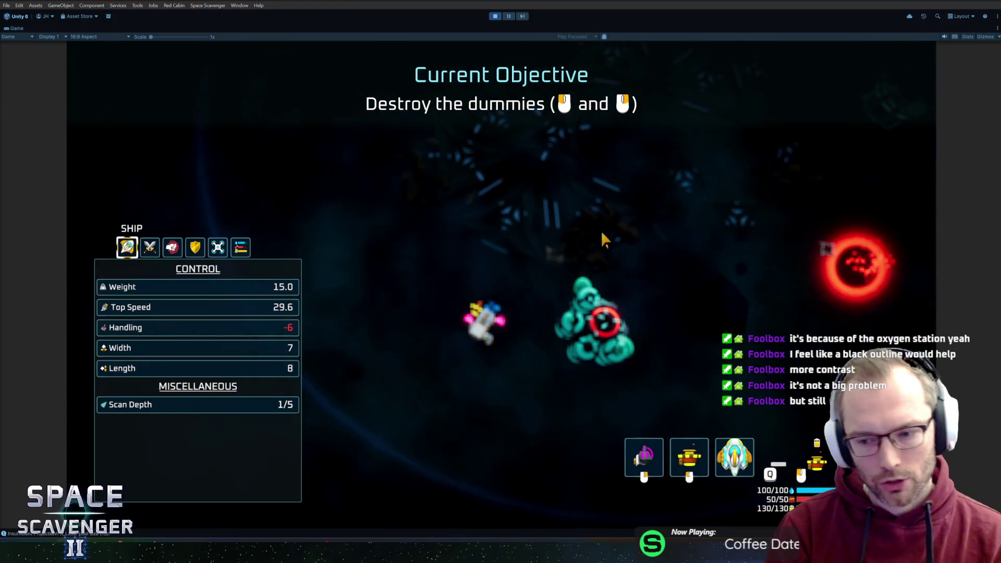
key("Tab")
key("Tab")
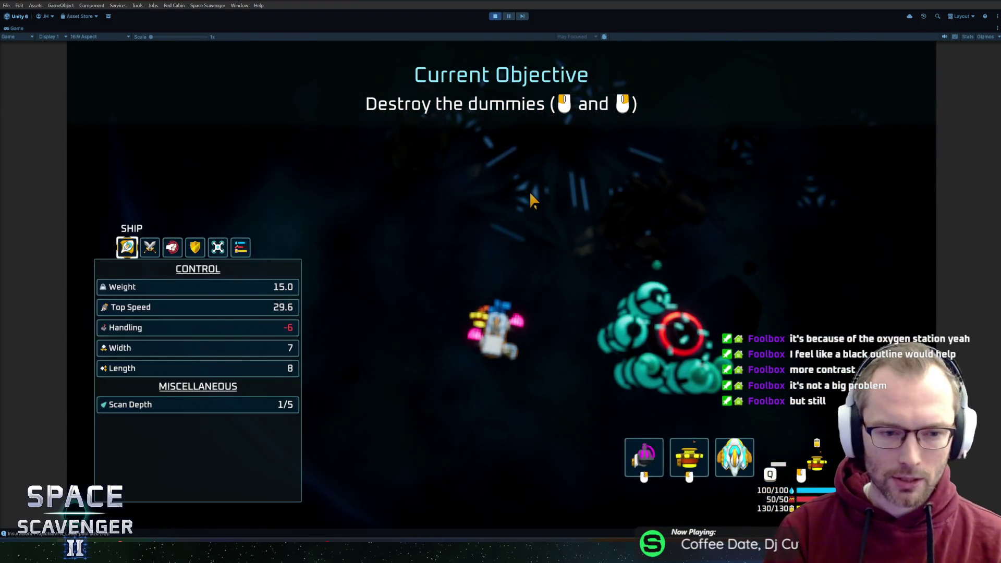
key("Tab")
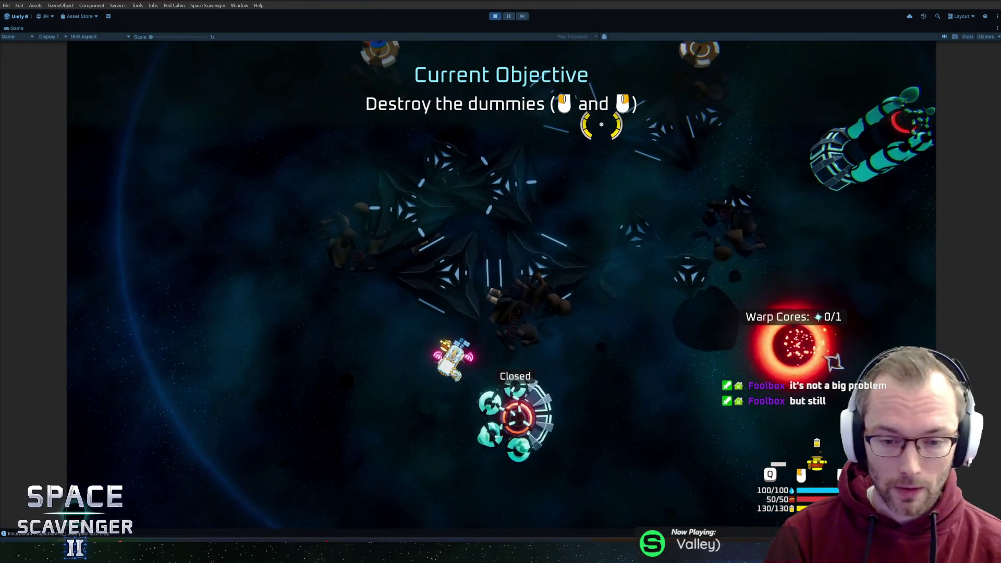
left_click(574, 130)
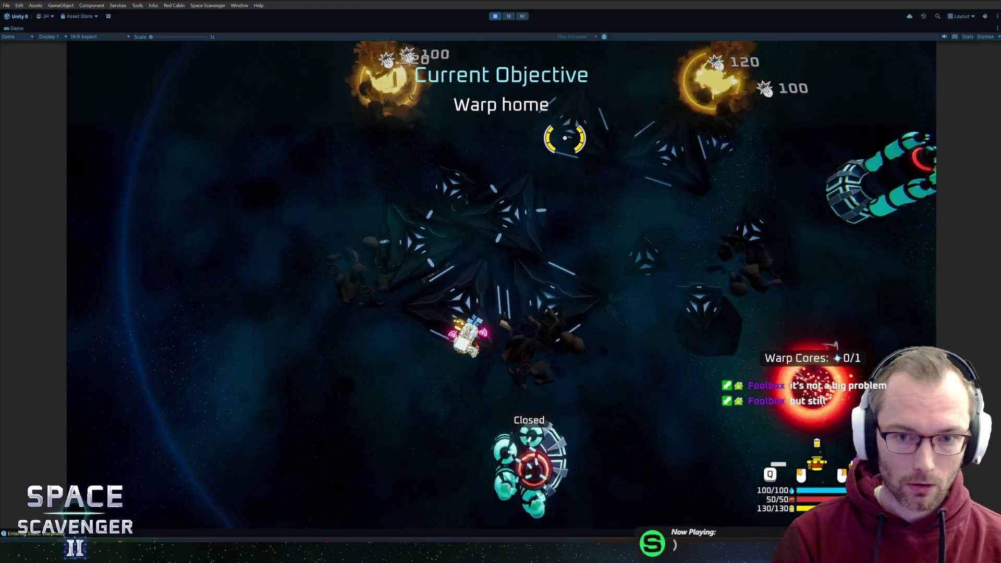
Step: Fly down toward the station, stop firing, and view the ship and inventory screen
key("s")
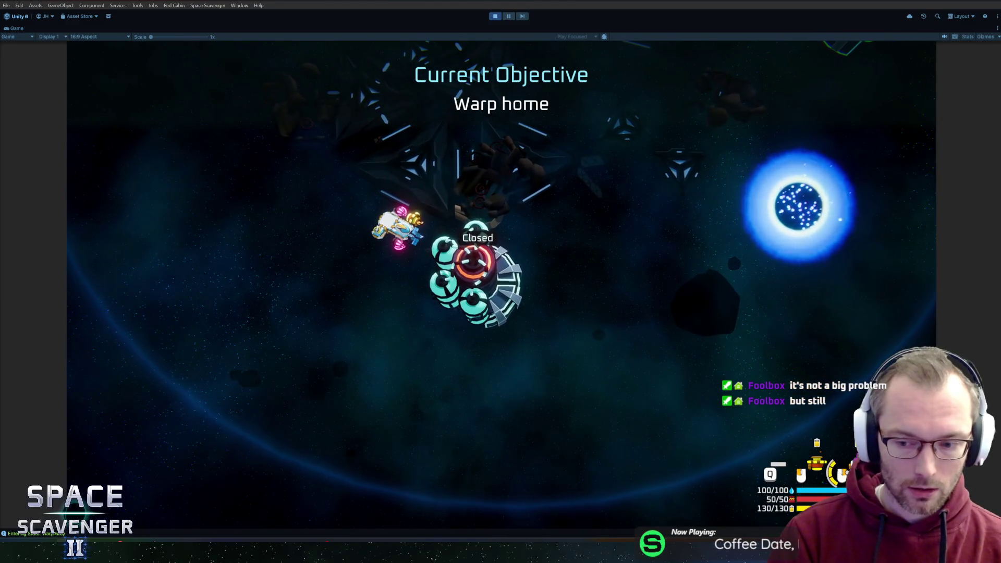
left_click_drag(571, 184, 574, 179)
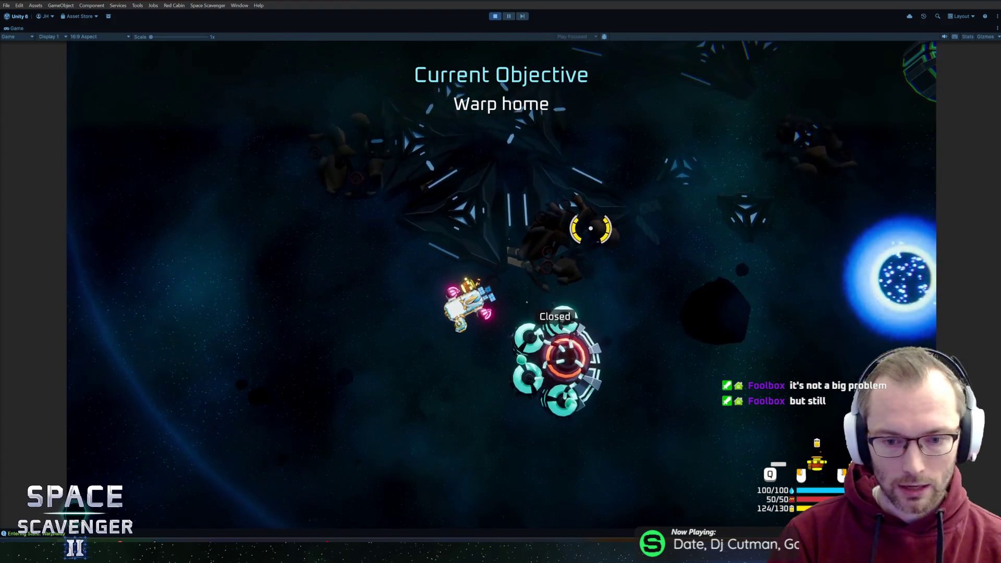
key("Tab")
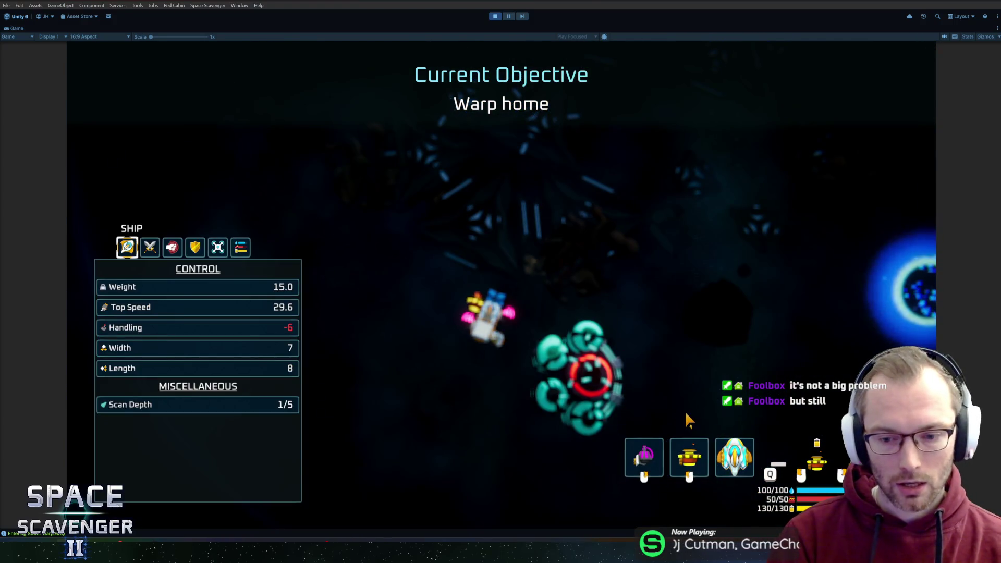
mouse_move(658, 461)
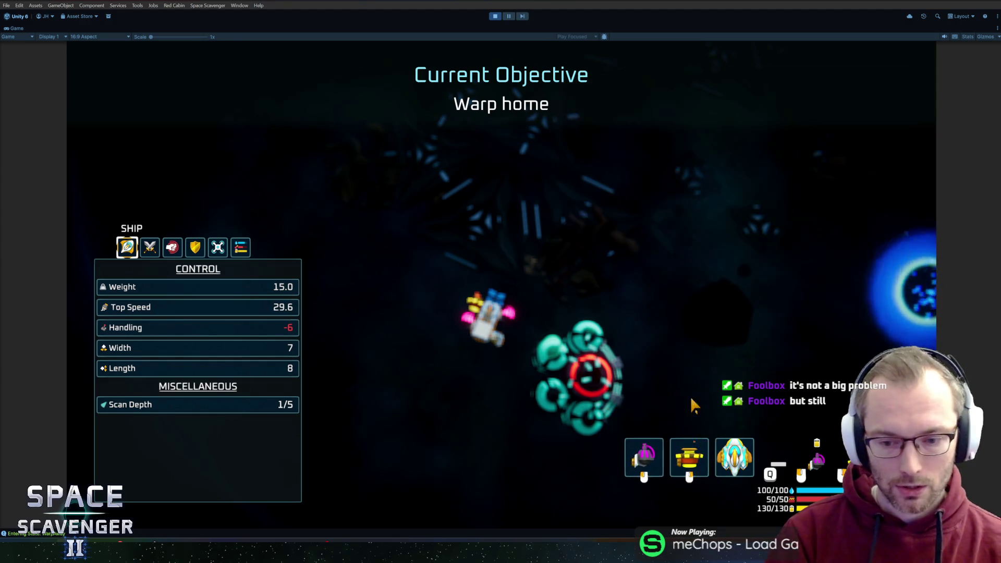
mouse_move(733, 459)
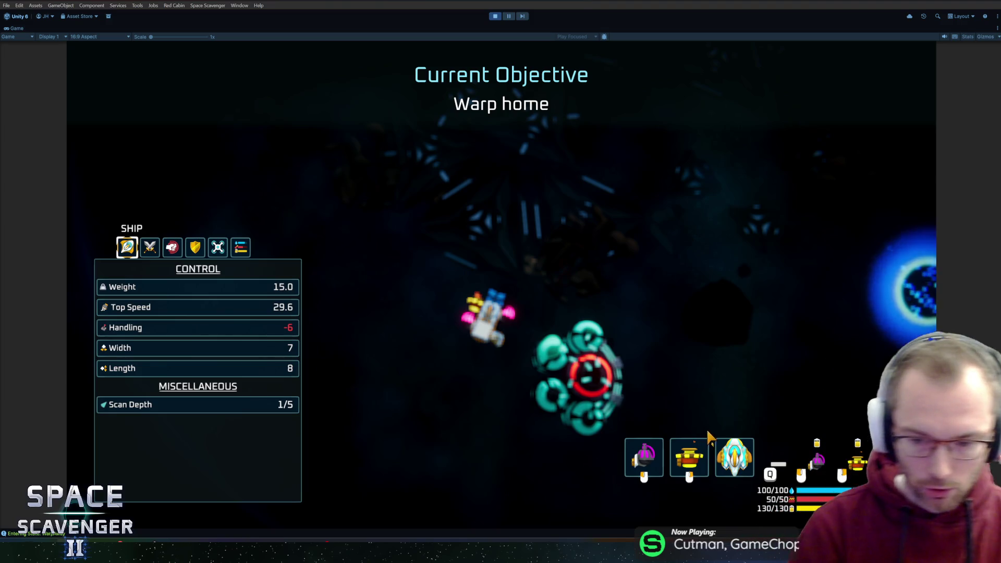
Step: Toggle the ship stats panel a few times, fly away, then stop the playtest with Ctrl+P
key("Tab")
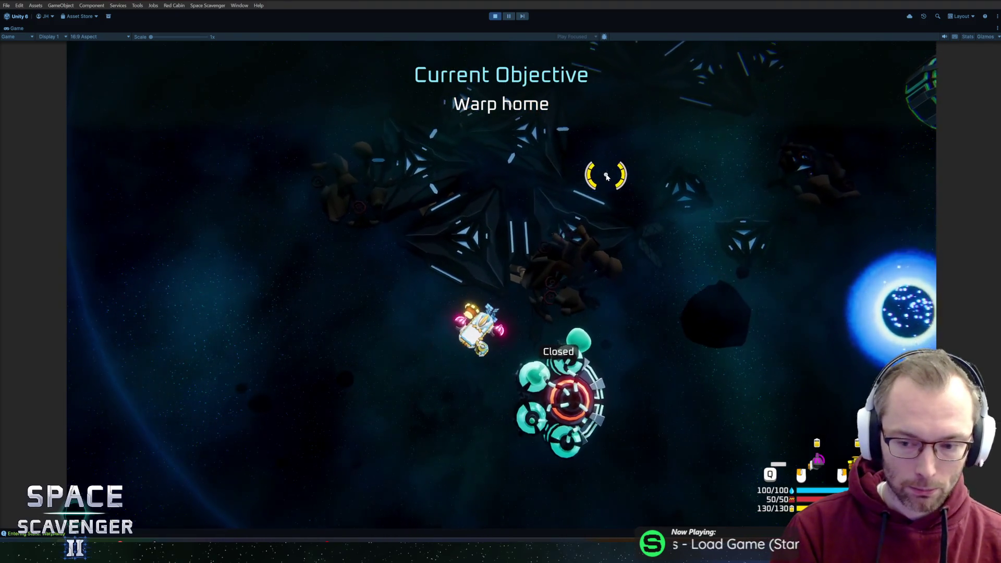
key("Tab")
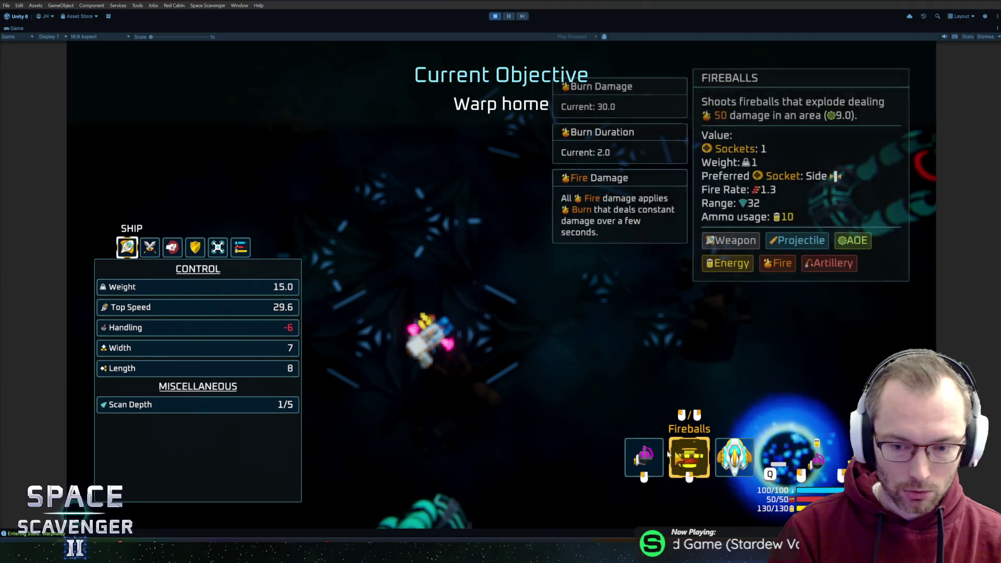
key("Tab")
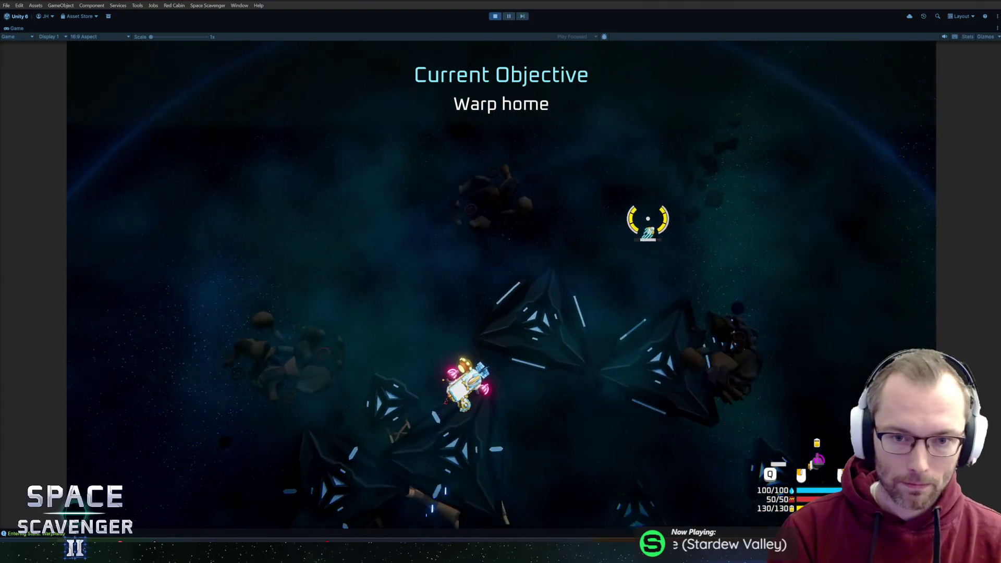
key("Tab")
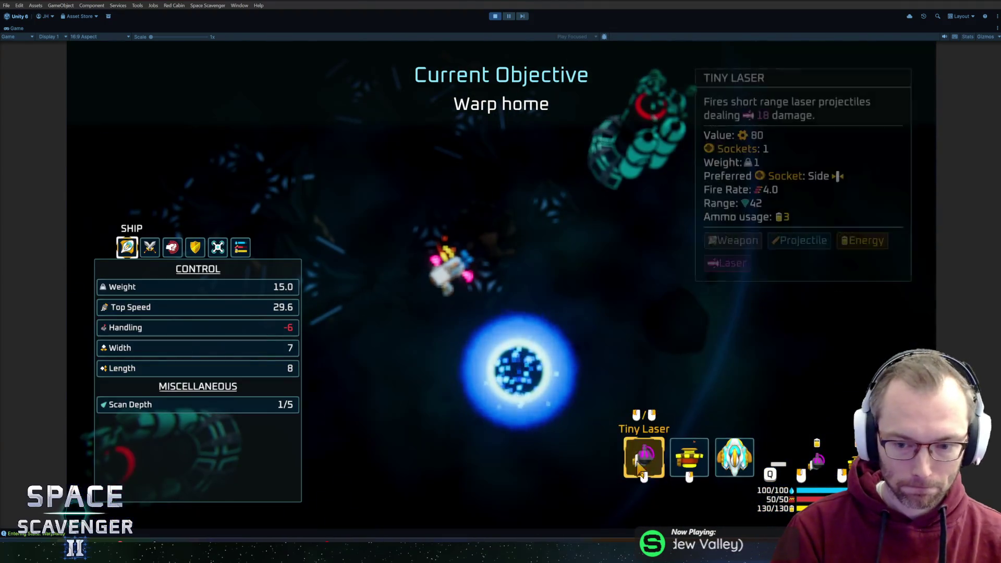
key("Tab")
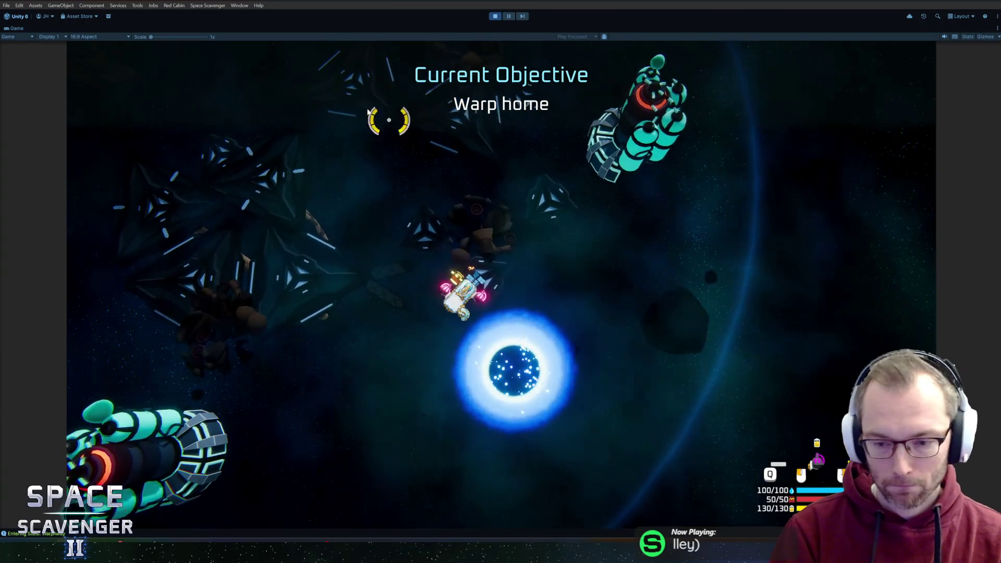
key("w")
key("ctrl+p")
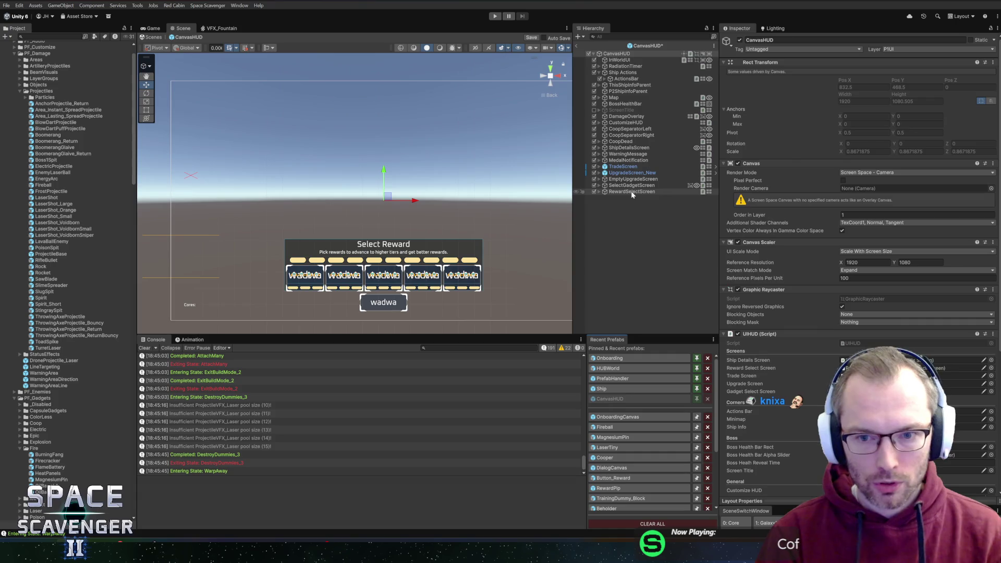
Step: Open RewardSelectScreen and select and frame Container > VerticalContainer in the Scene view
double_click(632, 192)
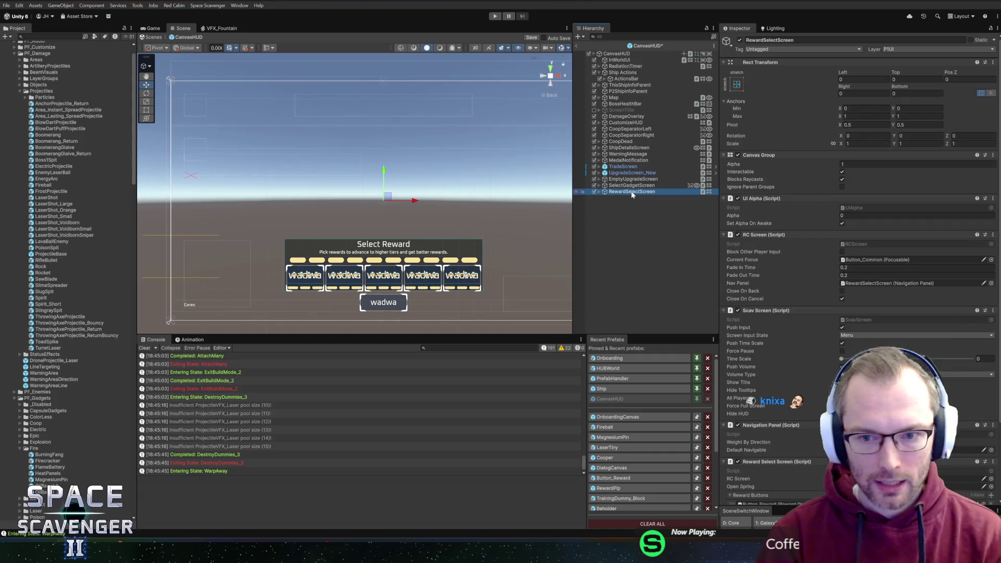
scroll(341, 110, "up", 5)
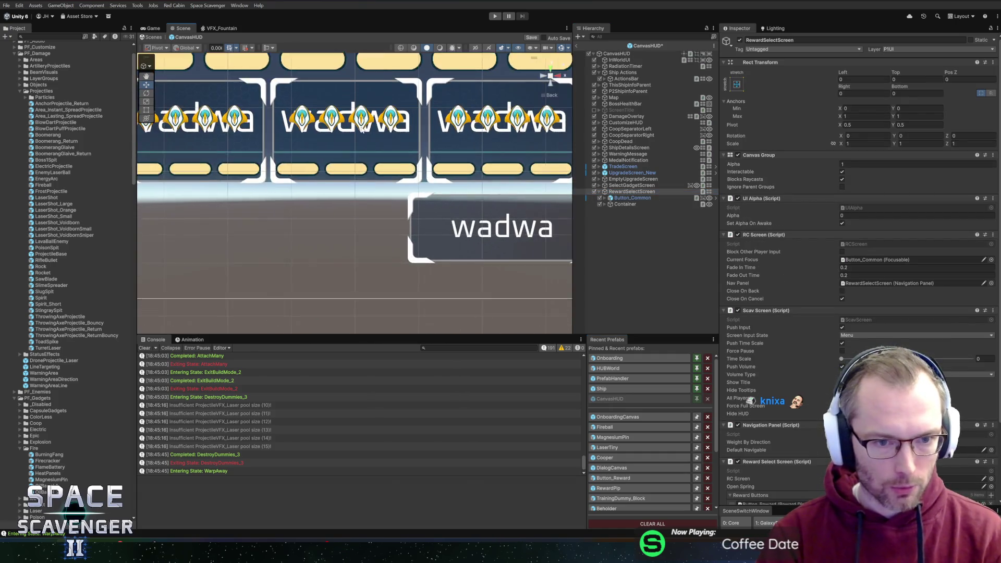
left_click(635, 205)
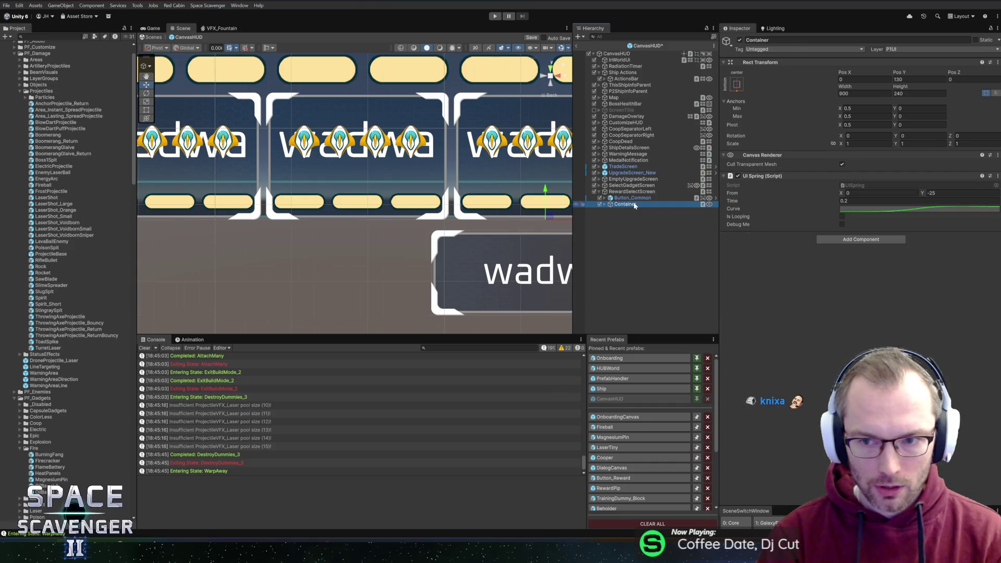
scroll(455, 188, "down", 2)
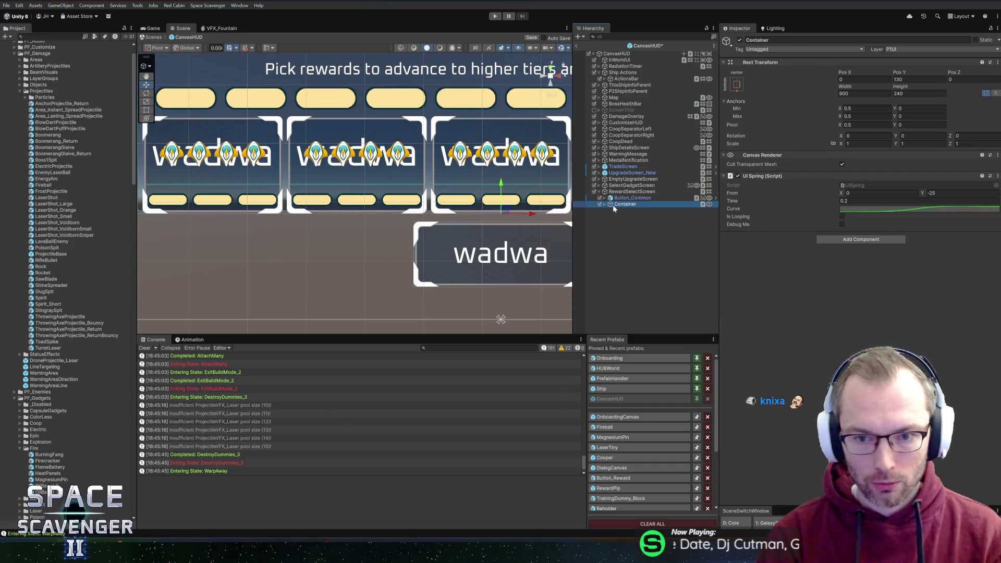
key("Down")
key("Down")
key("Down")
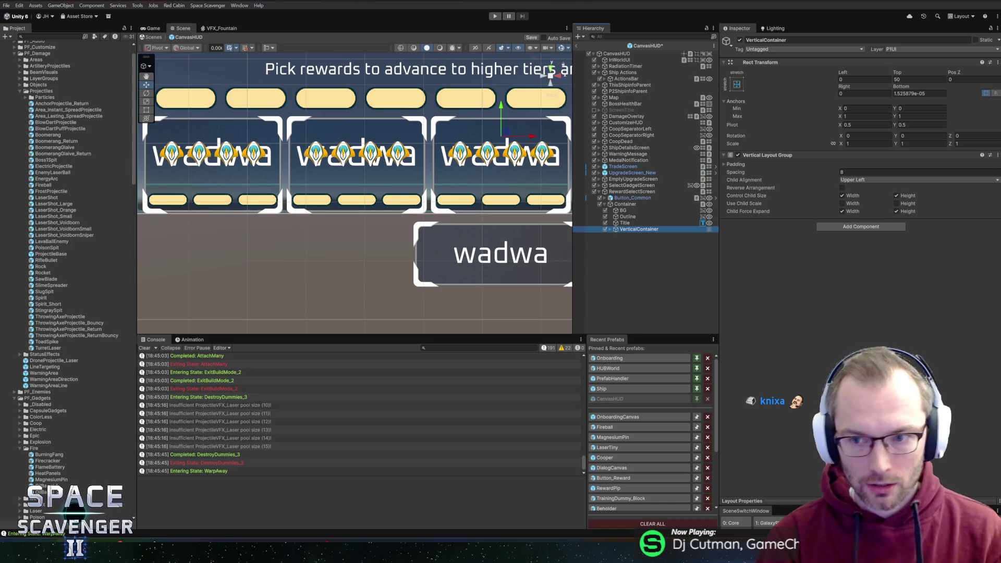
key("f")
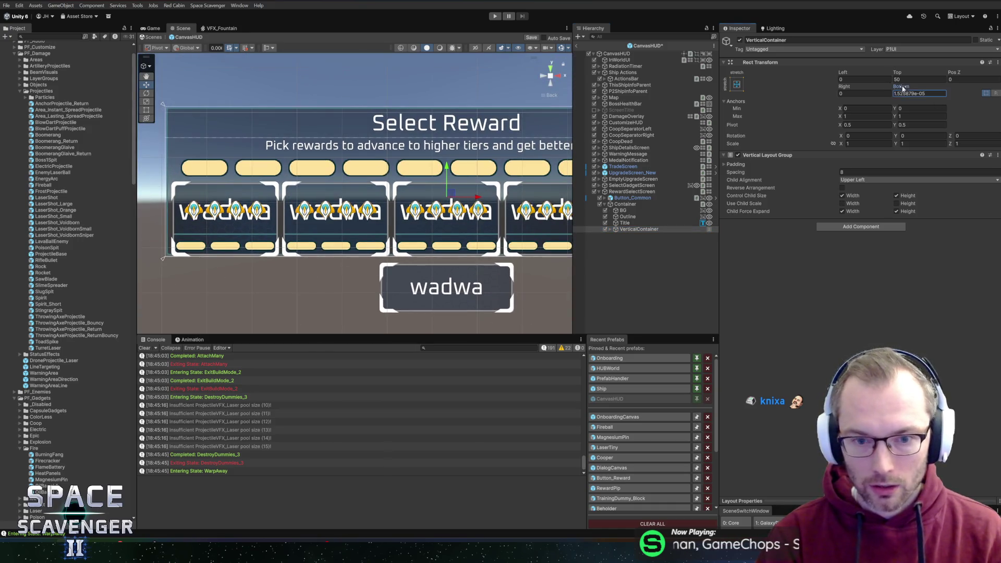
Step: Set VerticalContainer's Rect Transform Bottom to 8 and exit back to the Core scene
left_click_drag(901, 88, 975, 97)
type("10")
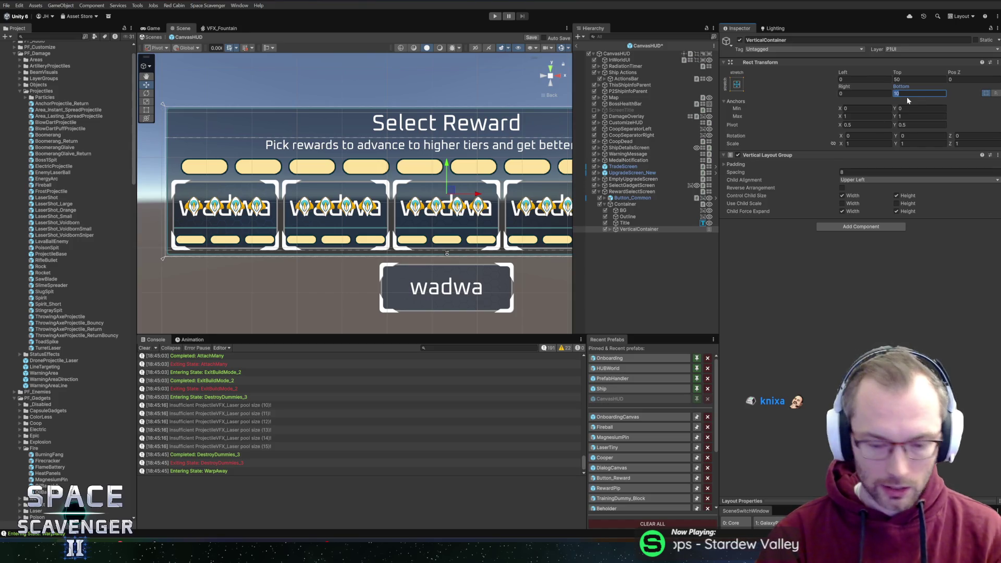
type("5")
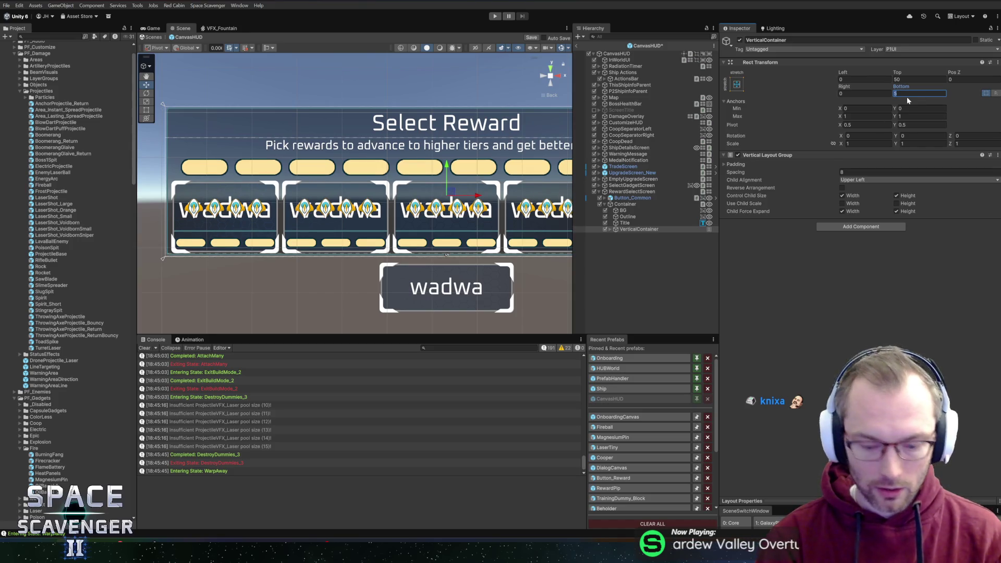
type("8")
left_click_drag(402, 167, 311, 179)
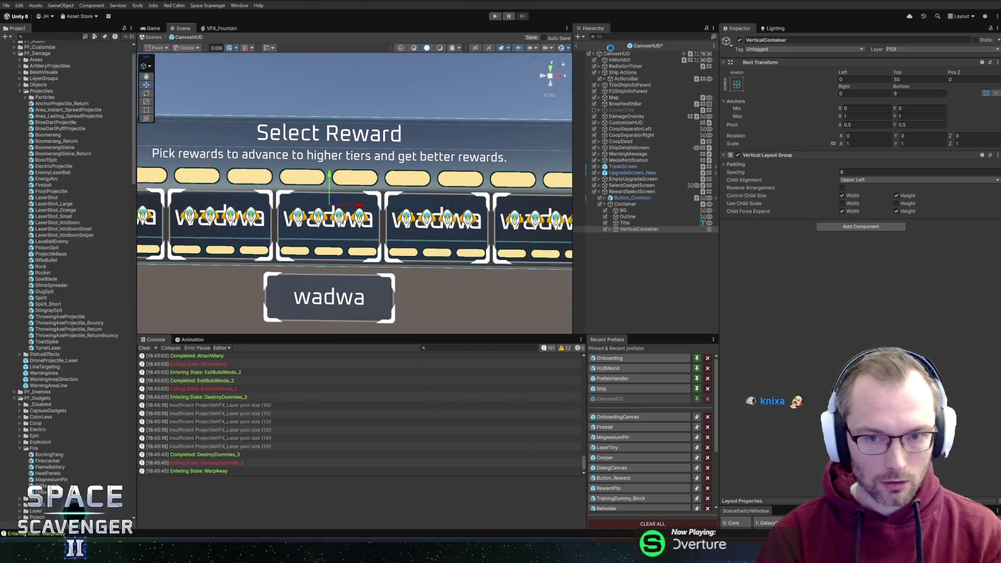
left_click(577, 46)
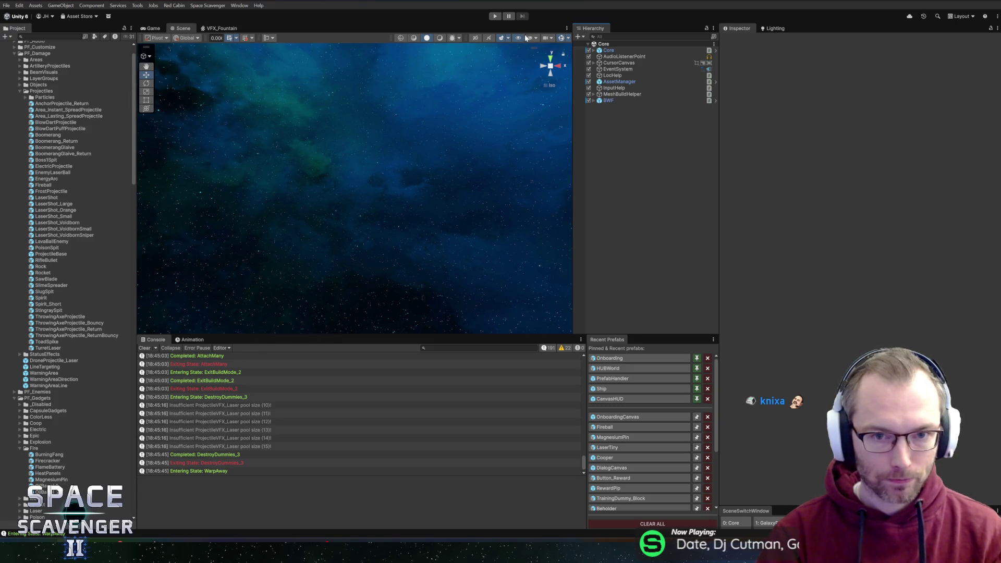
Step: Start a fresh playtest and check the 51 NewTutorial changes in GitHub Desktop before returning
left_click(494, 16)
key("alt+Tab")
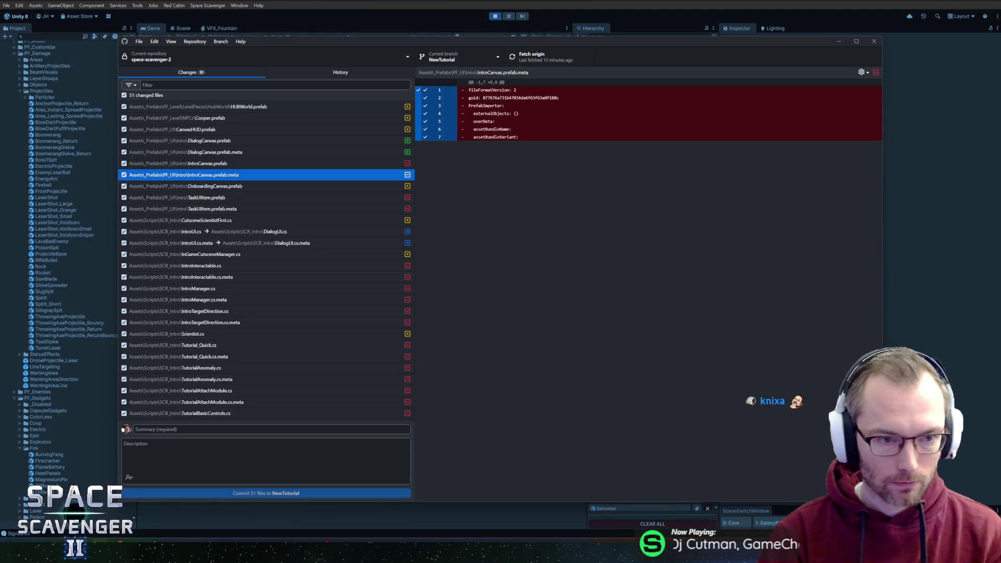
key("alt+Tab")
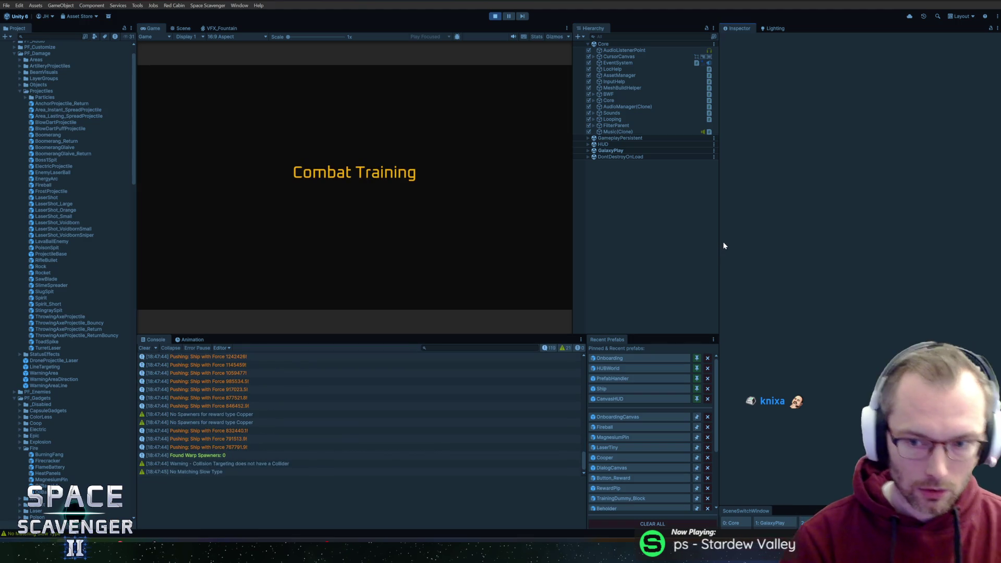
Step: Widen the Game view, scavenge the wreckage, and craft and attach the Laser Sword
mouse_move(722, 242)
left_mouse_down()
mouse_move(745, 255)
mouse_move(810, 259)
left_mouse_up()
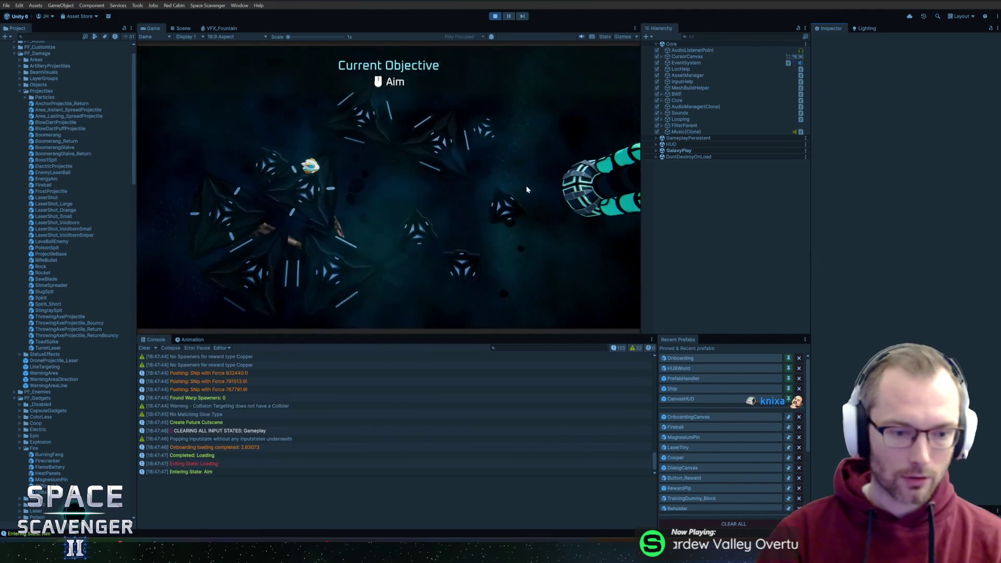
mouse_move(371, 252)
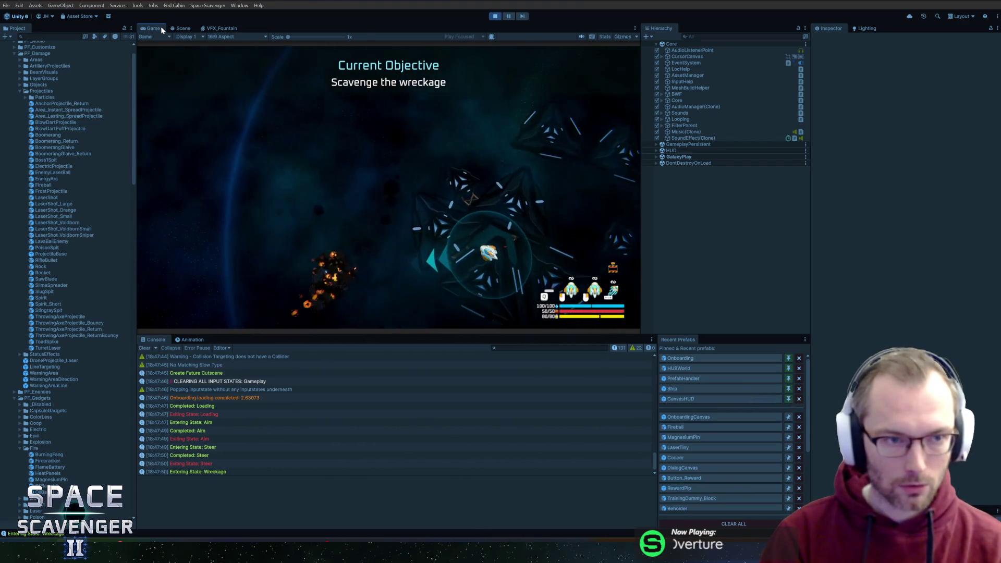
key("shift+space")
key("w")
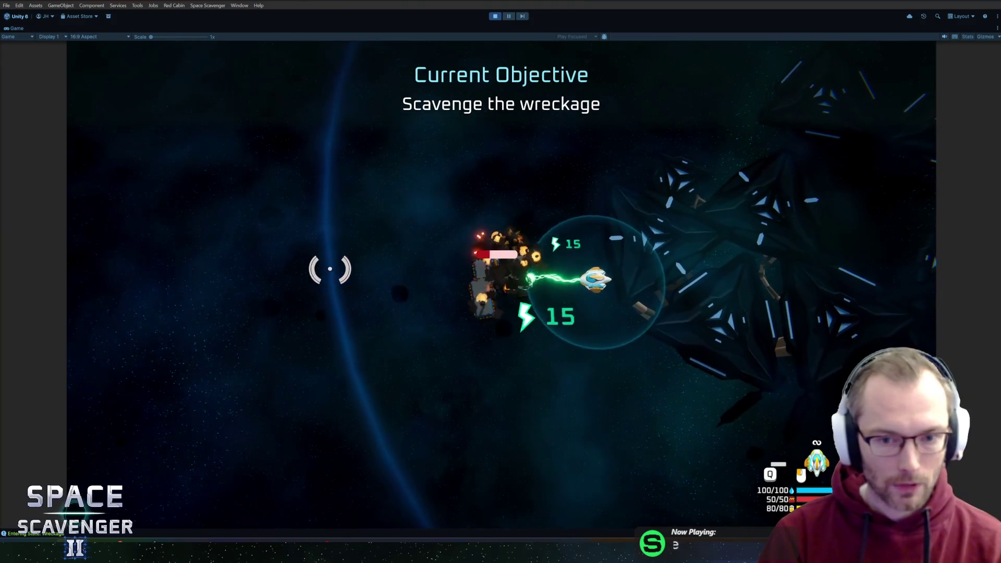
key("e")
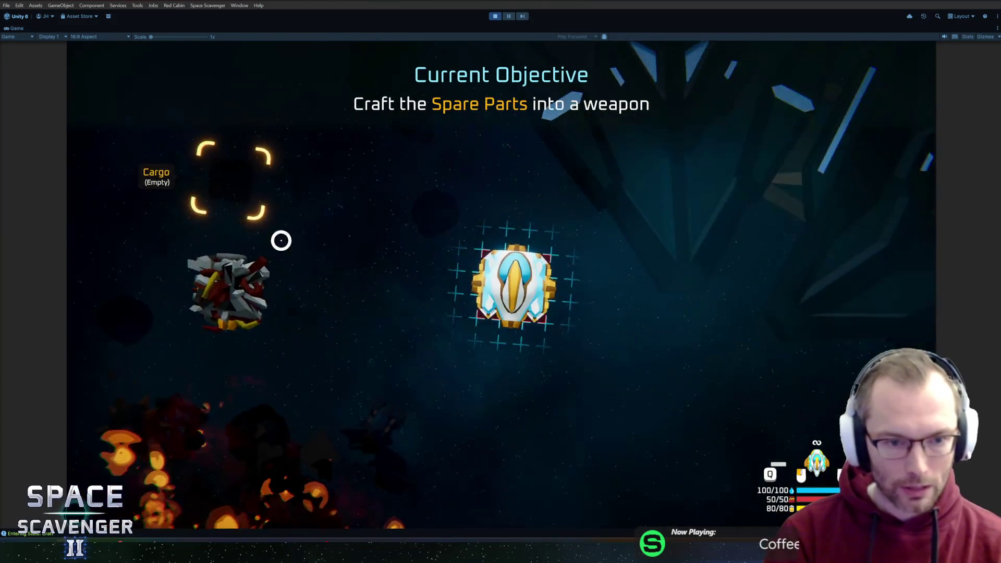
left_click(404, 270)
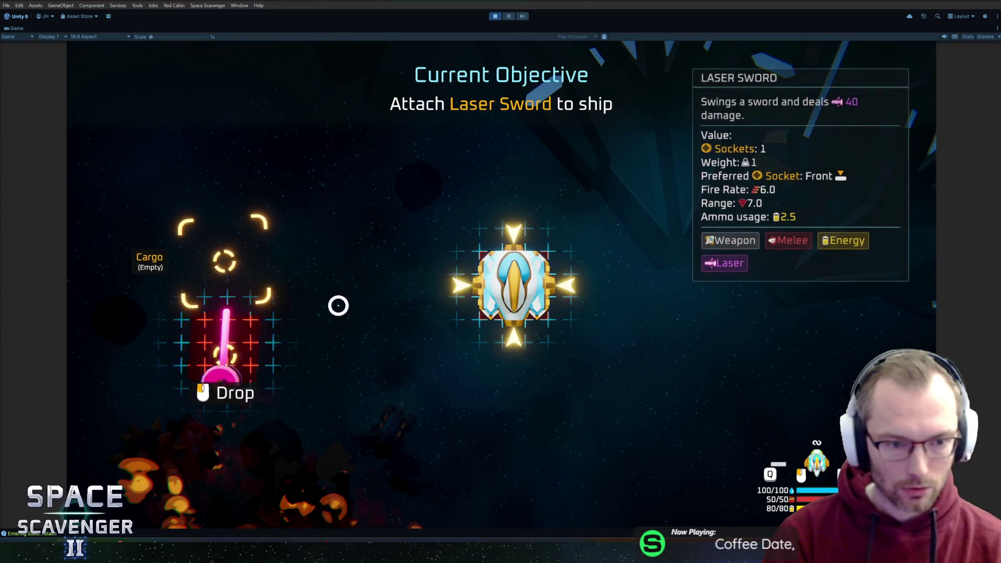
left_click(469, 242)
key("e")
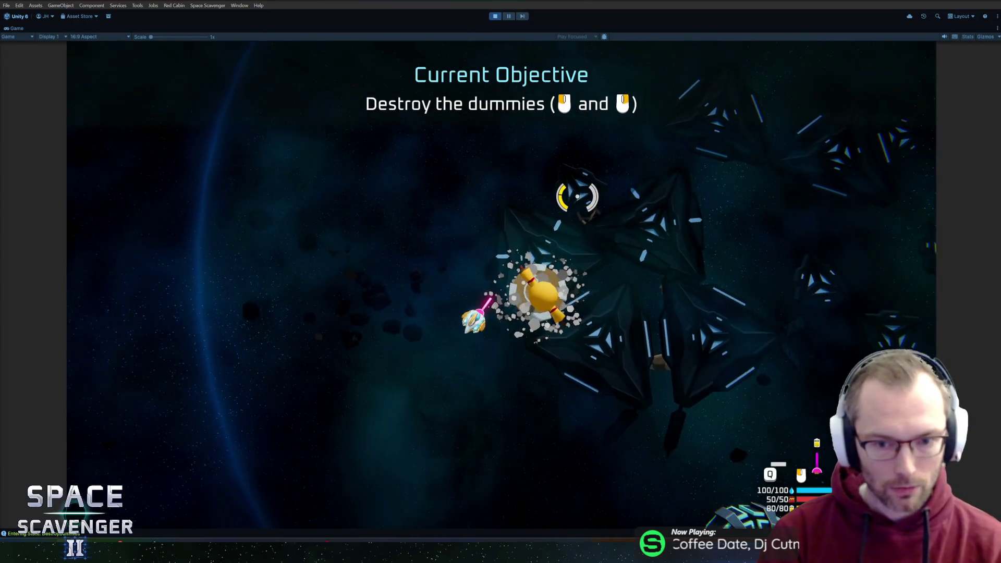
Step: Fly up toward the dummies and shoot down both of them
key("w")
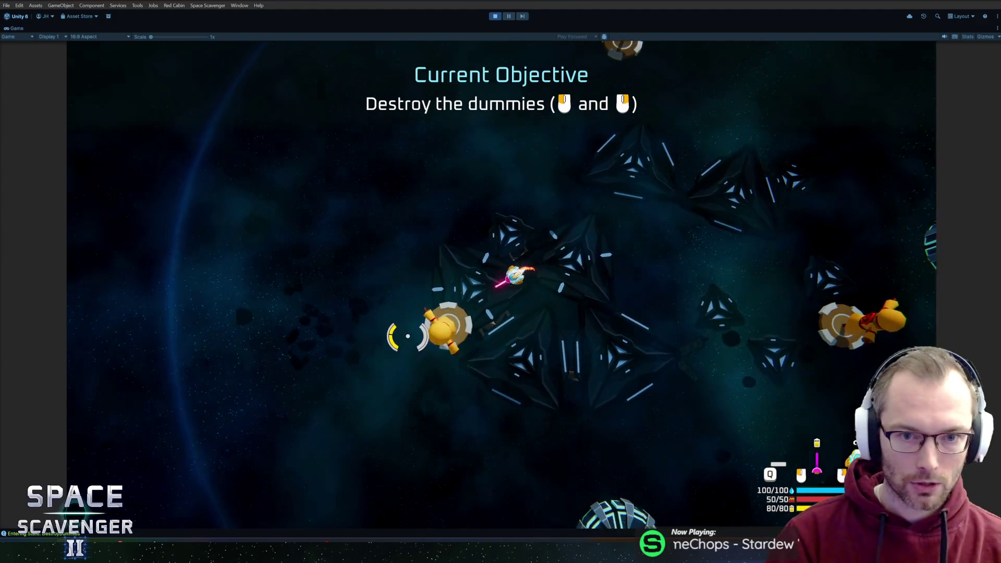
left_click(398, 335)
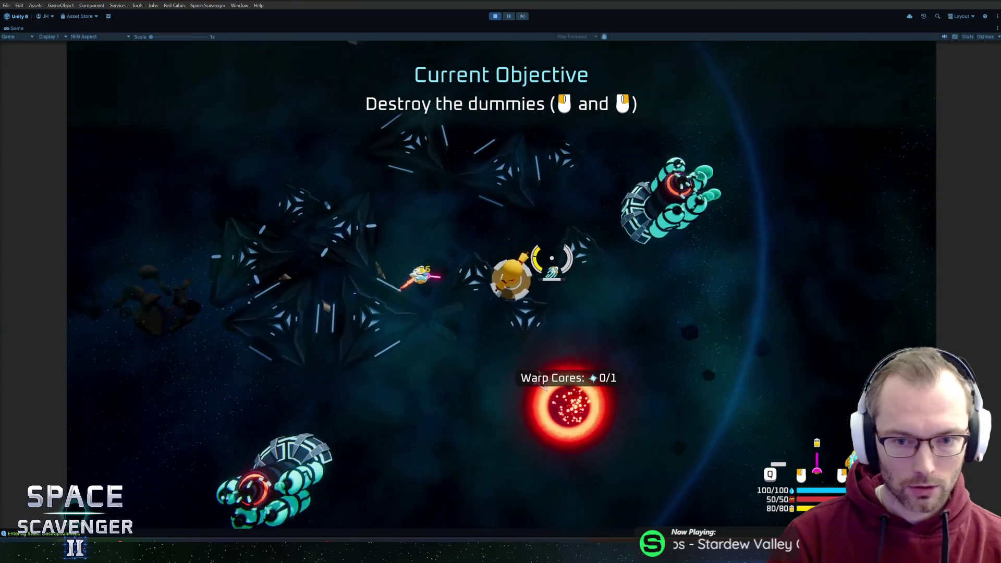
left_click(559, 262)
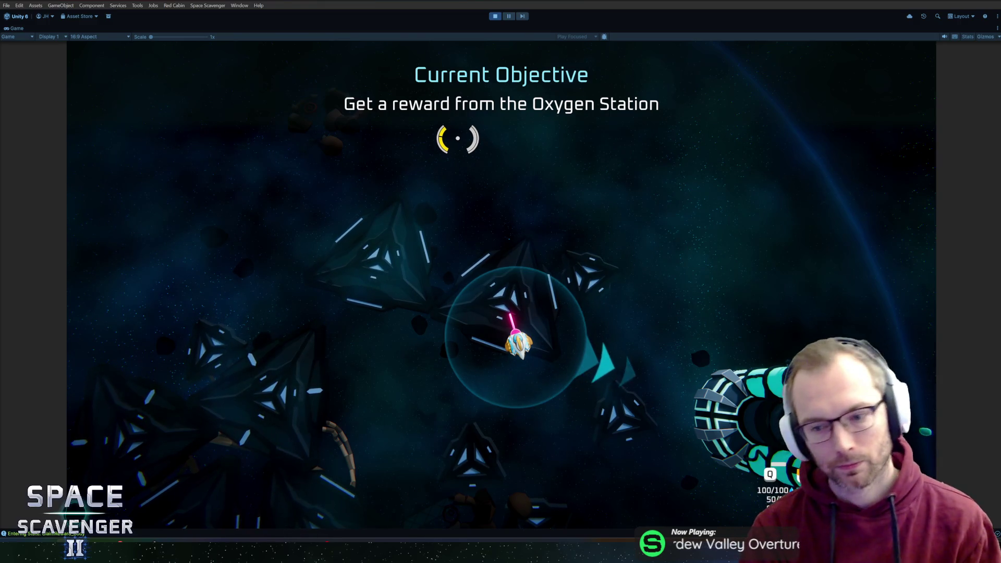
Step: Take the Oxygen Station's Body reward and attach it to the ship
key("e")
mouse_move(472, 409)
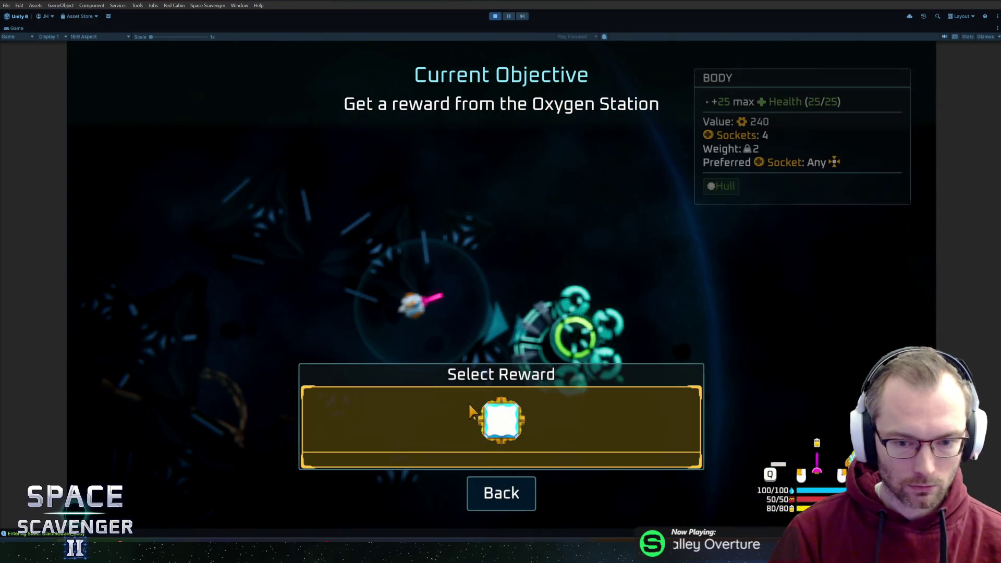
left_click(468, 405)
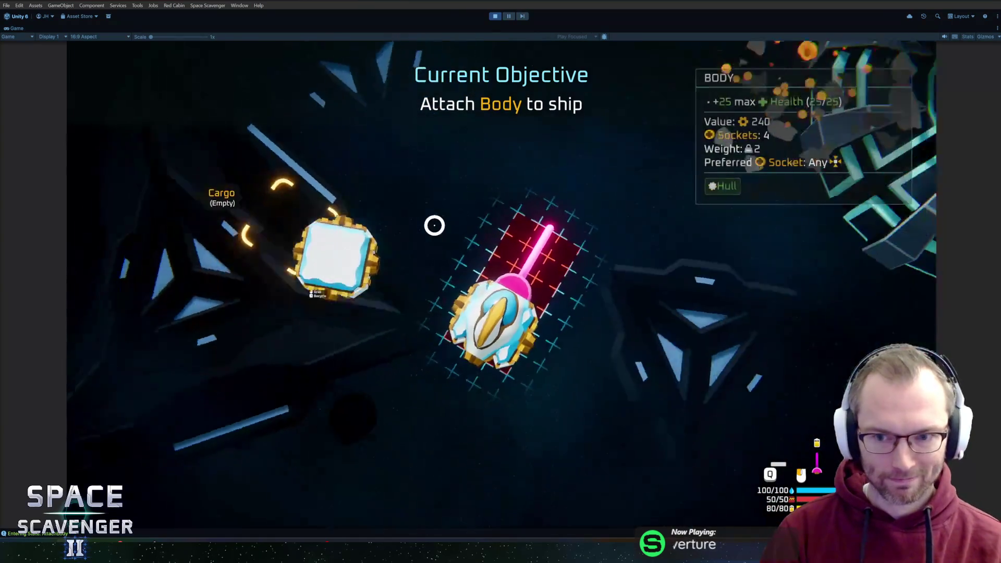
left_click(462, 406)
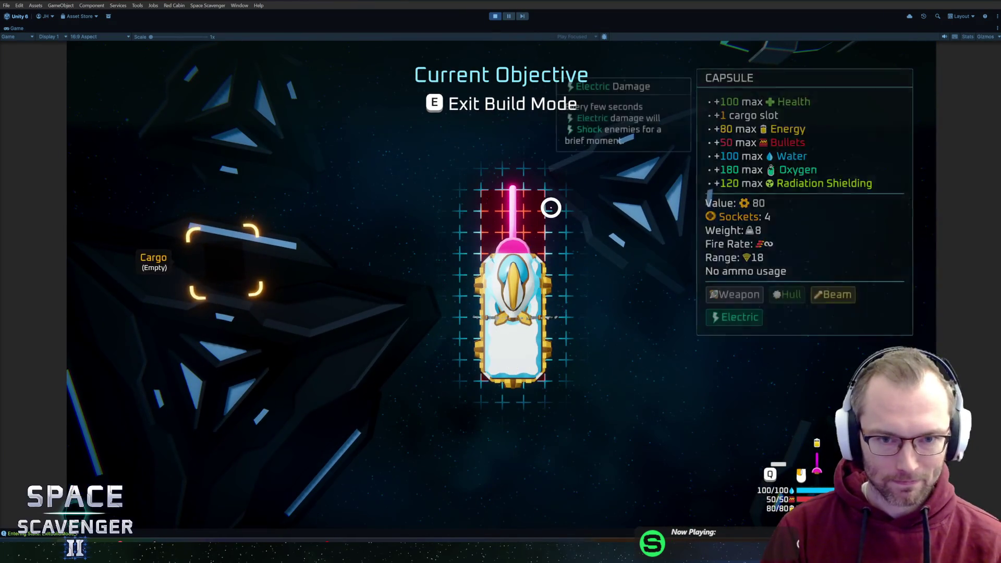
key("e")
Step: Fly to the dummies and destroy them, including the blue one, with primary and secondary weapons
key("w")
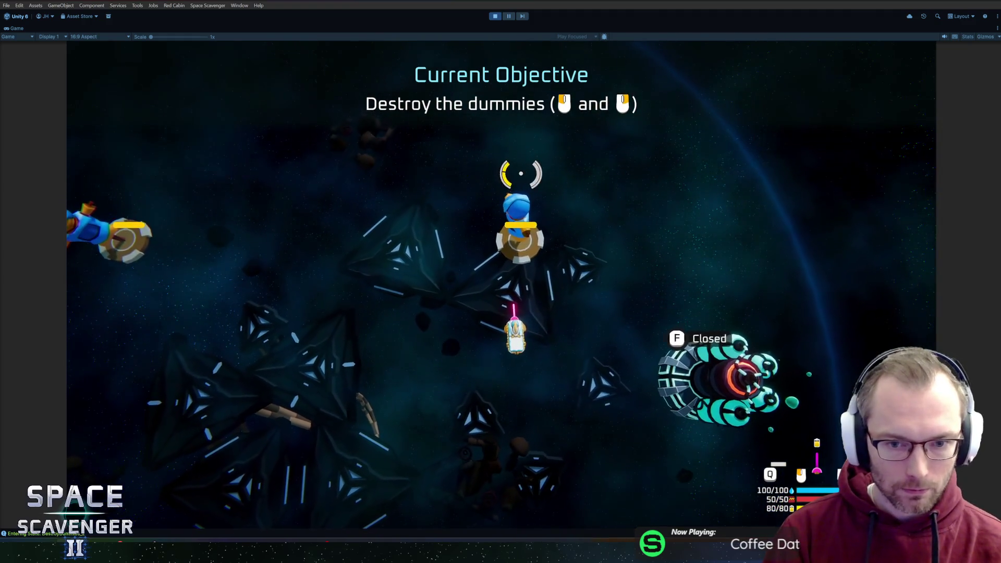
left_click(521, 174)
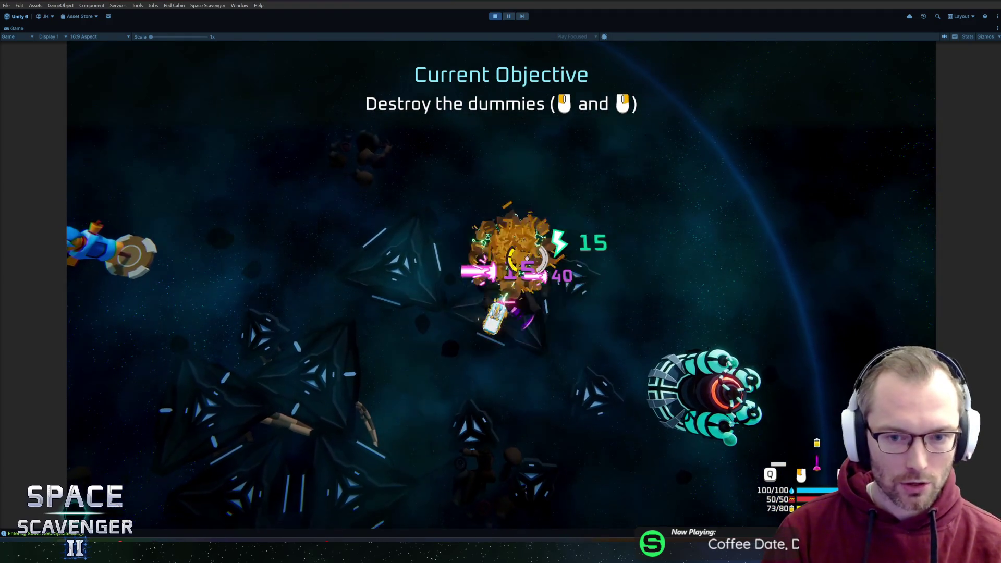
right_click(415, 320)
key("w")
left_click(521, 235)
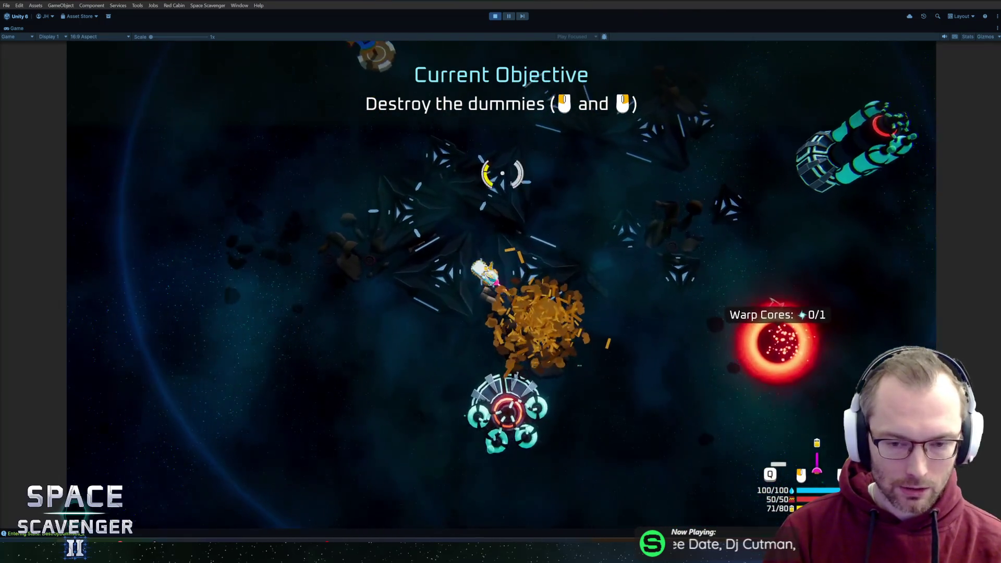
key("w")
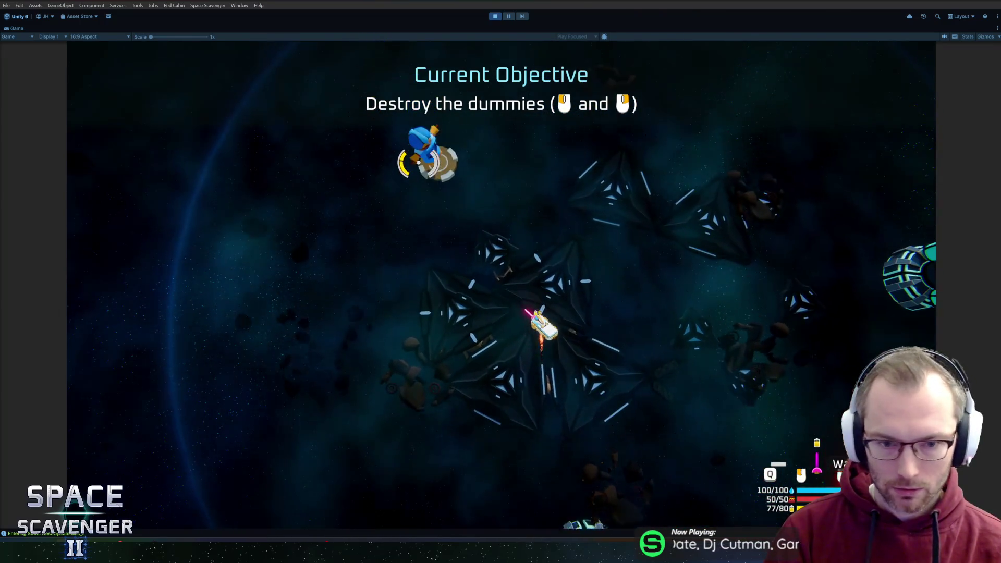
key("w")
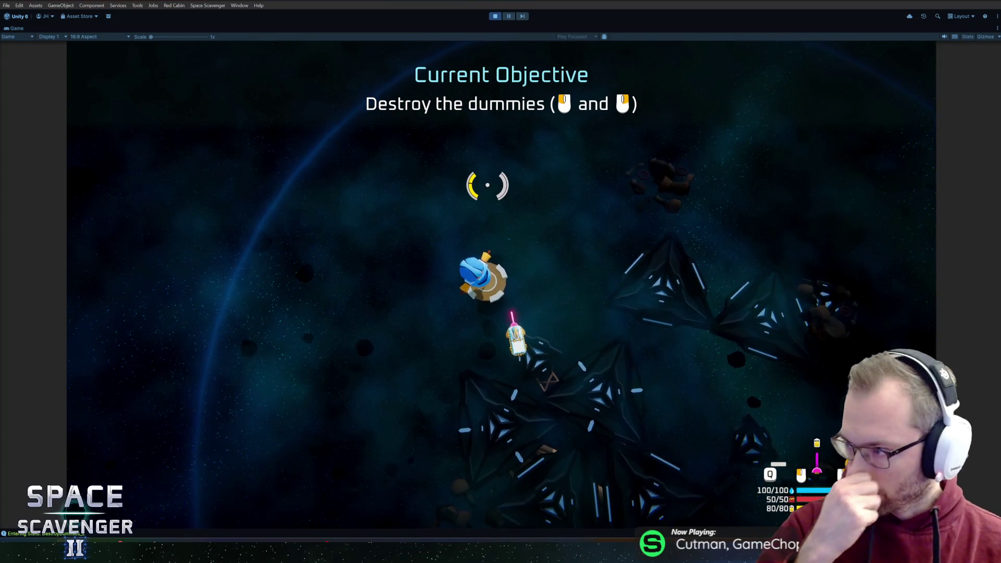
left_click(441, 162)
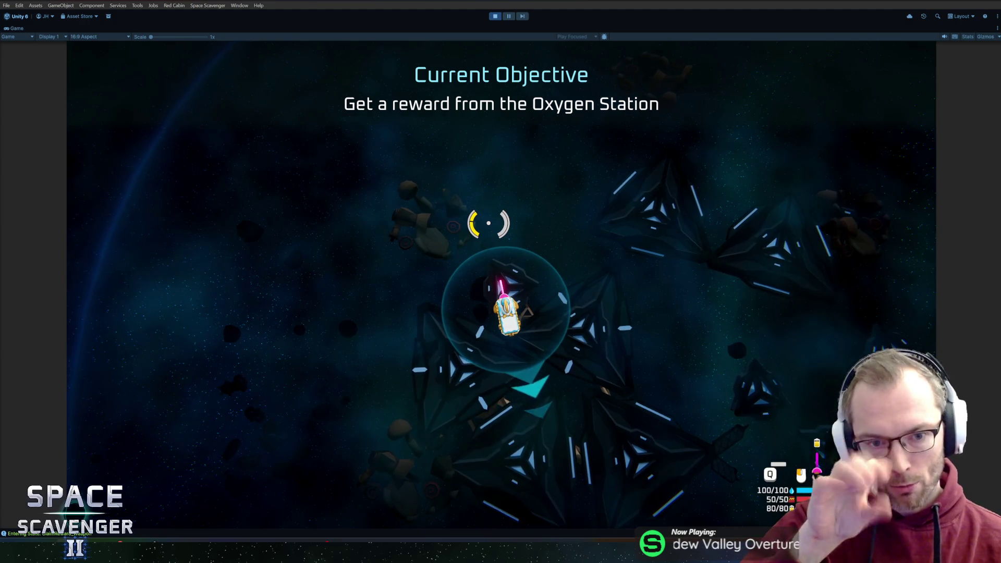
left_click(519, 217)
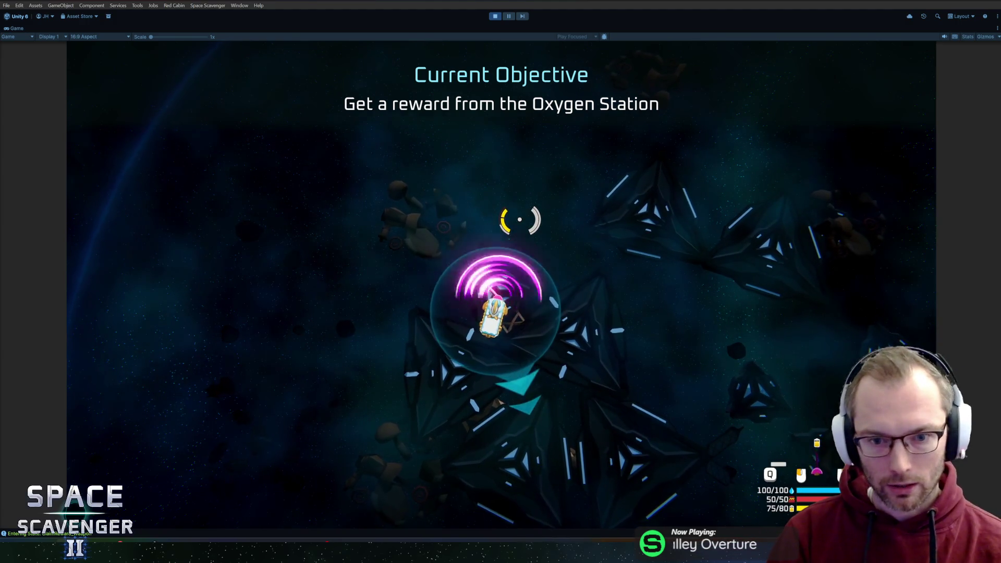
Step: Claim the energy reward and fit the Battery, two Tiny Lasers and solar panel to the ship
key("s")
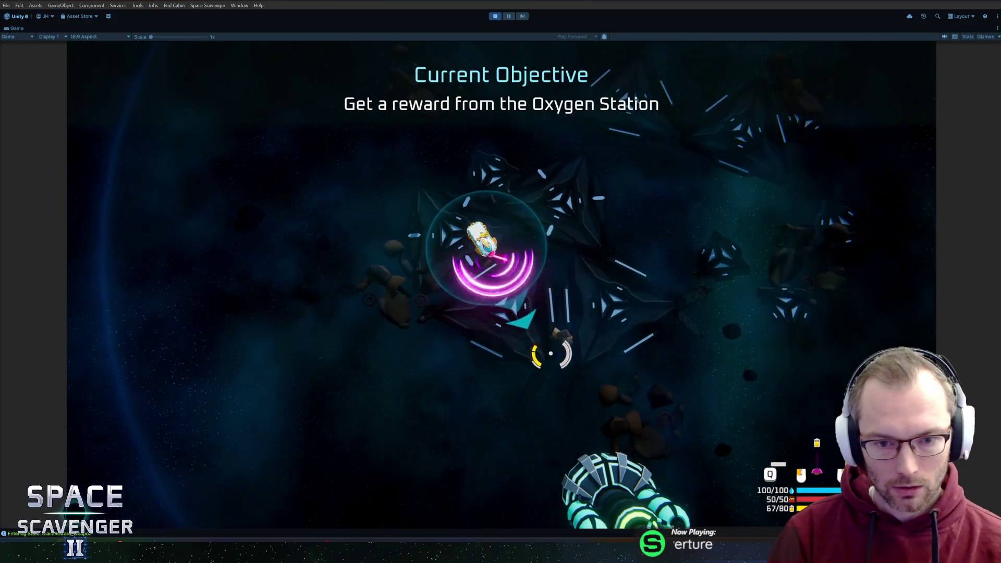
key("f")
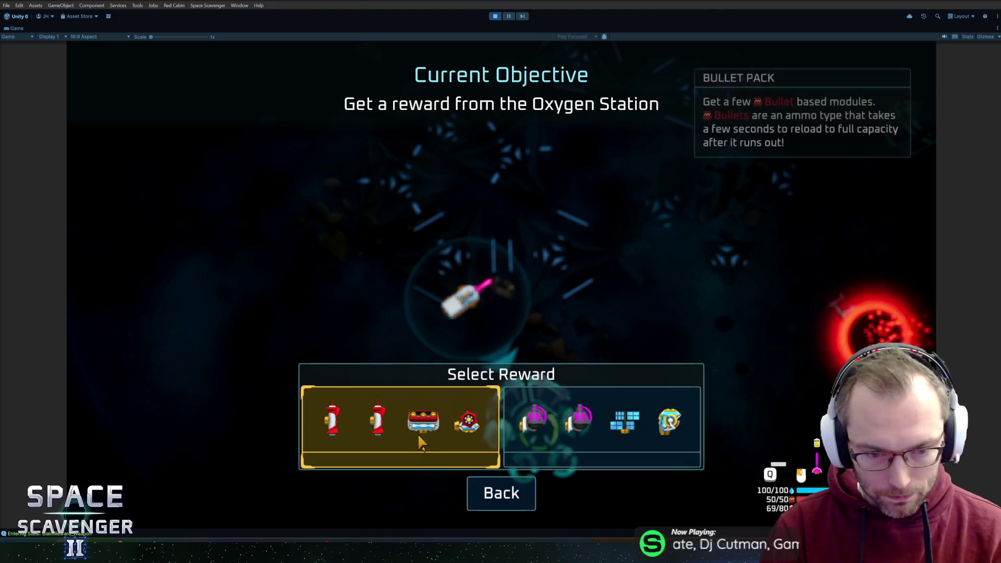
left_click(525, 433)
left_click_drag(295, 318, 445, 311)
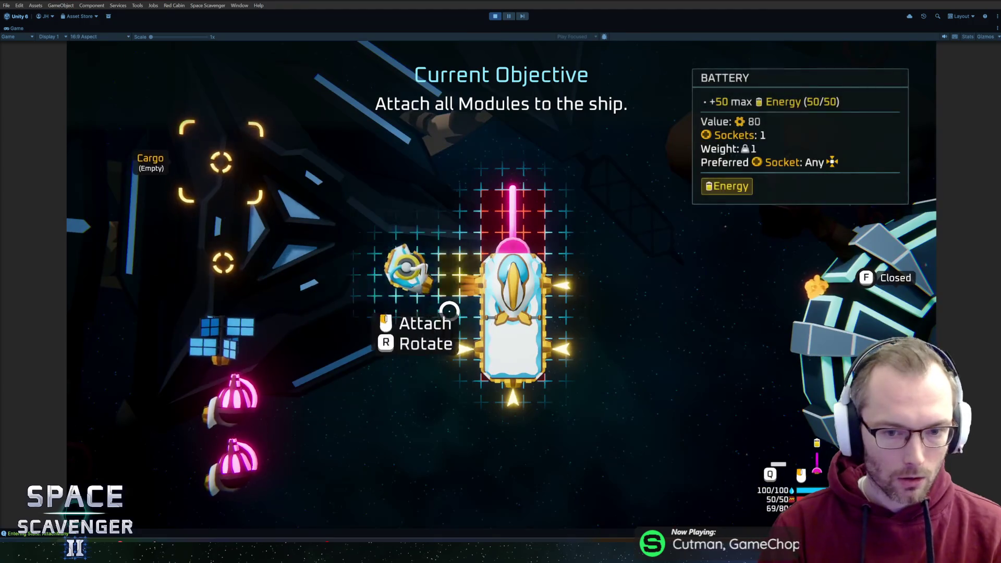
mouse_move(239, 398)
left_mouse_down()
mouse_move(355, 365)
mouse_move(387, 315)
left_mouse_up()
mouse_move(232, 334)
left_mouse_down()
mouse_move(433, 351)
mouse_move(456, 329)
left_mouse_up()
left_click_drag(226, 264, 574, 348)
left_click(565, 196)
Step: Steer the ship with WASD up close to the warp gate and fire a test volley
key("w")
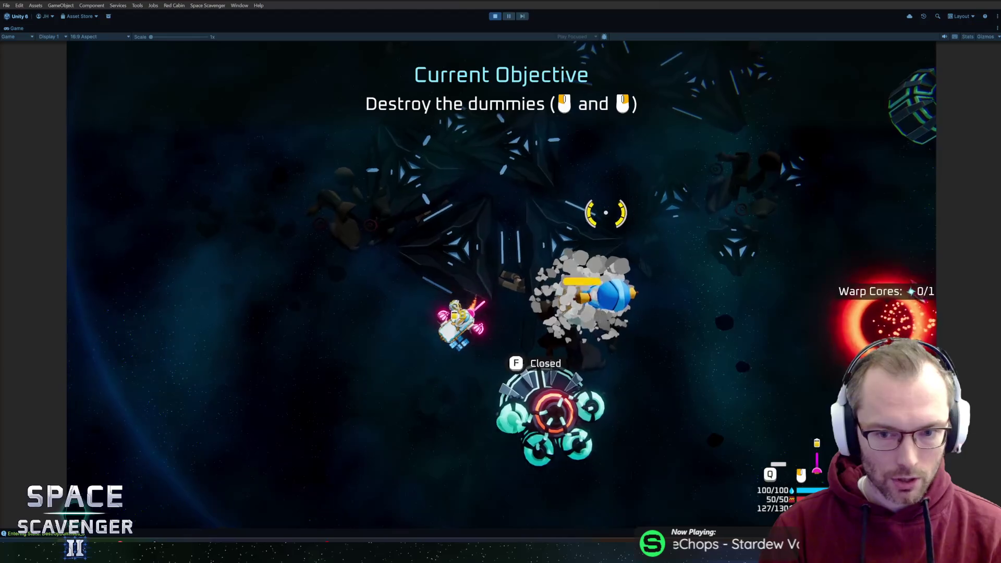
key("s")
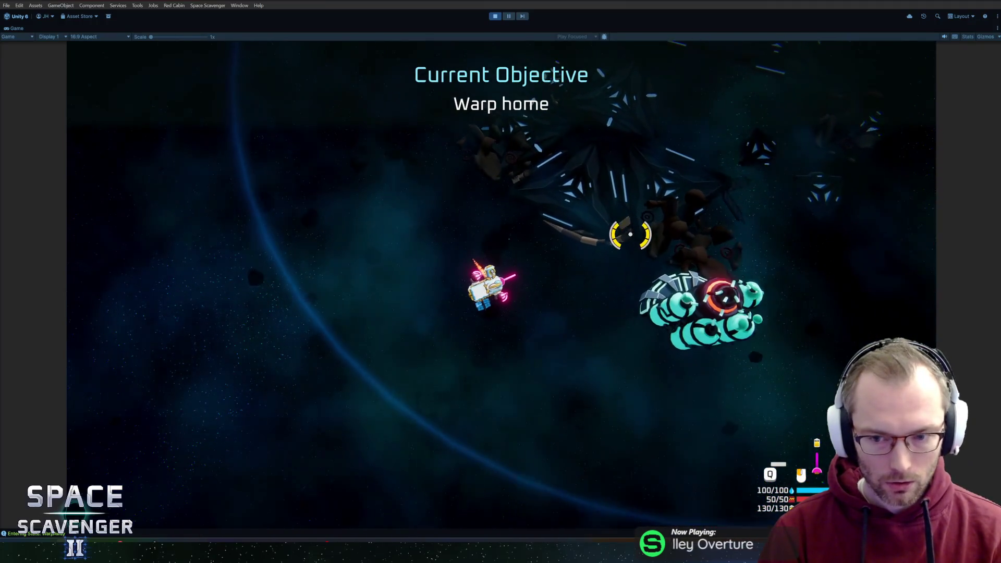
key("d")
key("w")
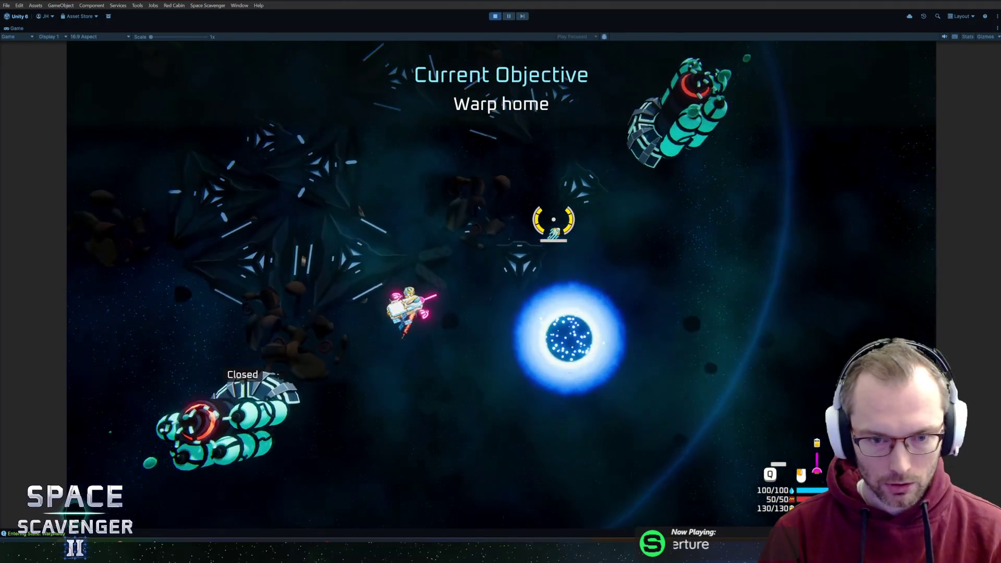
key("d")
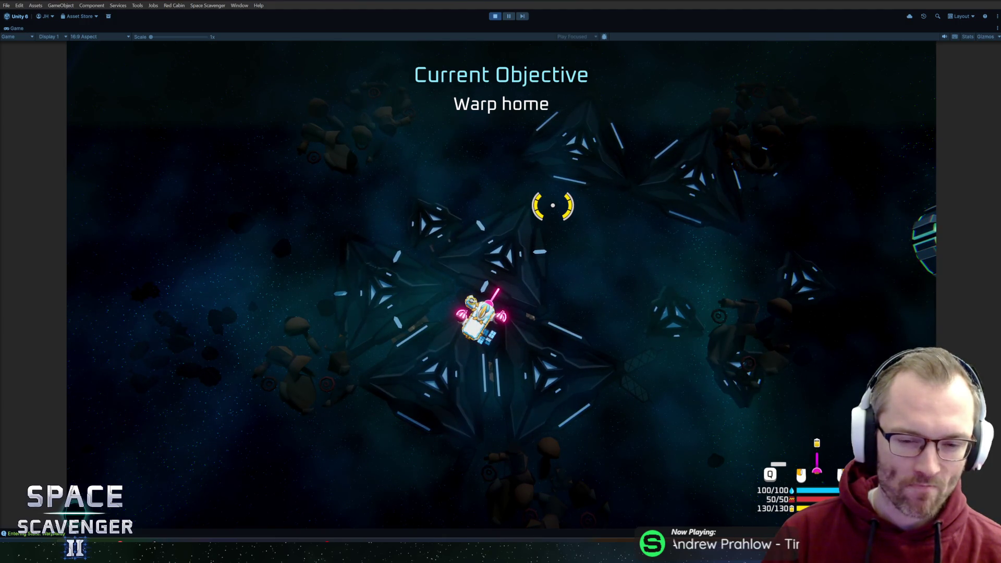
left_click(550, 206)
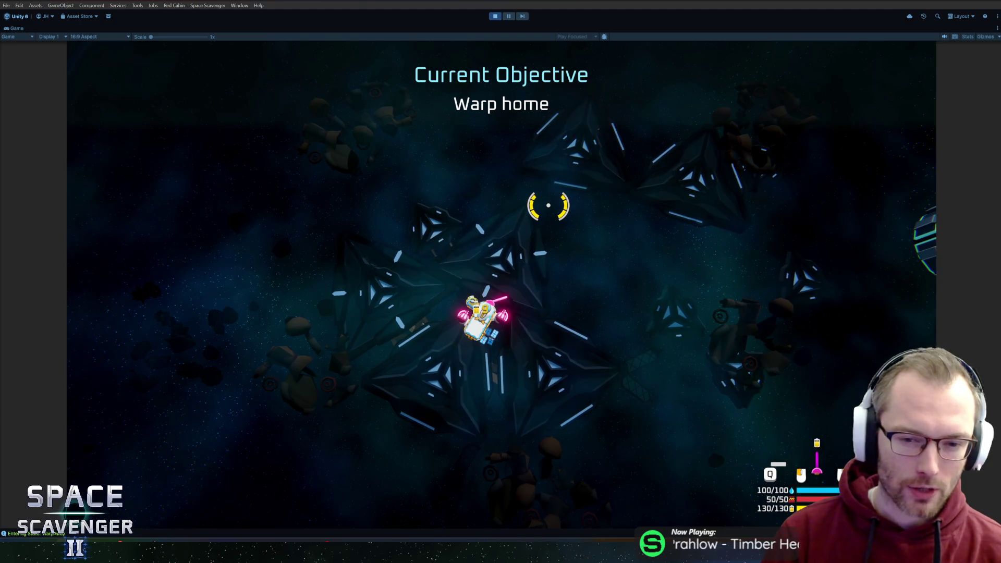